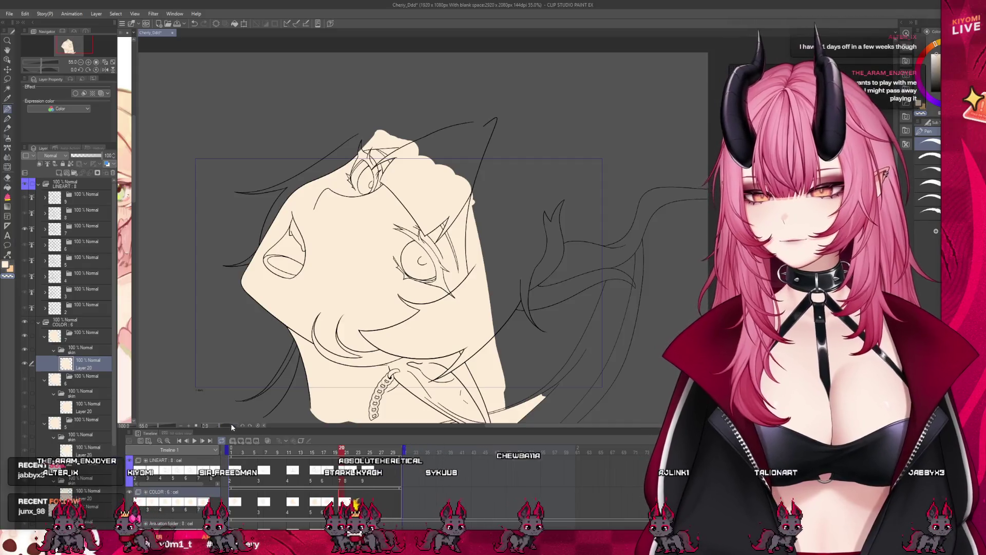
On frame 21's empty COLOR cel, lasso-fill the face and neck with cream skin
{"action": "left_click", "coordinate": [240, 449]}
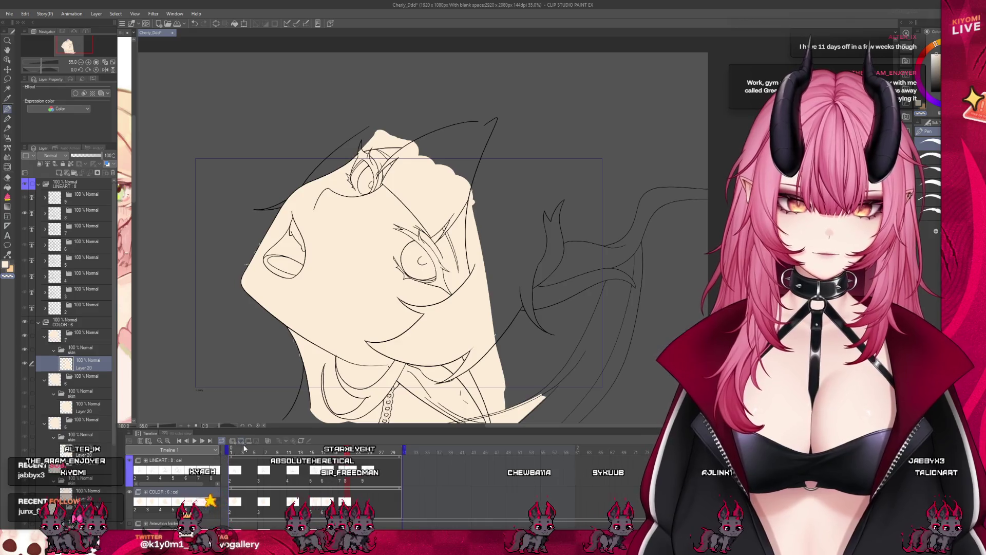
{"action": "key", "text": "ctrl+z"}
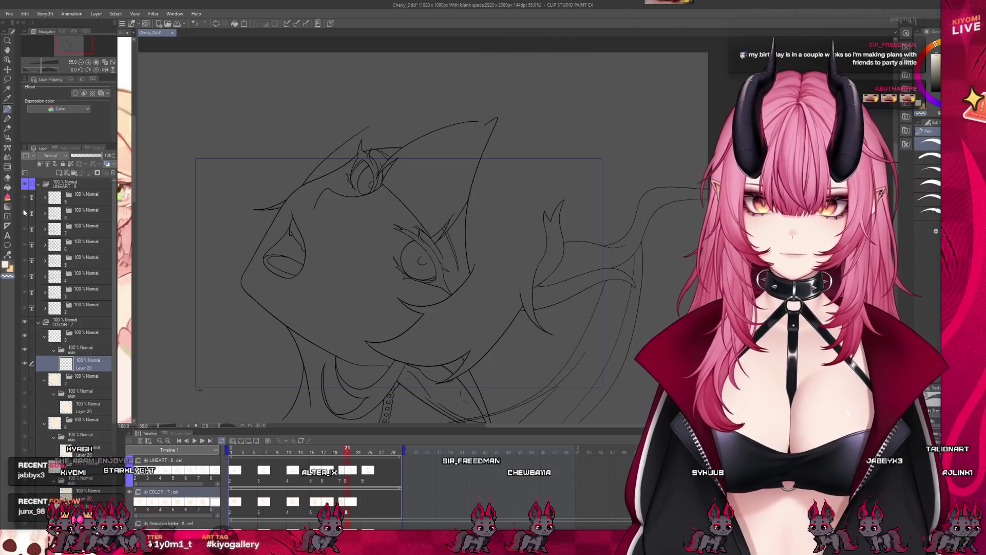
{"action": "scroll", "coordinate": [349, 207], "scroll_direction": "down", "scroll_amount": 2}
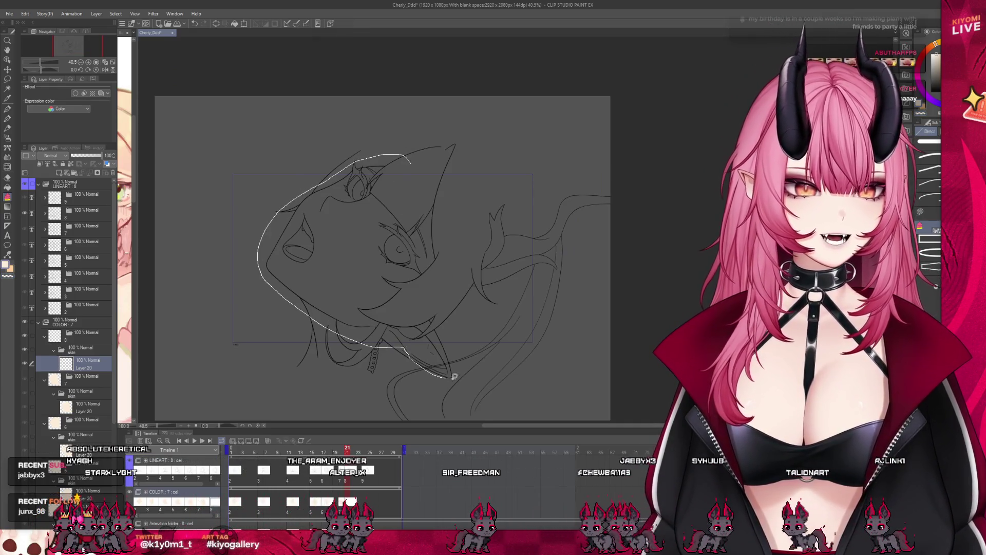
{"action": "mouse_move", "coordinate": [420, 209]}
{"action": "left_mouse_down"}
{"action": "mouse_move", "coordinate": [433, 349]}
{"action": "mouse_move", "coordinate": [440, 321]}
{"action": "left_mouse_up"}
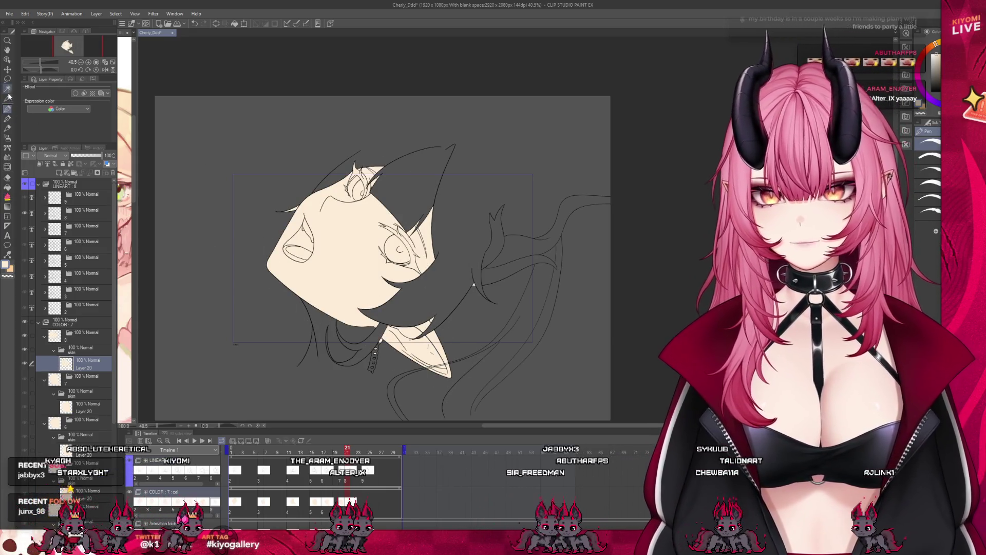
{"action": "mouse_move", "coordinate": [311, 354]}
{"action": "left_mouse_down"}
{"action": "mouse_move", "coordinate": [439, 381]}
{"action": "mouse_move", "coordinate": [316, 355]}
{"action": "left_mouse_up"}
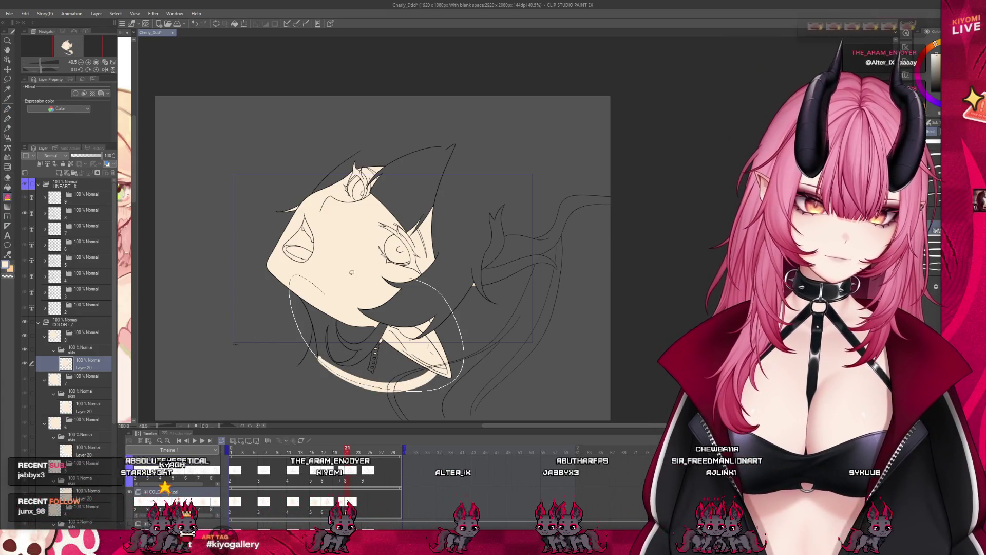
{"action": "left_click", "coordinate": [359, 360]}
Paint cream skin over the remaining gaps beside the face and along the top of the head
{"action": "left_click", "coordinate": [7, 109]}
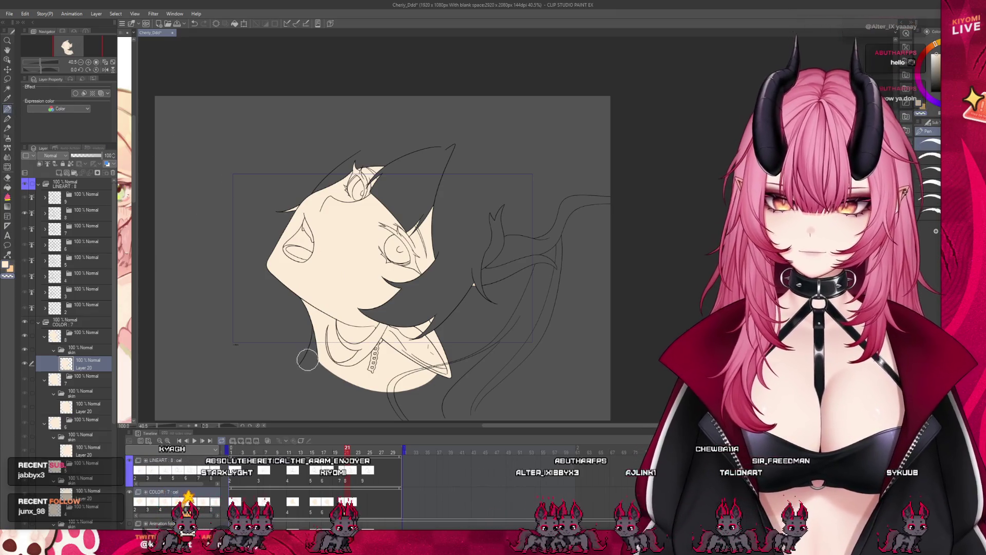
{"action": "mouse_move", "coordinate": [469, 258]}
{"action": "left_mouse_down"}
{"action": "mouse_move", "coordinate": [447, 329]}
{"action": "mouse_move", "coordinate": [442, 288]}
{"action": "mouse_move", "coordinate": [370, 321]}
{"action": "left_mouse_up"}
{"action": "mouse_move", "coordinate": [441, 274]}
{"action": "left_mouse_down"}
{"action": "mouse_move", "coordinate": [432, 205]}
{"action": "mouse_move", "coordinate": [406, 181]}
{"action": "mouse_move", "coordinate": [341, 167]}
{"action": "left_mouse_up"}
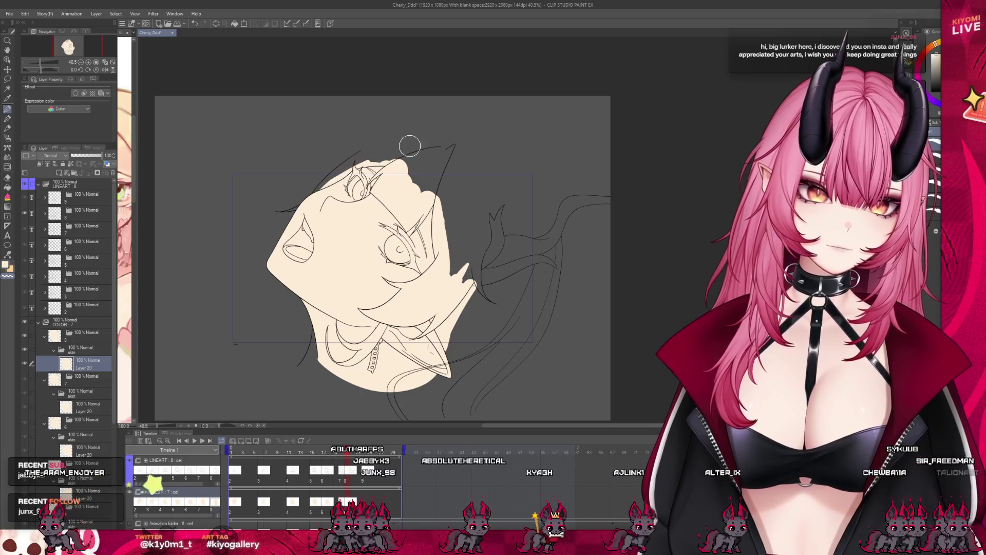
{"action": "mouse_move", "coordinate": [365, 158]}
{"action": "left_mouse_down"}
{"action": "mouse_move", "coordinate": [387, 160]}
{"action": "mouse_move", "coordinate": [427, 202]}
{"action": "mouse_move", "coordinate": [458, 291]}
{"action": "left_mouse_up"}
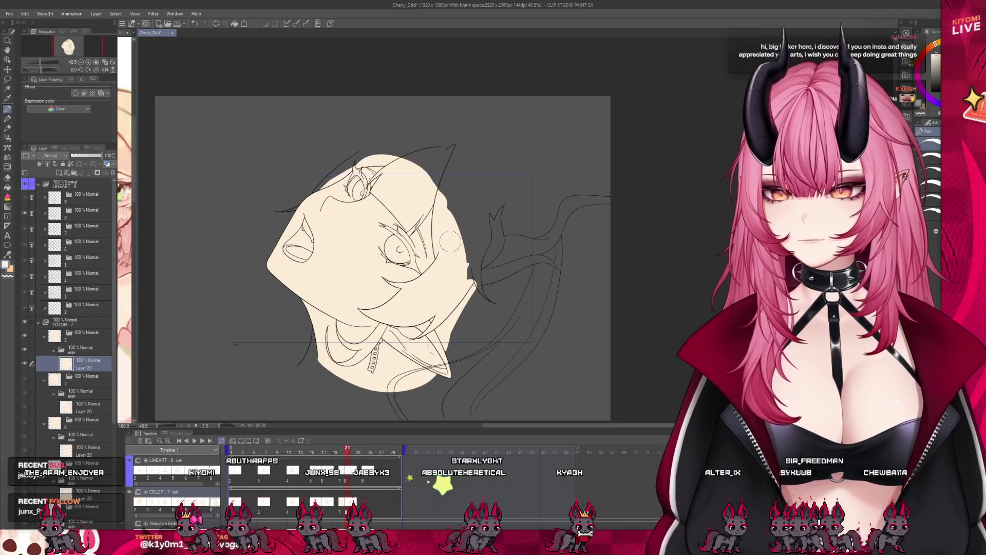
{"action": "scroll", "coordinate": [459, 291], "scroll_direction": "down", "scroll_amount": 1}
{"action": "scroll", "coordinate": [403, 248], "scroll_direction": "up", "scroll_amount": 3}
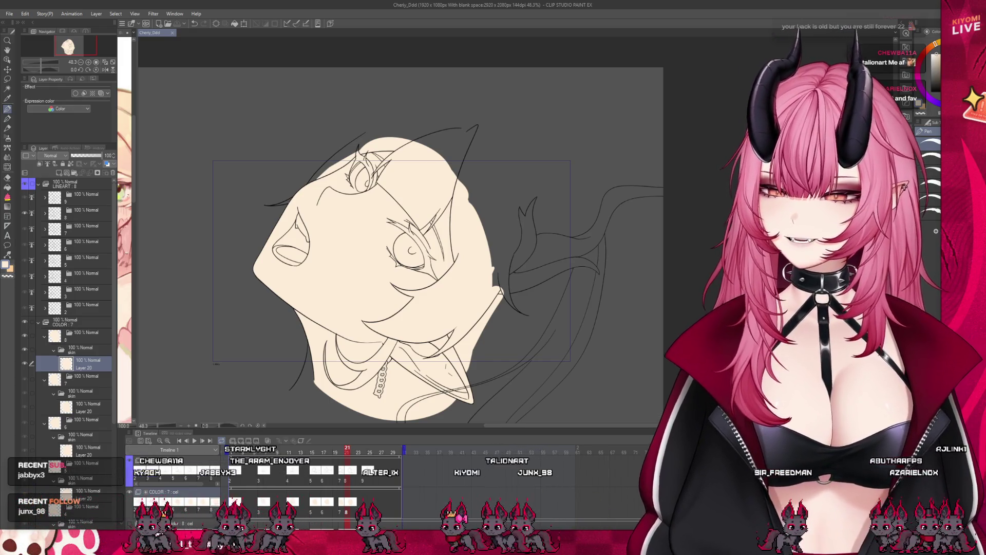
{"action": "scroll", "coordinate": [359, 264], "scroll_direction": "up", "scroll_amount": 2}
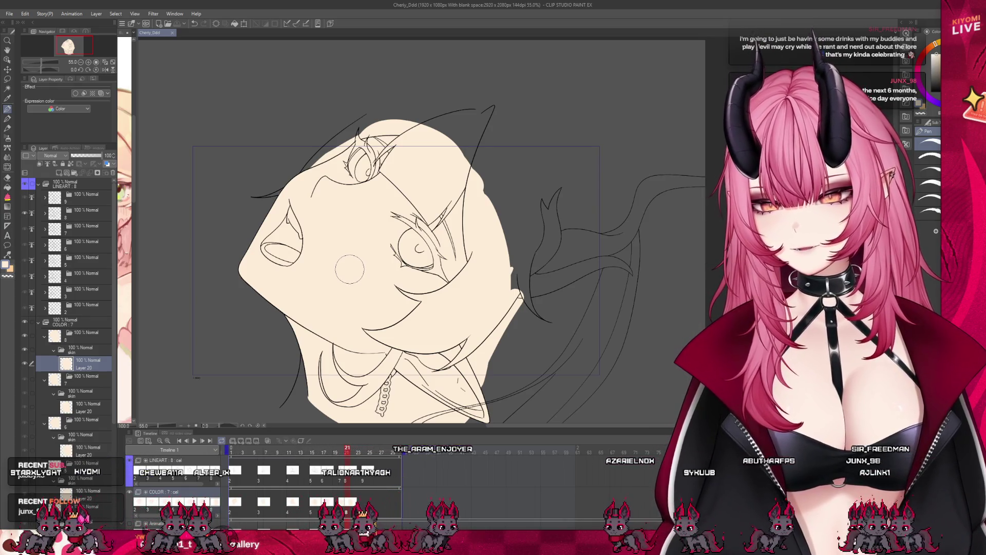
{"action": "left_click", "coordinate": [353, 452]}
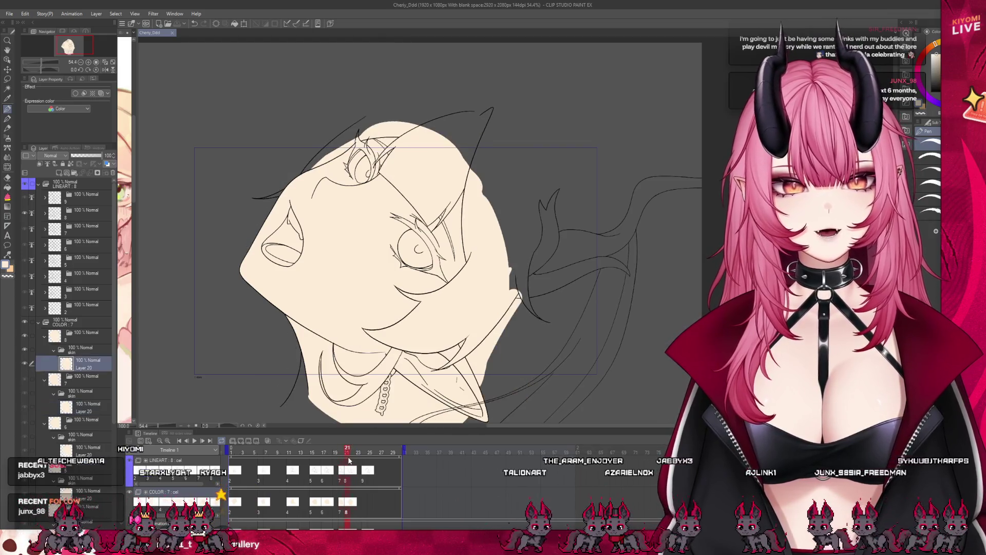
Add a new colour cel at frame 24, undoing two stray skin test strokes
{"action": "left_click", "coordinate": [363, 504]}
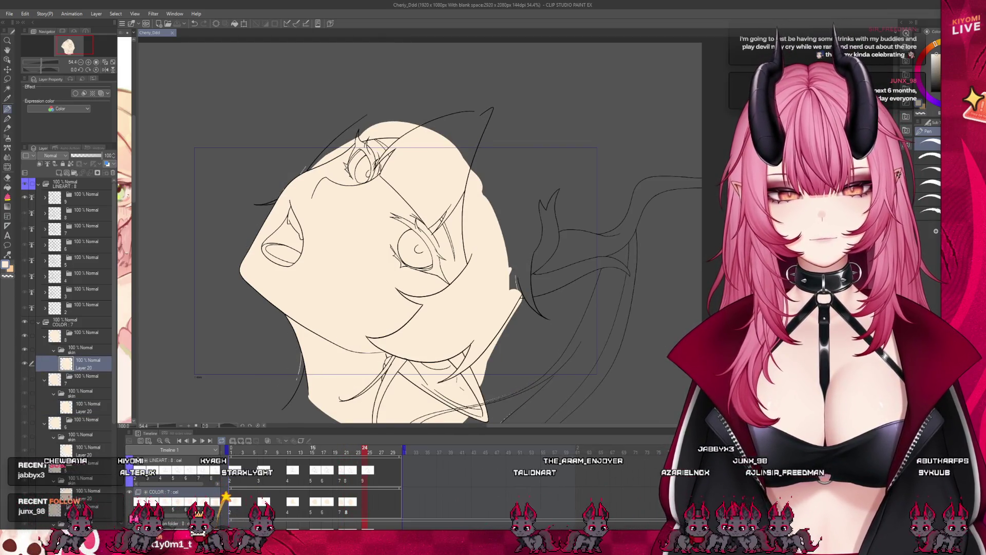
{"action": "left_click", "coordinate": [246, 440]}
{"action": "scroll", "coordinate": [445, 359], "scroll_direction": "down", "scroll_amount": 1}
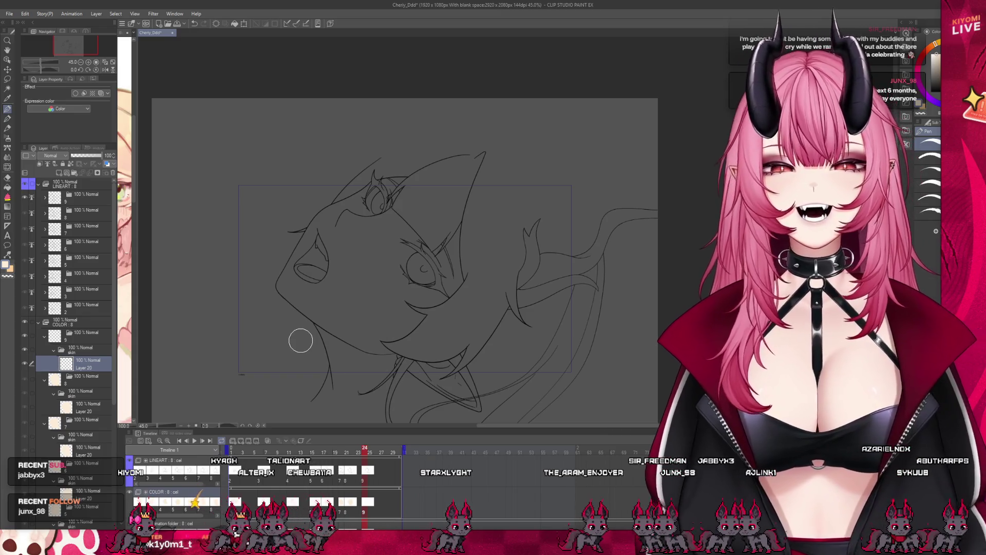
{"action": "mouse_move", "coordinate": [334, 388]}
{"action": "left_mouse_down"}
{"action": "mouse_move", "coordinate": [378, 411]}
{"action": "mouse_move", "coordinate": [472, 408]}
{"action": "left_mouse_up"}
{"action": "key", "text": "ctrl+z"}
{"action": "mouse_move", "coordinate": [334, 389]}
{"action": "left_mouse_down"}
{"action": "mouse_move", "coordinate": [362, 401]}
{"action": "mouse_move", "coordinate": [452, 403]}
{"action": "left_mouse_up"}
{"action": "key", "text": "ctrl+z"}
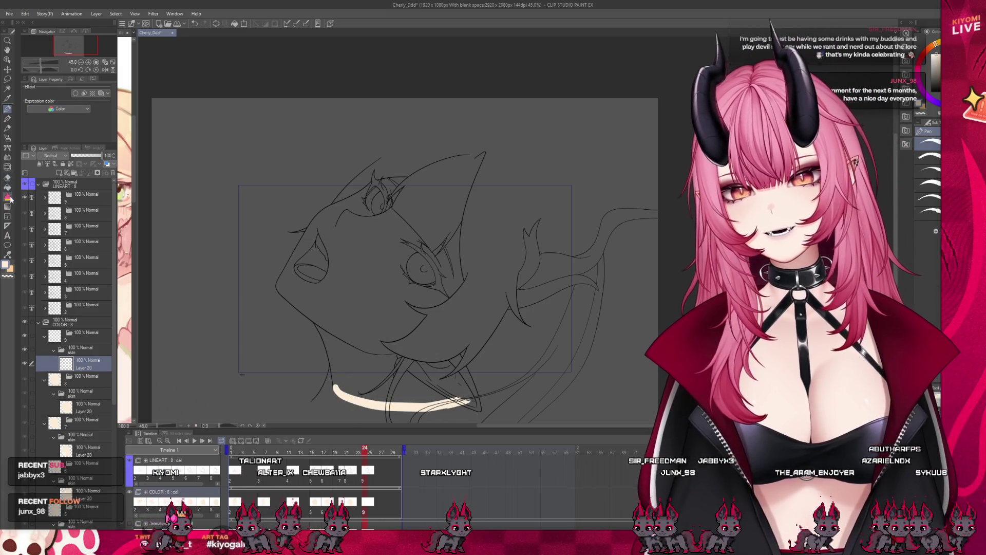
Lasso-fill the whole head outline with cream skin and hide the lineart to check it
{"action": "key", "text": "u"}
{"action": "mouse_move", "coordinate": [424, 153]}
{"action": "left_mouse_down"}
{"action": "mouse_move", "coordinate": [332, 187]}
{"action": "mouse_move", "coordinate": [265, 285]}
{"action": "mouse_move", "coordinate": [298, 349]}
{"action": "mouse_move", "coordinate": [347, 393]}
{"action": "mouse_move", "coordinate": [464, 411]}
{"action": "left_mouse_up"}
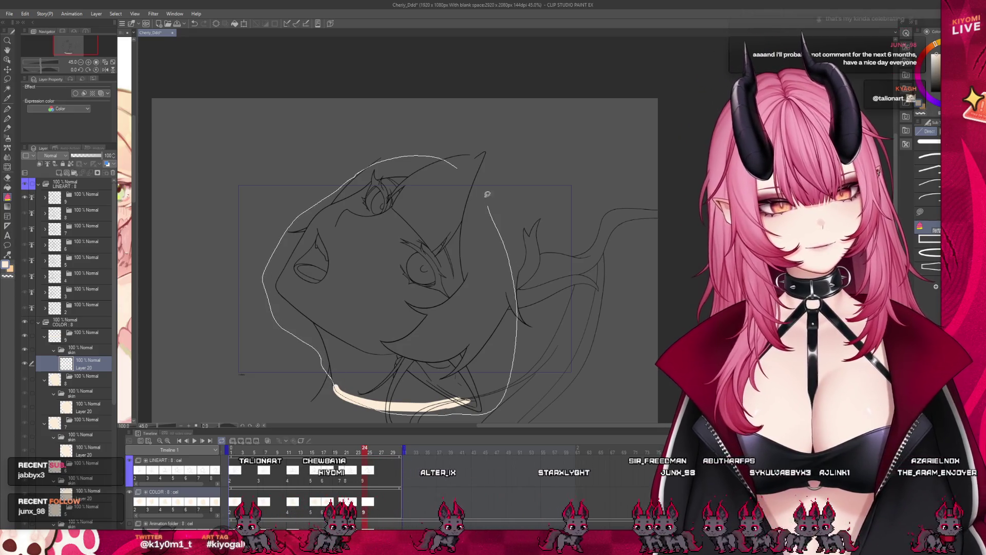
{"action": "left_click_drag", "start_coordinate": [424, 181], "coordinate": [423, 180]}
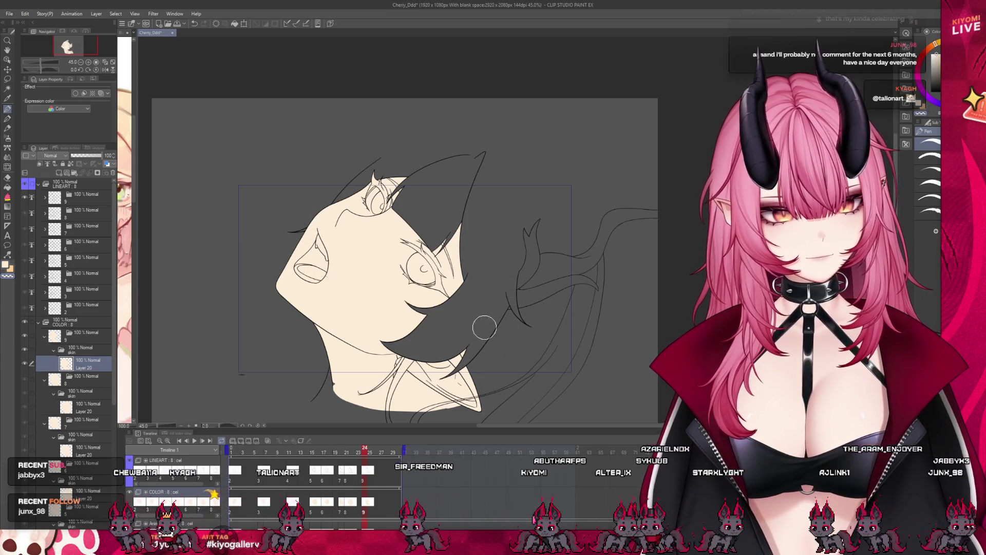
{"action": "key", "text": "ctrl+comma"}
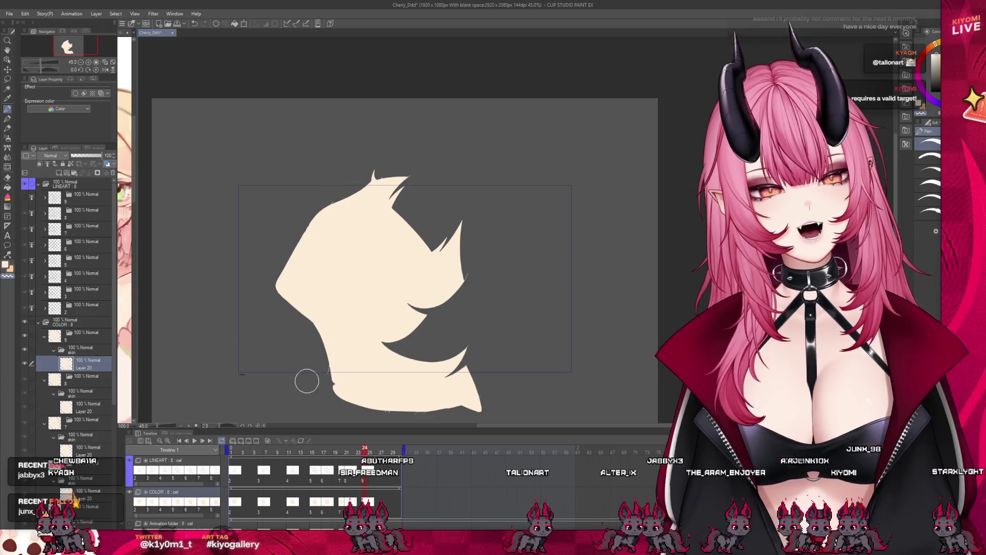
Show the lineart again and paint cream over the gaps near the chin, eye, head top and right edge
{"action": "left_click", "coordinate": [25, 213]}
{"action": "mouse_move", "coordinate": [416, 359]}
{"action": "left_mouse_down"}
{"action": "mouse_move", "coordinate": [411, 319]}
{"action": "mouse_move", "coordinate": [426, 309]}
{"action": "mouse_move", "coordinate": [460, 355]}
{"action": "left_mouse_up"}
{"action": "mouse_move", "coordinate": [457, 308]}
{"action": "left_mouse_down"}
{"action": "mouse_move", "coordinate": [447, 241]}
{"action": "mouse_move", "coordinate": [427, 237]}
{"action": "mouse_move", "coordinate": [403, 200]}
{"action": "left_mouse_up"}
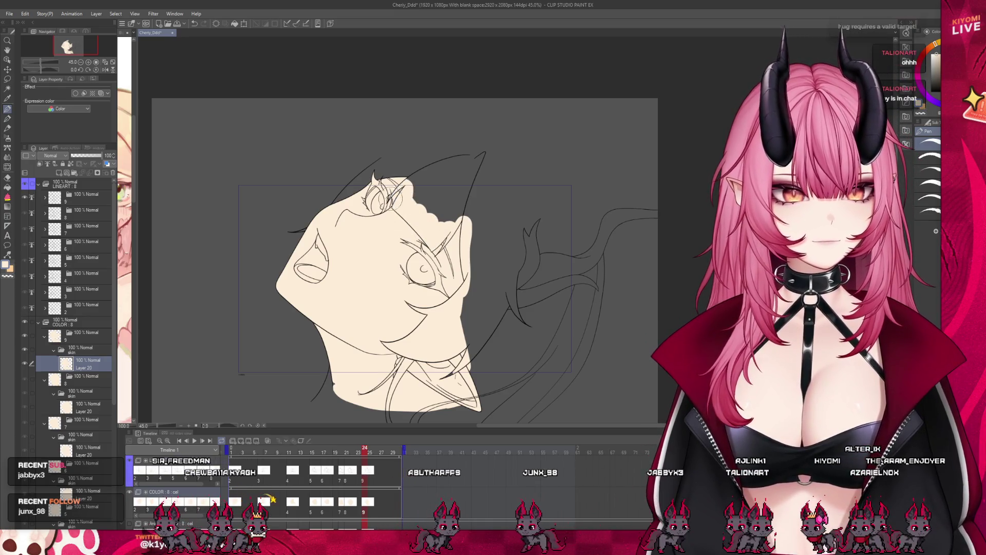
{"action": "left_click_drag", "start_coordinate": [462, 236], "coordinate": [406, 193]}
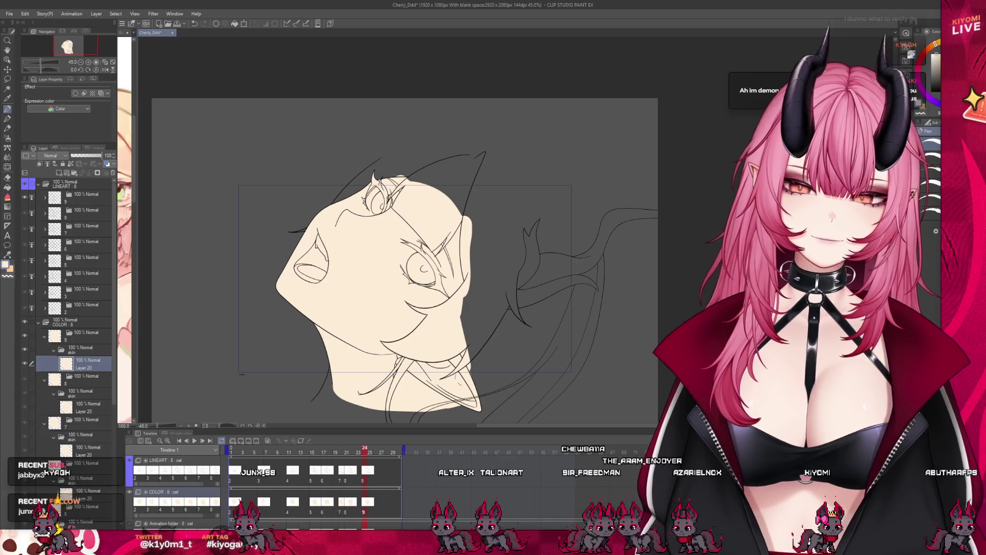
{"action": "scroll", "coordinate": [363, 134], "scroll_direction": "up", "scroll_amount": 1}
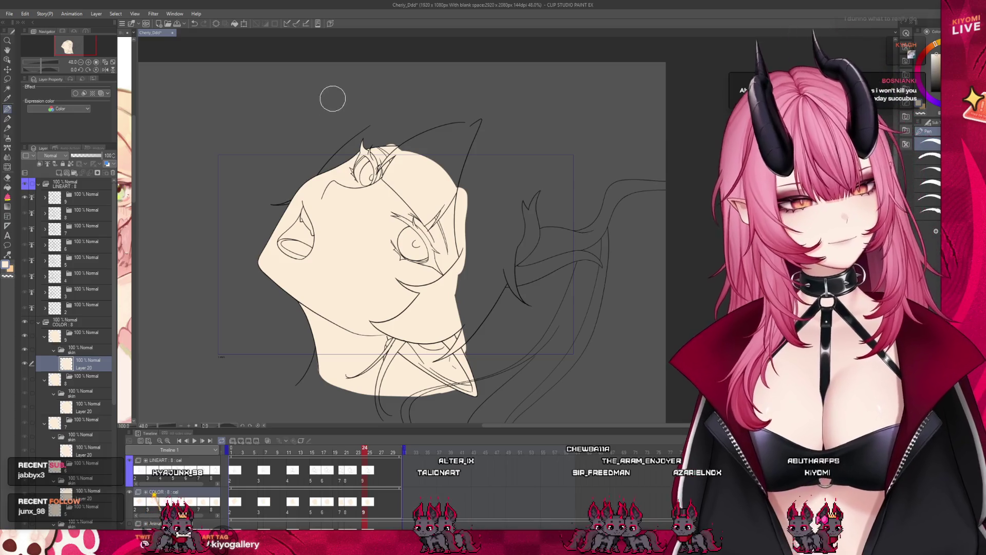
{"action": "mouse_move", "coordinate": [441, 182]}
{"action": "left_mouse_down"}
{"action": "mouse_move", "coordinate": [451, 329]}
{"action": "mouse_move", "coordinate": [467, 392]}
{"action": "left_mouse_up"}
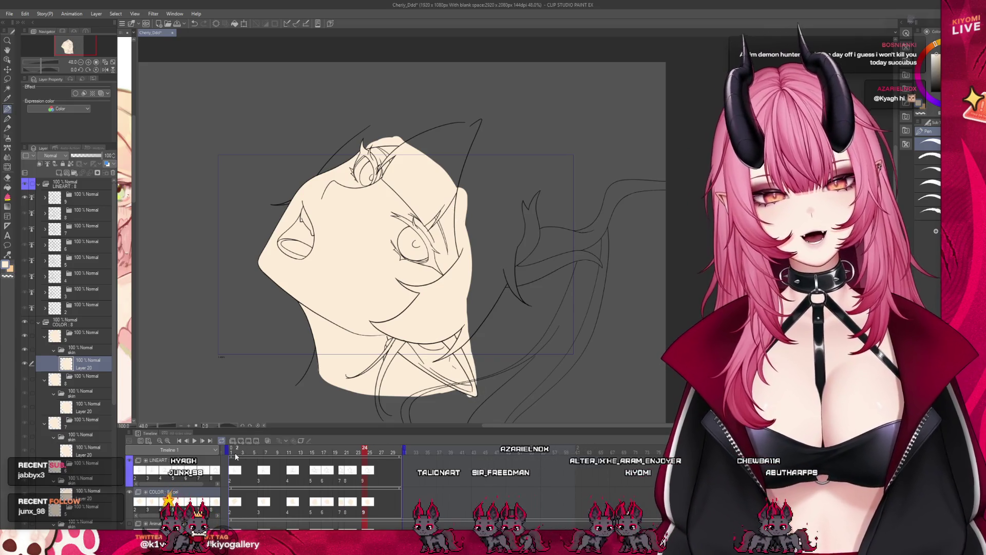
Play the animation from frame 1, stop it, and scrub through to frame 26
{"action": "left_click", "coordinate": [232, 452]}
{"action": "left_click", "coordinate": [196, 441]}
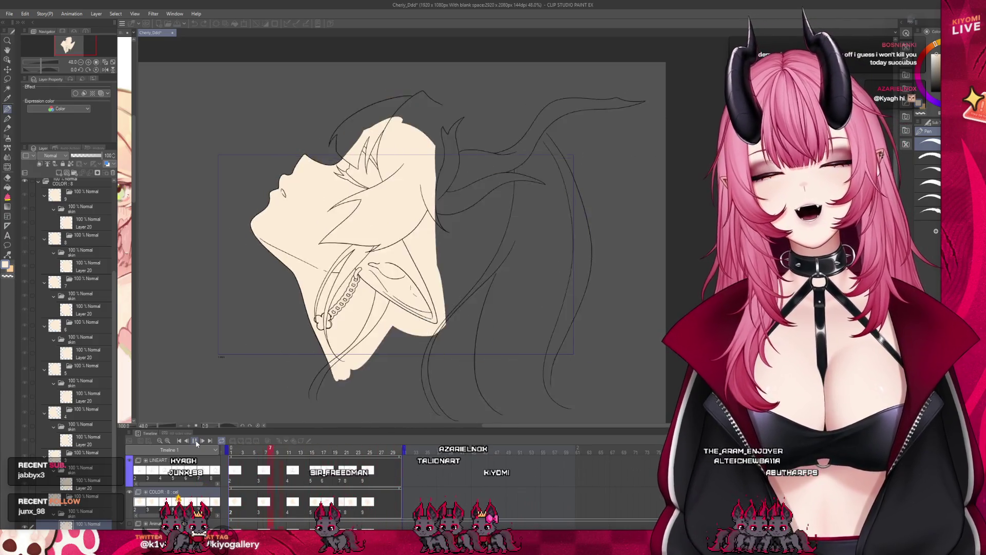
{"action": "left_click", "coordinate": [196, 441]}
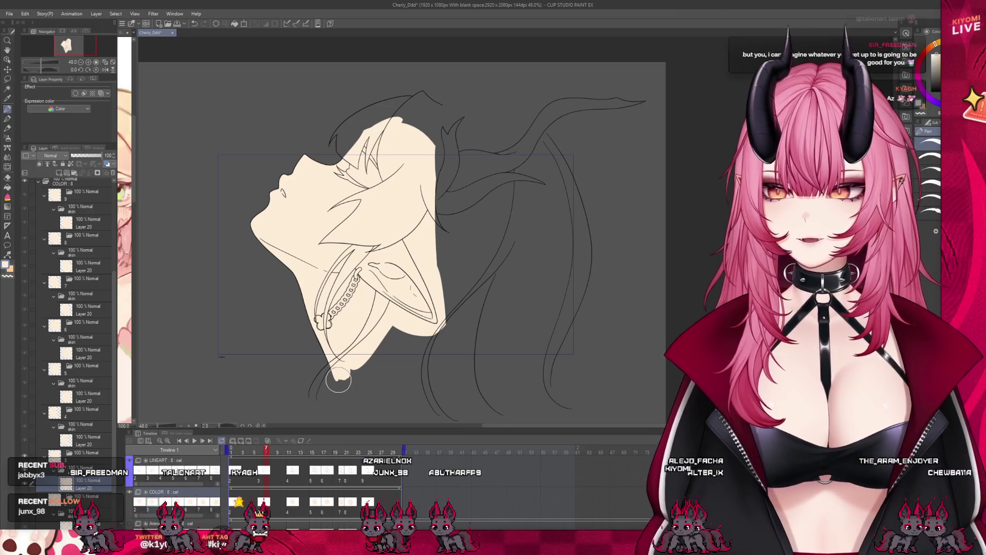
{"action": "left_click_drag", "start_coordinate": [242, 455], "coordinate": [378, 453]}
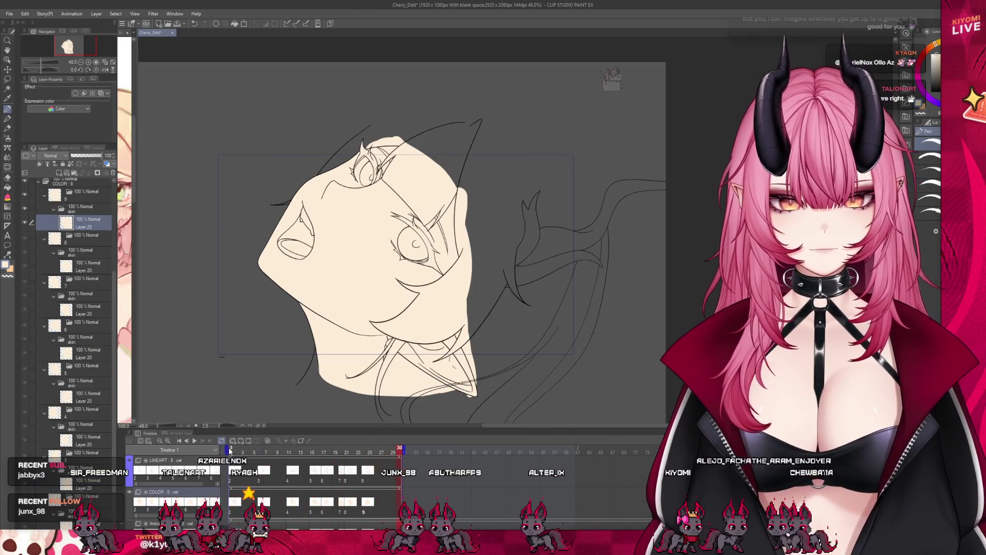
{"action": "scroll", "coordinate": [401, 257], "scroll_direction": "down", "scroll_amount": 2}
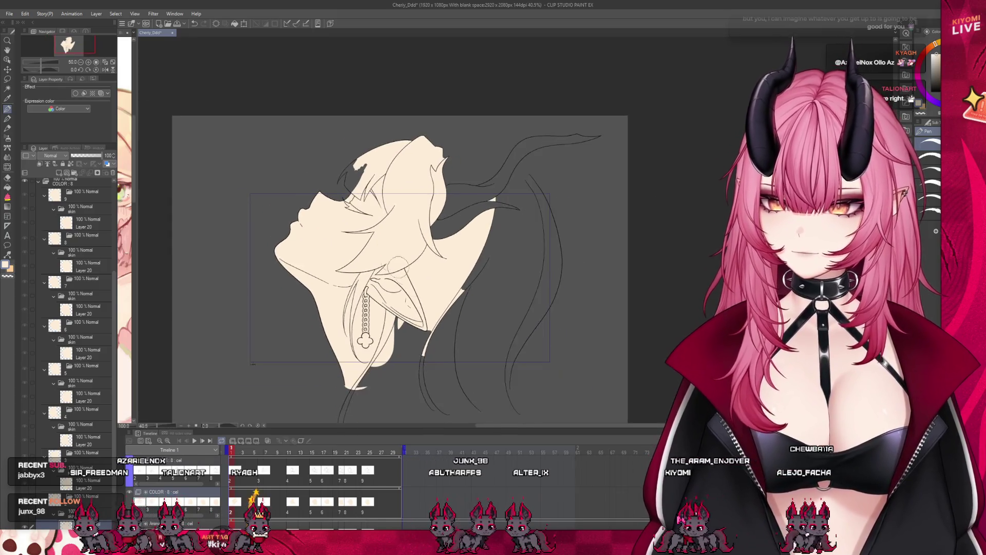
Fill cream into the gap right of the hair, undoing strokes that spilled past the hair edge
{"action": "scroll", "coordinate": [415, 283], "scroll_direction": "up", "scroll_amount": 2}
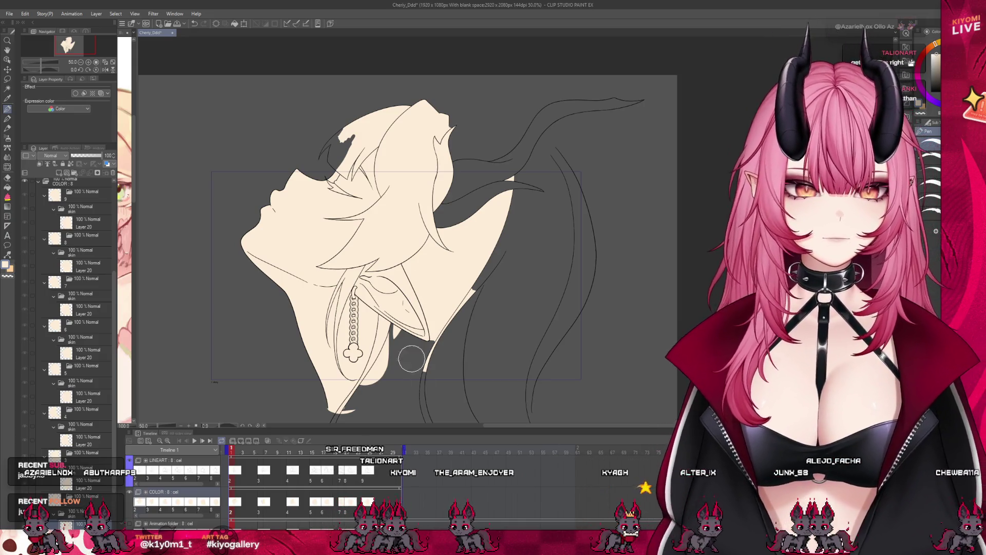
{"action": "left_click_drag", "start_coordinate": [441, 180], "coordinate": [424, 208]}
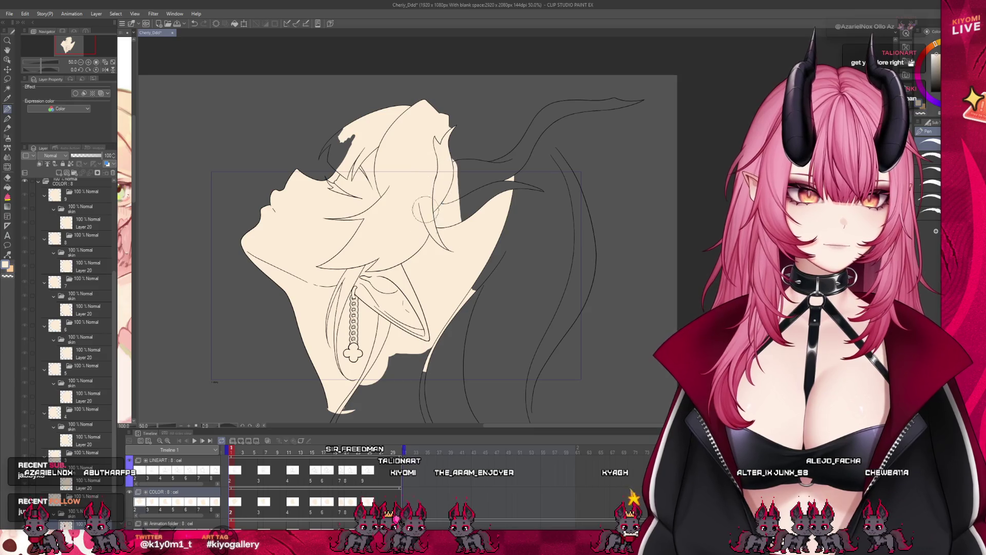
{"action": "left_click_drag", "start_coordinate": [454, 177], "coordinate": [477, 222]}
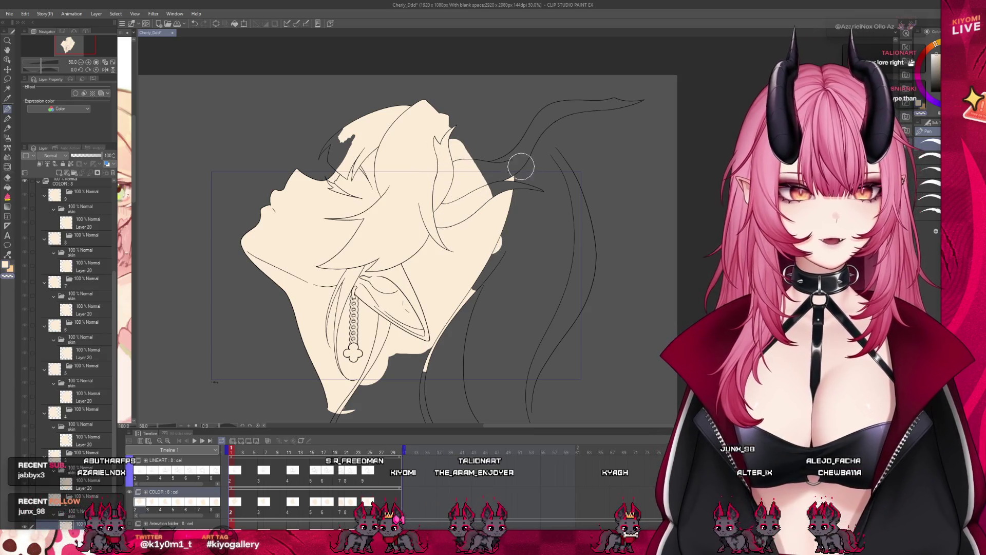
{"action": "key", "text": "ctrl+z"}
{"action": "key", "text": "ctrl+z"}
{"action": "key", "text": "ctrl+z"}
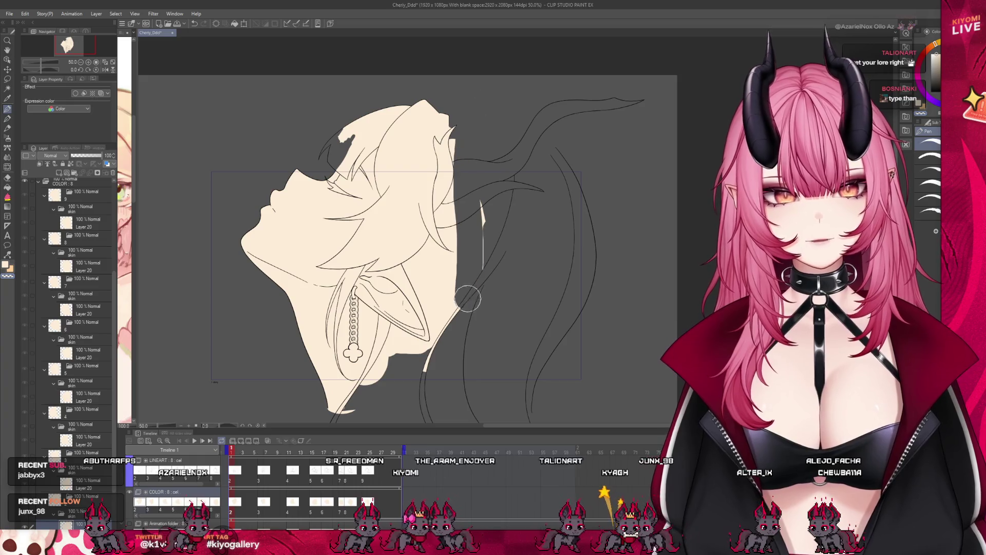
{"action": "left_click_drag", "start_coordinate": [466, 302], "coordinate": [473, 133]}
{"action": "key", "text": "ctrl+z"}
{"action": "key", "text": "ctrl+z"}
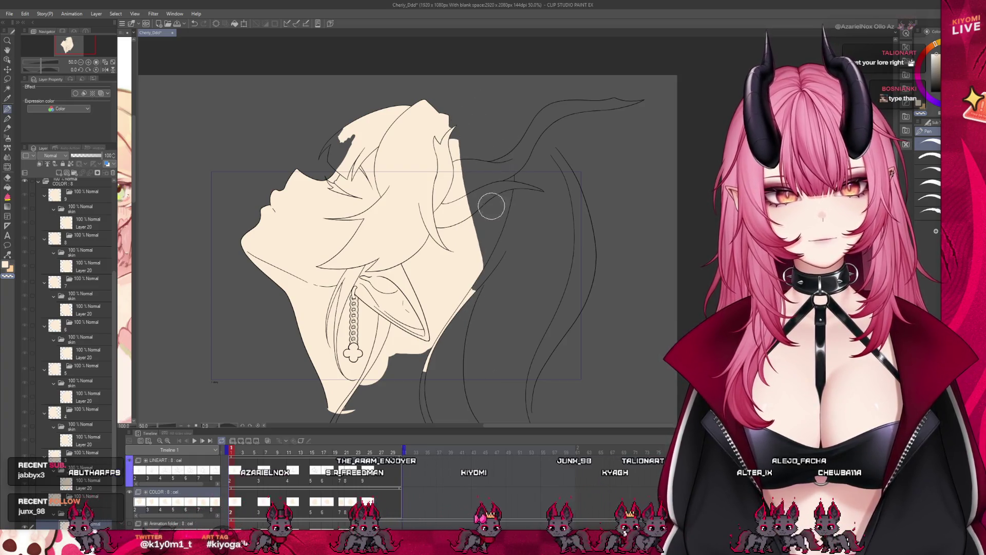
{"action": "key", "text": "ctrl+z"}
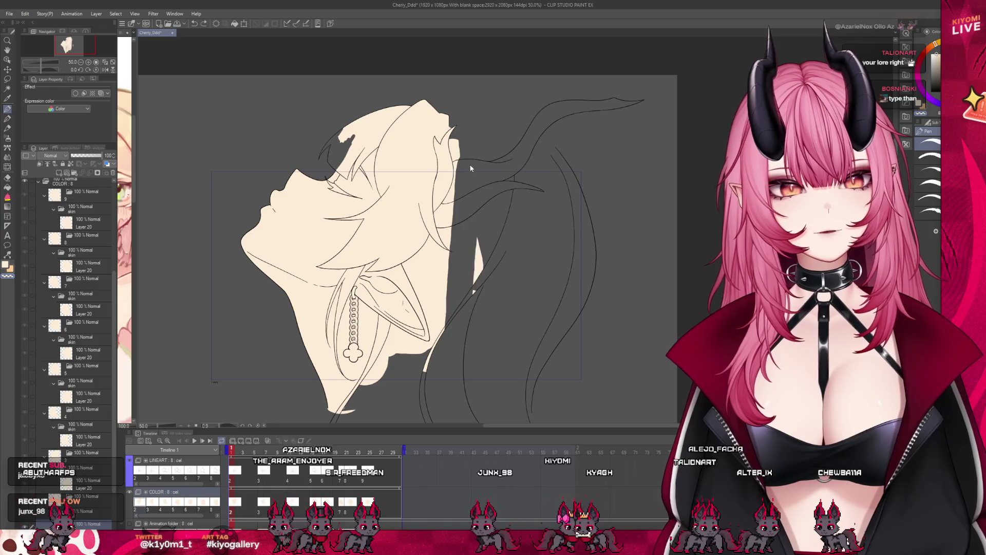
{"action": "key", "text": "ctrl+y"}
{"action": "key", "text": "ctrl+z"}
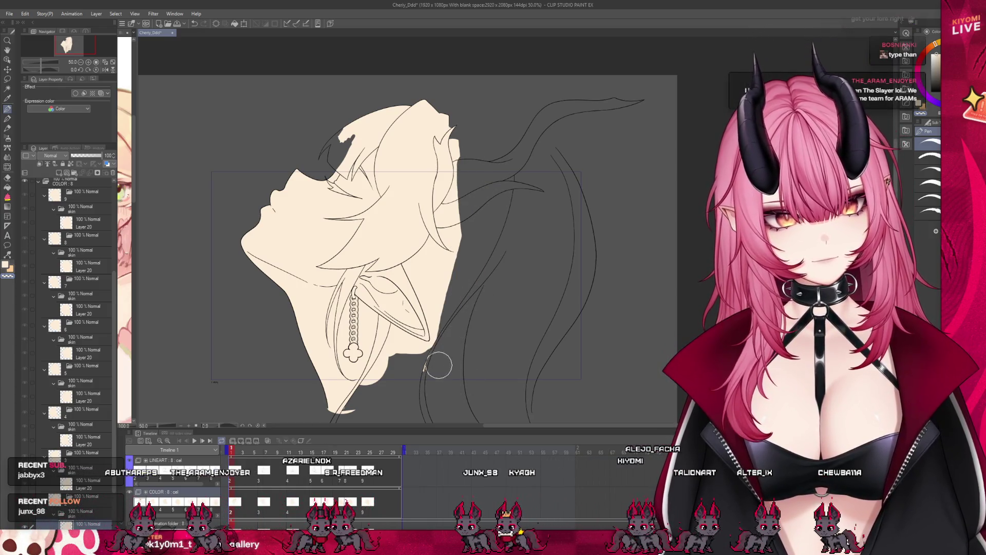
Rework the cream edge at the neck and upper-right hair, then select the LINEART folder
{"action": "left_click_drag", "start_coordinate": [374, 392], "coordinate": [452, 222]}
{"action": "left_click_drag", "start_coordinate": [445, 146], "coordinate": [455, 154]}
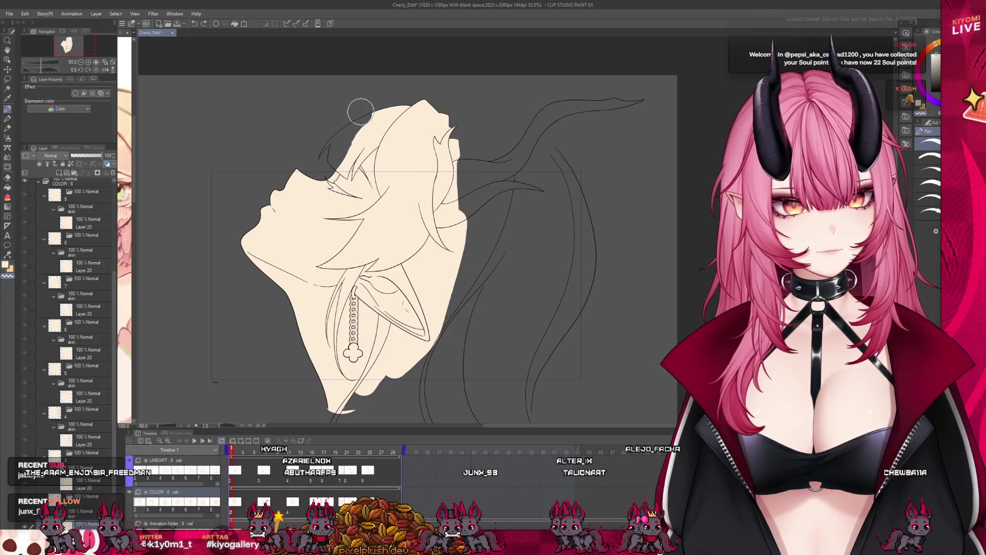
{"action": "key", "text": "ctrl+z"}
{"action": "key", "text": "ctrl+z"}
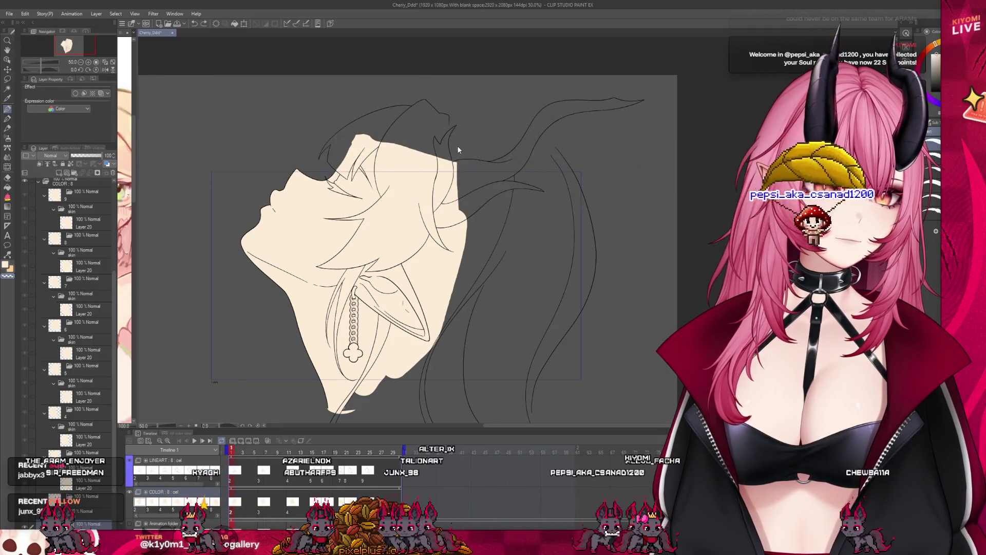
{"action": "key", "text": "ctrl+z"}
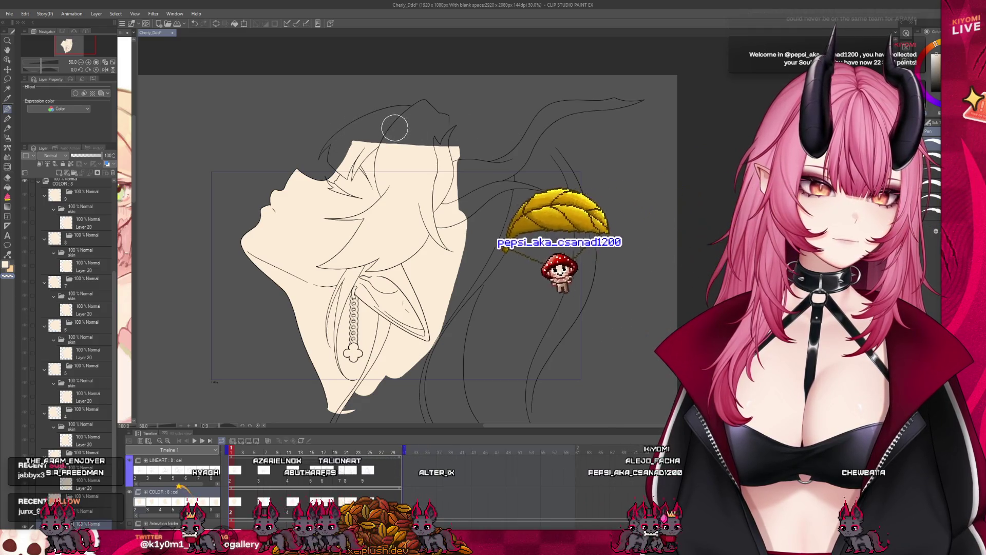
{"action": "scroll", "coordinate": [336, 186], "scroll_direction": "down", "scroll_amount": 1}
{"action": "scroll", "coordinate": [337, 188], "scroll_direction": "down", "scroll_amount": 2}
{"action": "scroll", "coordinate": [339, 195], "scroll_direction": "up", "scroll_amount": 2}
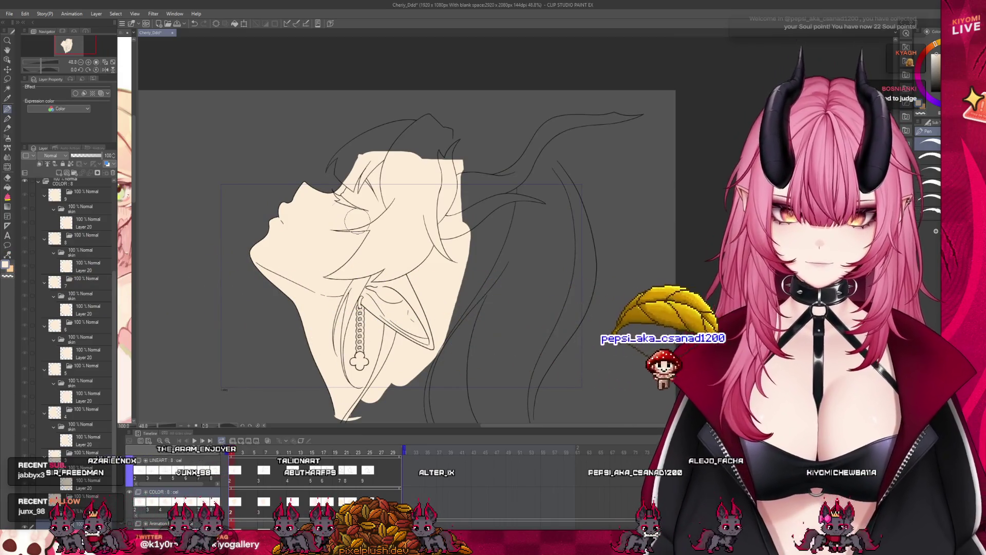
{"action": "left_click", "coordinate": [226, 475]}
{"action": "scroll", "coordinate": [76, 416], "scroll_direction": "down", "scroll_amount": 3}
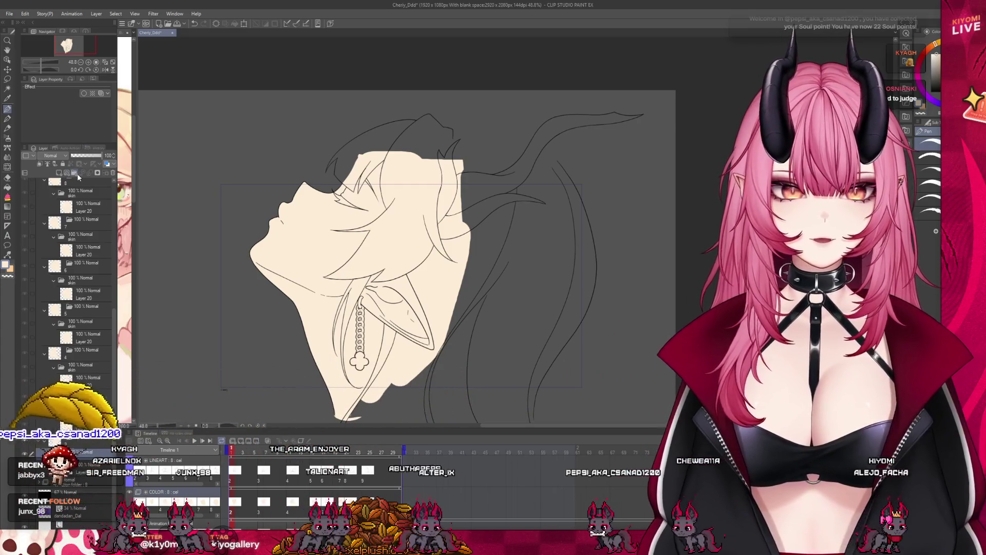
{"action": "left_click", "coordinate": [58, 175]}
Add Layer 21 in the hair folder and make it the active layer
{"action": "left_click", "coordinate": [58, 175]}
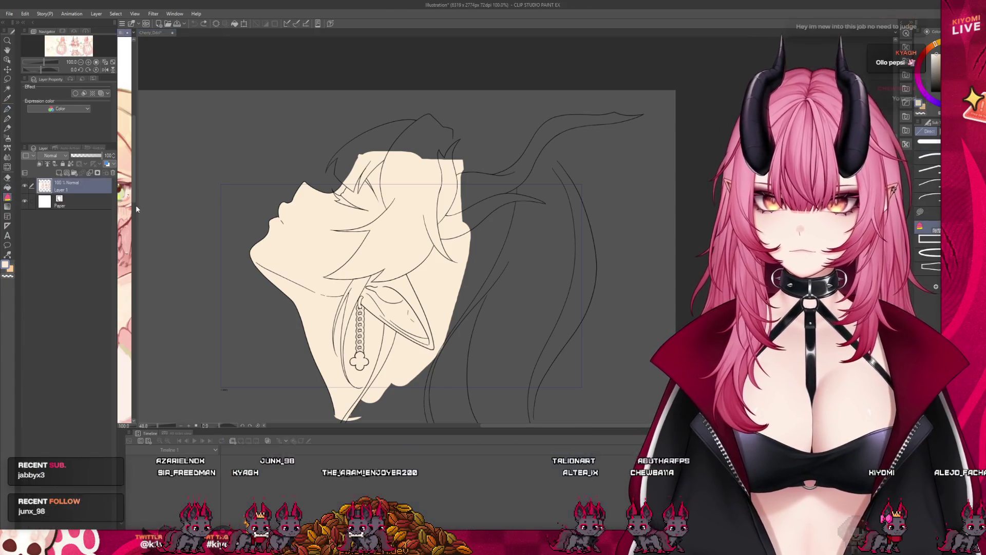
{"action": "mouse_move", "coordinate": [135, 205]}
{"action": "left_mouse_down"}
{"action": "mouse_move", "coordinate": [273, 218]}
{"action": "mouse_move", "coordinate": [167, 242]}
{"action": "left_mouse_up"}
{"action": "scroll", "coordinate": [307, 243], "scroll_direction": "down", "scroll_amount": 2}
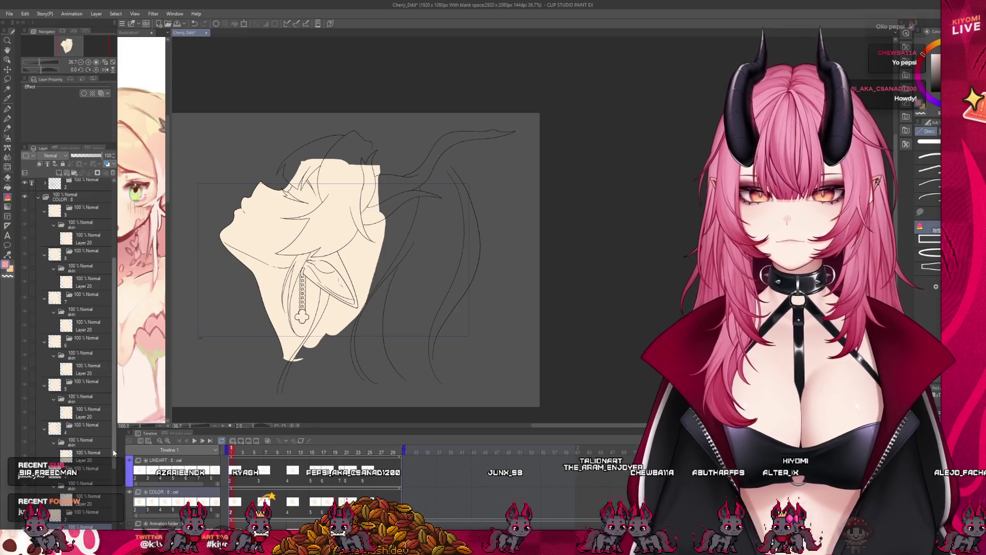
{"action": "scroll", "coordinate": [94, 445], "scroll_direction": "down", "scroll_amount": 4}
{"action": "left_click", "coordinate": [94, 445]}
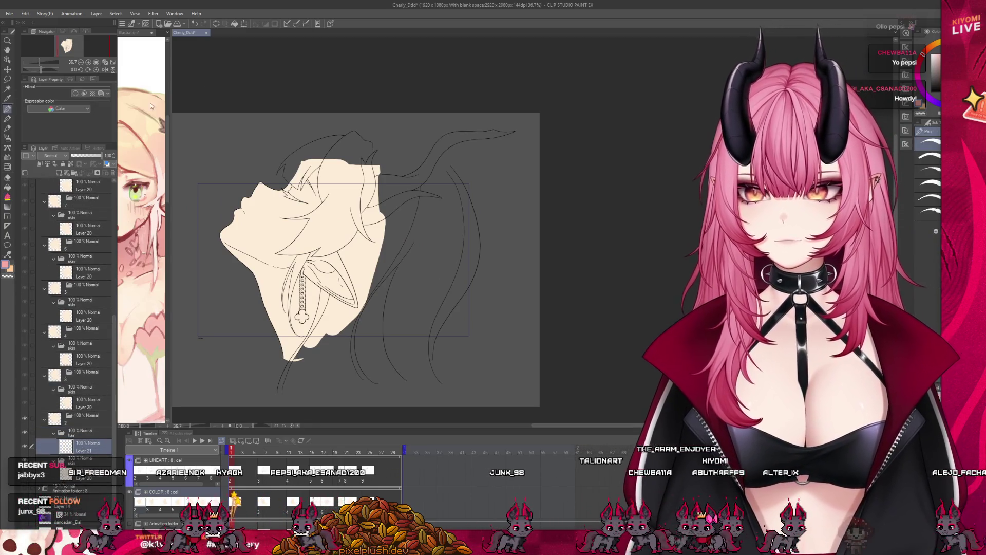
Paint pink strokes along the top and bottom edges of the hair, redoing misplaced ones
{"action": "mouse_move", "coordinate": [379, 143]}
{"action": "left_mouse_down"}
{"action": "mouse_move", "coordinate": [419, 154]}
{"action": "mouse_move", "coordinate": [462, 197]}
{"action": "left_mouse_up"}
{"action": "key", "text": "ctrl+z"}
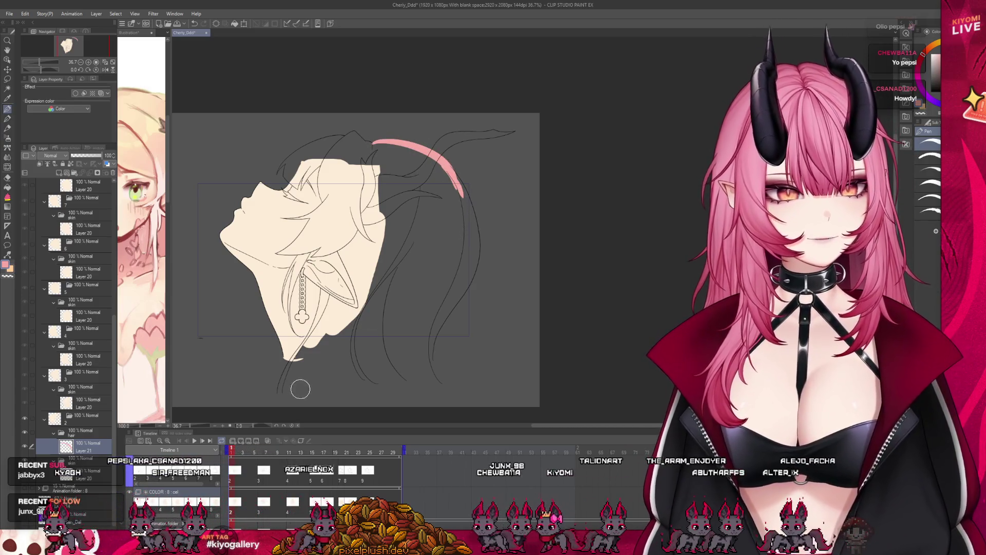
{"action": "left_click_drag", "start_coordinate": [280, 391], "coordinate": [431, 390]}
{"action": "key", "text": "ctrl+z"}
{"action": "mouse_move", "coordinate": [280, 391]}
{"action": "left_mouse_down"}
{"action": "mouse_move", "coordinate": [411, 388]}
{"action": "mouse_move", "coordinate": [438, 379]}
{"action": "left_mouse_up"}
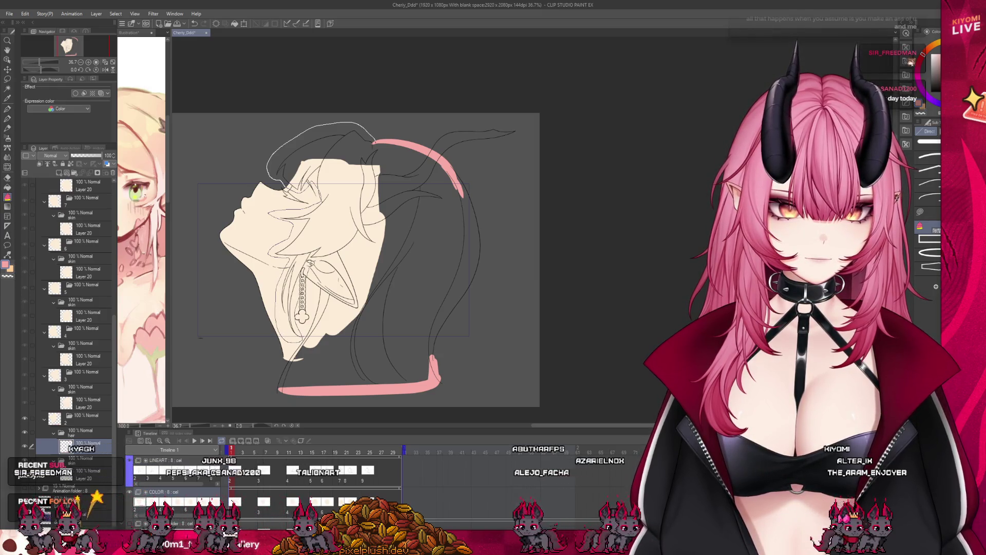
Lasso-trace the hair outline and fill it solid pink over the cream skin
{"action": "mouse_move", "coordinate": [290, 357]}
{"action": "left_mouse_down"}
{"action": "mouse_move", "coordinate": [262, 398]}
{"action": "mouse_move", "coordinate": [452, 398]}
{"action": "mouse_move", "coordinate": [468, 310]}
{"action": "left_mouse_up"}
{"action": "mouse_move", "coordinate": [494, 195]}
{"action": "left_mouse_down"}
{"action": "mouse_move", "coordinate": [475, 161]}
{"action": "mouse_move", "coordinate": [410, 132]}
{"action": "mouse_move", "coordinate": [370, 135]}
{"action": "left_mouse_up"}
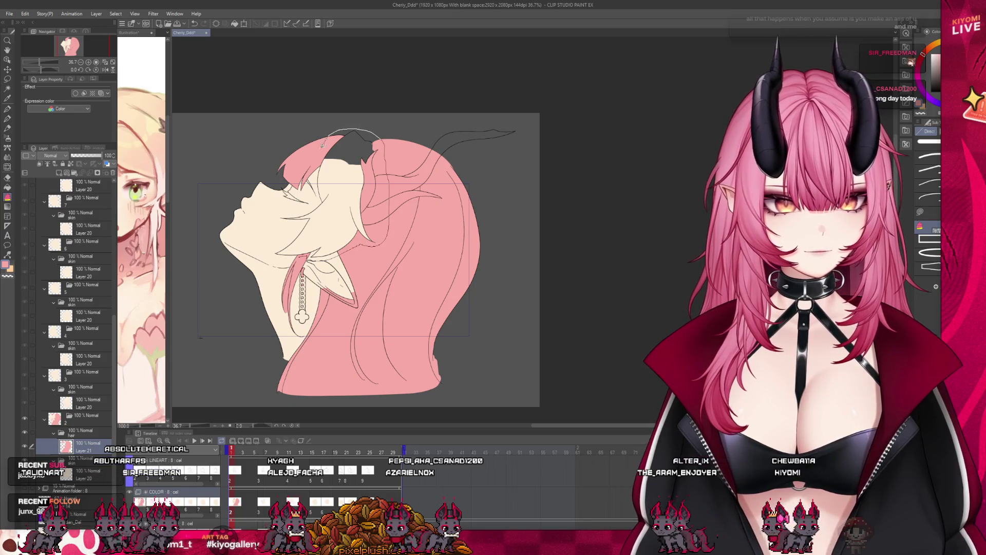
{"action": "left_click_drag", "start_coordinate": [313, 256], "coordinate": [328, 252]}
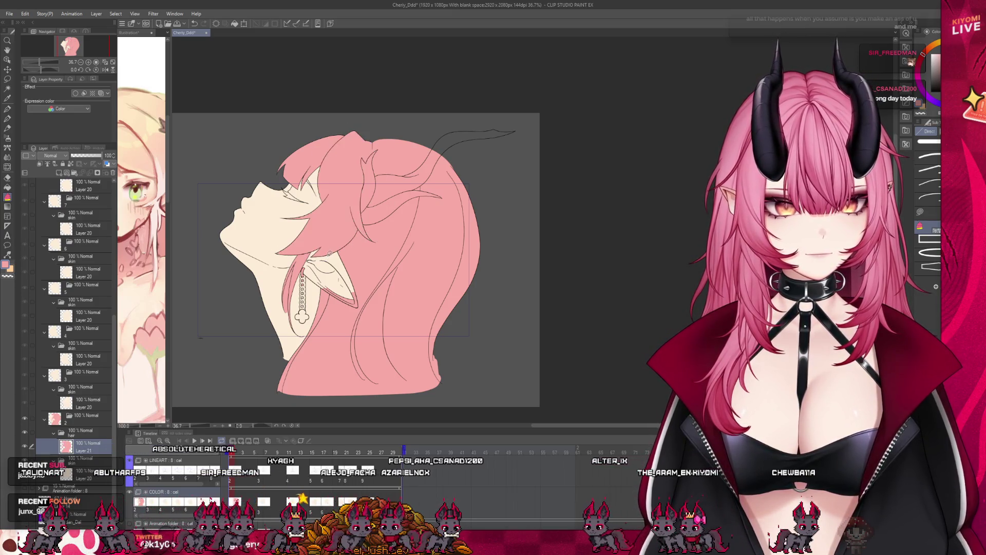
{"action": "key", "text": "p"}
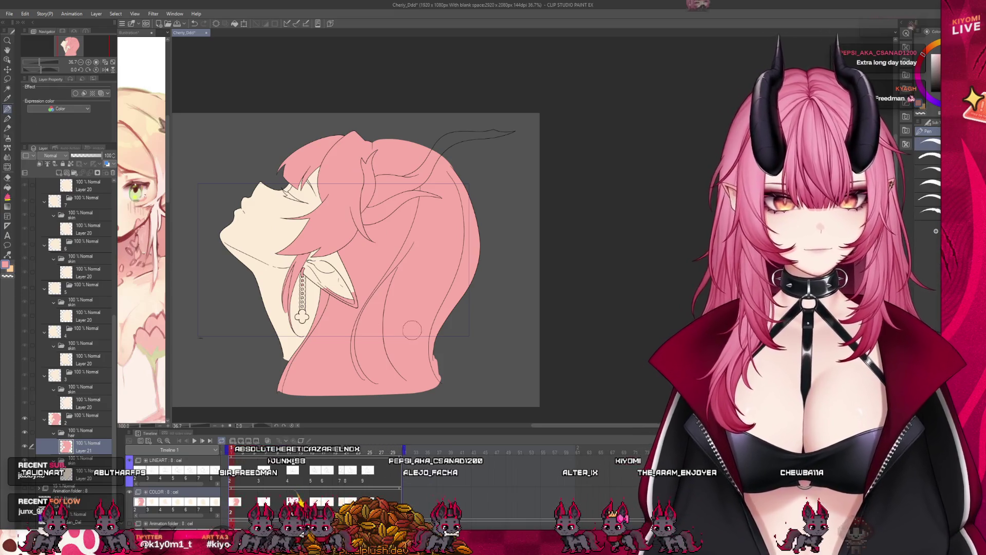
{"action": "scroll", "coordinate": [344, 288], "scroll_direction": "up", "scroll_amount": 3}
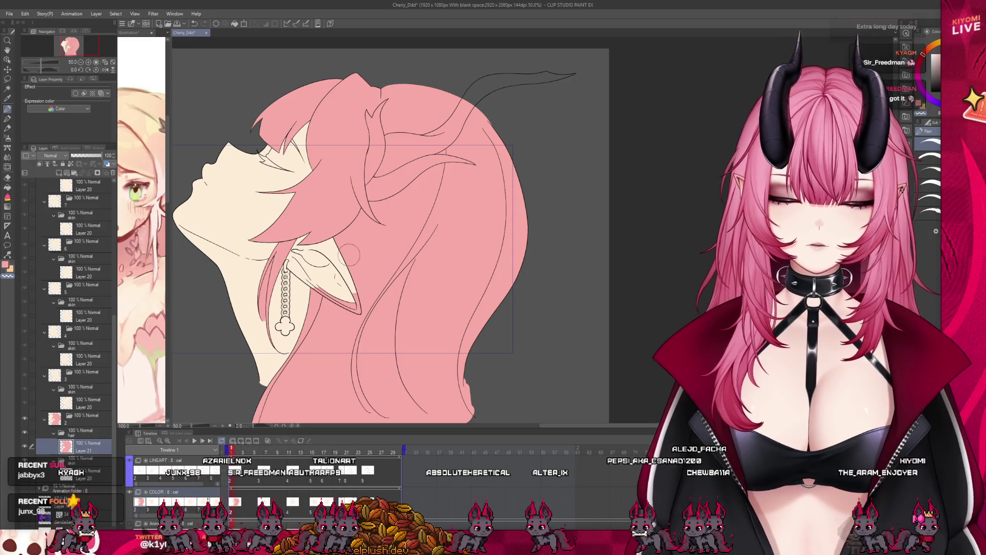
{"action": "scroll", "coordinate": [336, 229], "scroll_direction": "up", "scroll_amount": 1}
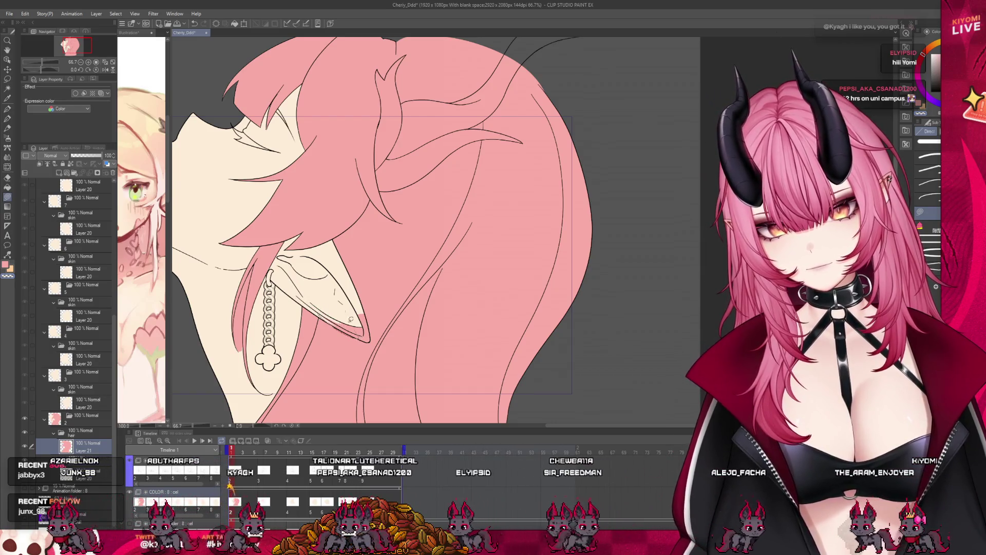
{"action": "key", "text": "p"}
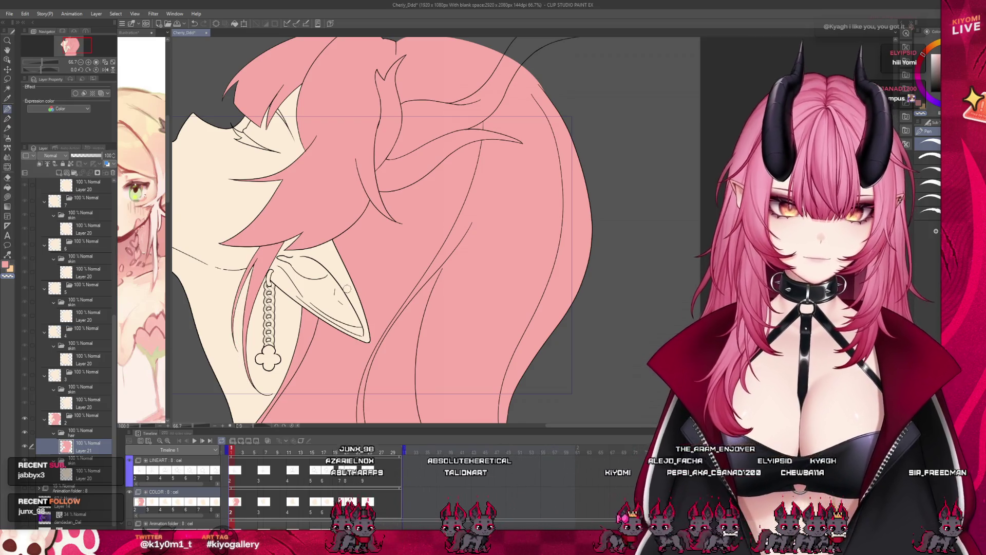
{"action": "scroll", "coordinate": [587, 243], "scroll_direction": "down", "scroll_amount": 1}
{"action": "scroll", "coordinate": [267, 310], "scroll_direction": "up", "scroll_amount": 5}
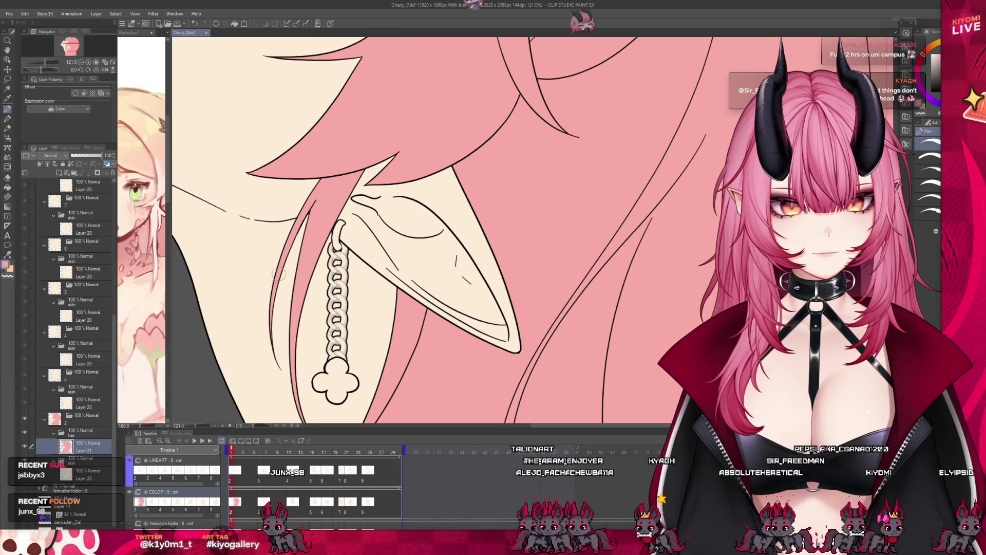
Zoom around the canvas to inspect the pink hair and cream skin flats
{"action": "scroll", "coordinate": [357, 231], "scroll_direction": "down", "scroll_amount": 6}
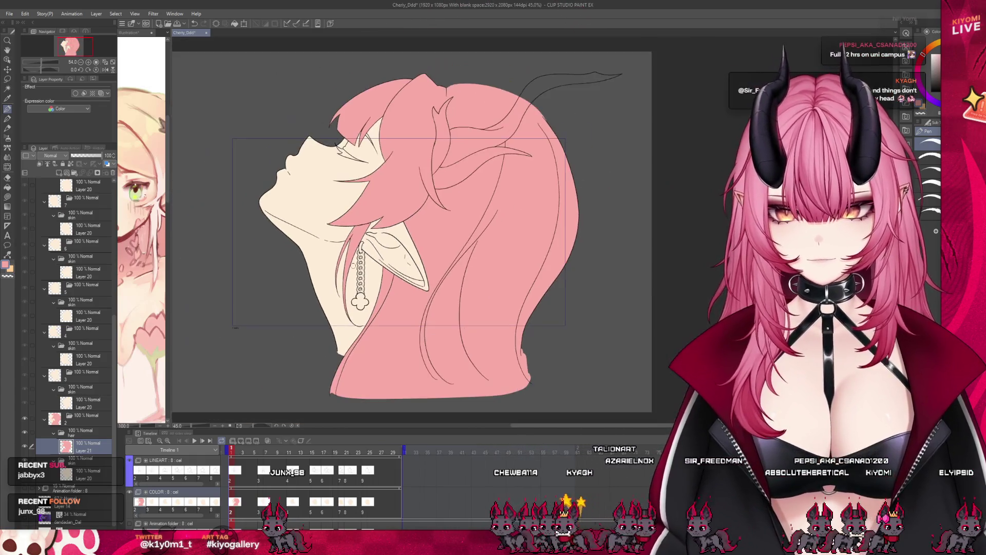
{"action": "scroll", "coordinate": [397, 252], "scroll_direction": "up", "scroll_amount": 1}
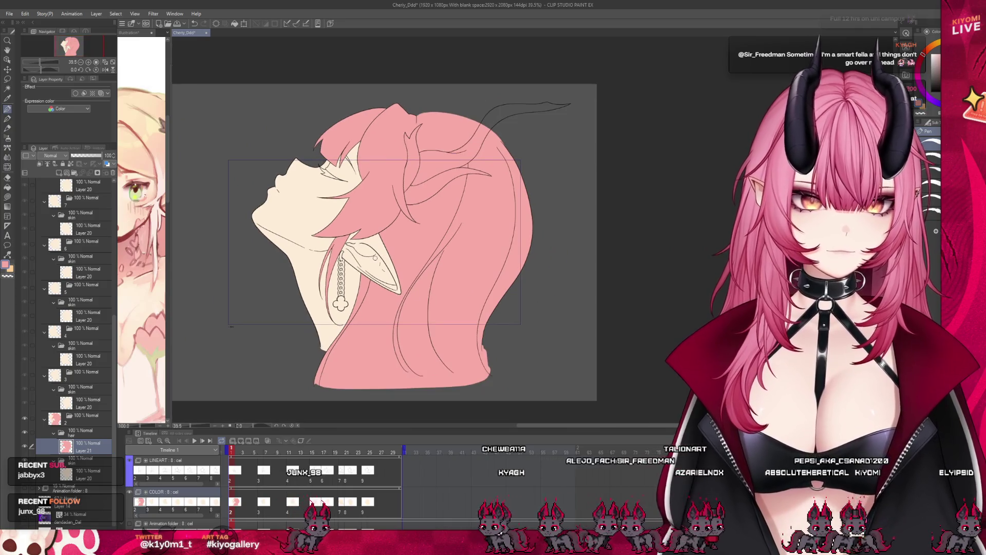
{"action": "scroll", "coordinate": [367, 133], "scroll_direction": "up", "scroll_amount": 6}
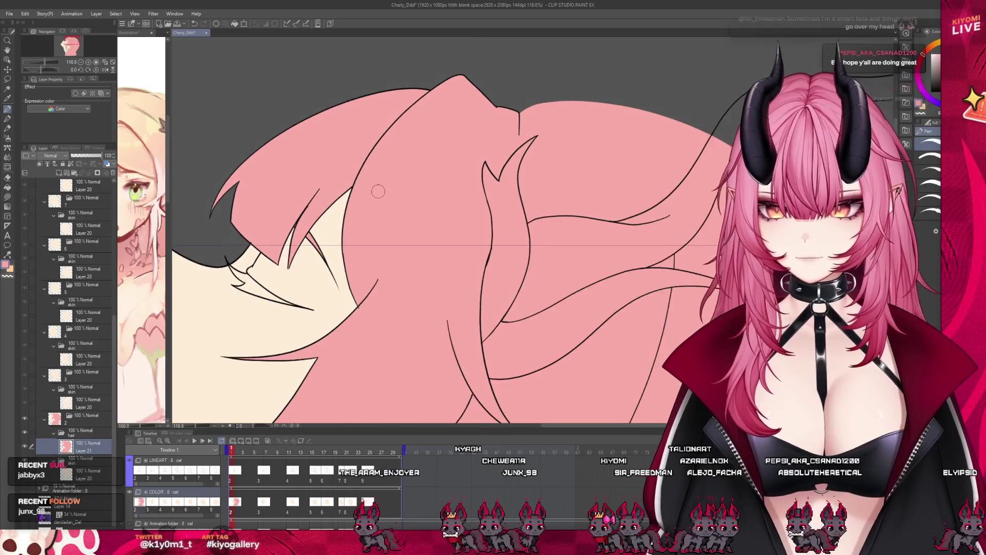
{"action": "scroll", "coordinate": [464, 263], "scroll_direction": "down", "scroll_amount": 8}
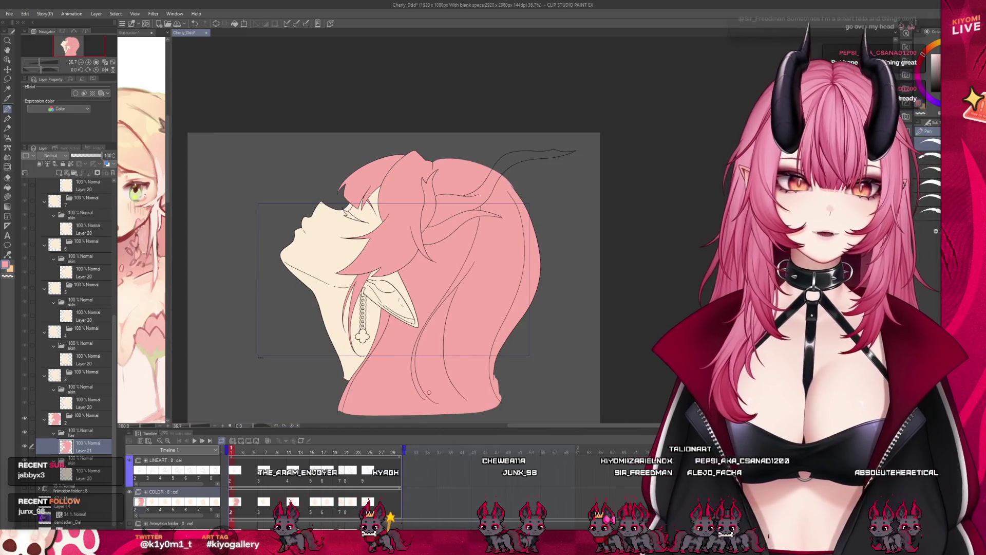
{"action": "scroll", "coordinate": [390, 341], "scroll_direction": "up", "scroll_amount": 4}
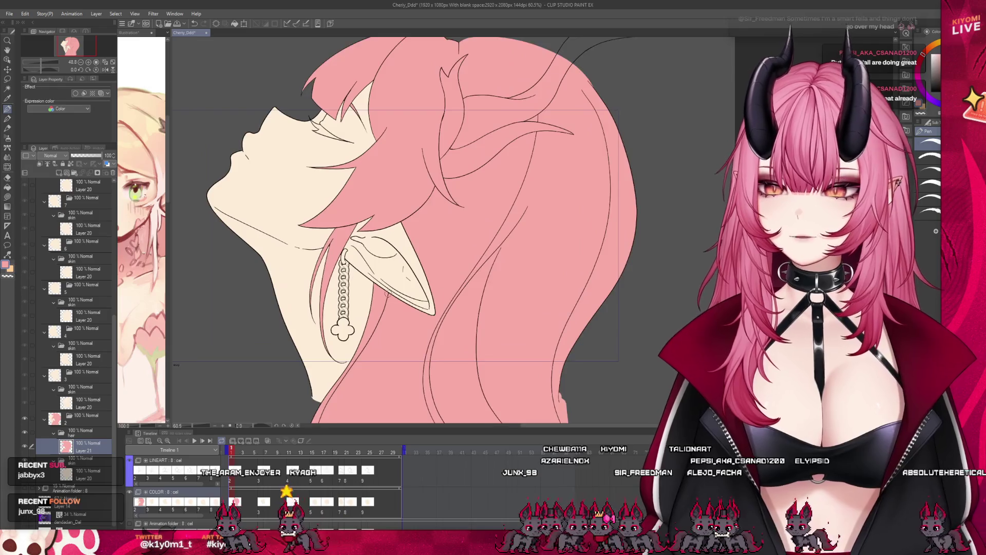
{"action": "scroll", "coordinate": [388, 294], "scroll_direction": "up", "scroll_amount": 1}
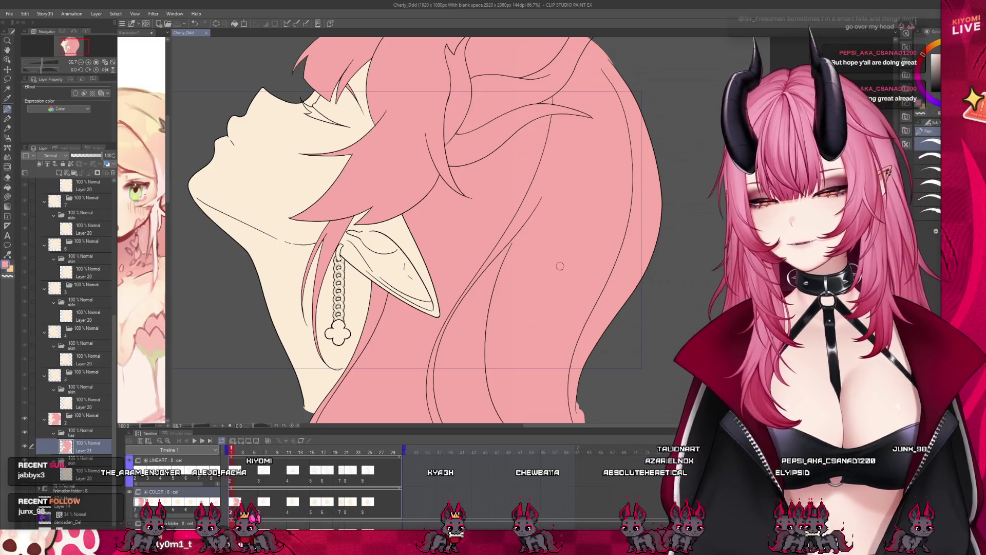
Preview later frames, return to frame 1, and make the reference Illustration document active
{"action": "mouse_move", "coordinate": [281, 451]}
{"action": "left_mouse_down"}
{"action": "mouse_move", "coordinate": [344, 447]}
{"action": "mouse_move", "coordinate": [229, 447]}
{"action": "left_mouse_up"}
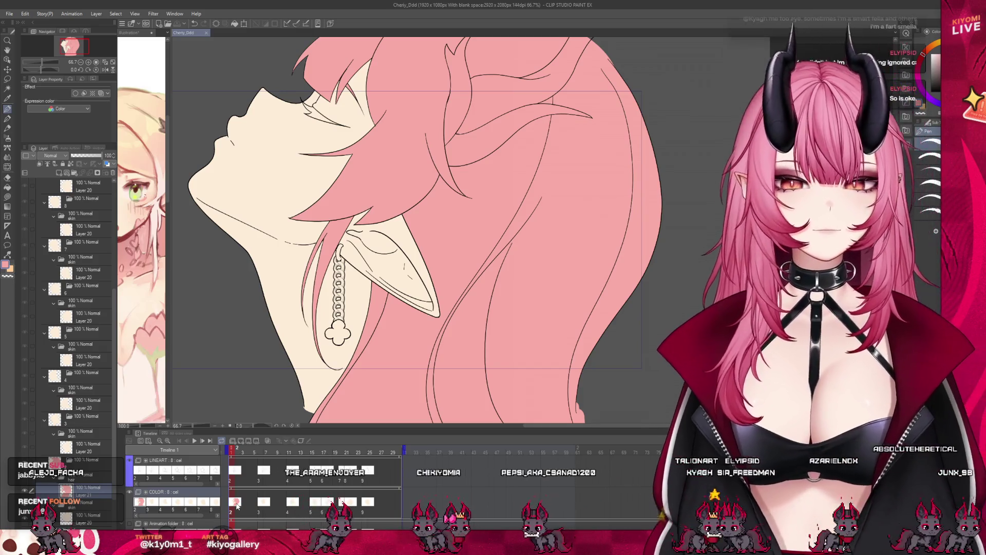
{"action": "scroll", "coordinate": [432, 275], "scroll_direction": "down", "scroll_amount": 3}
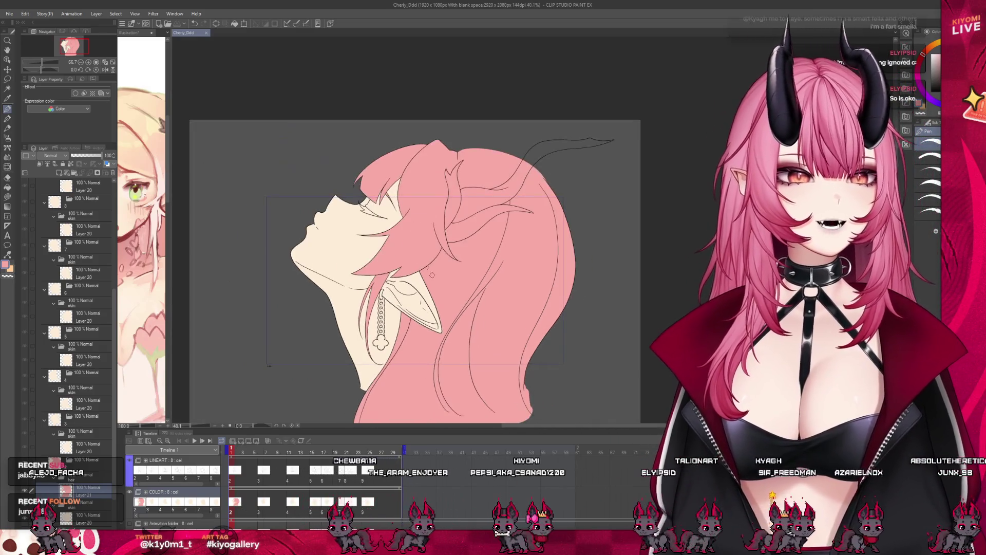
{"action": "scroll", "coordinate": [432, 275], "scroll_direction": "up", "scroll_amount": 1}
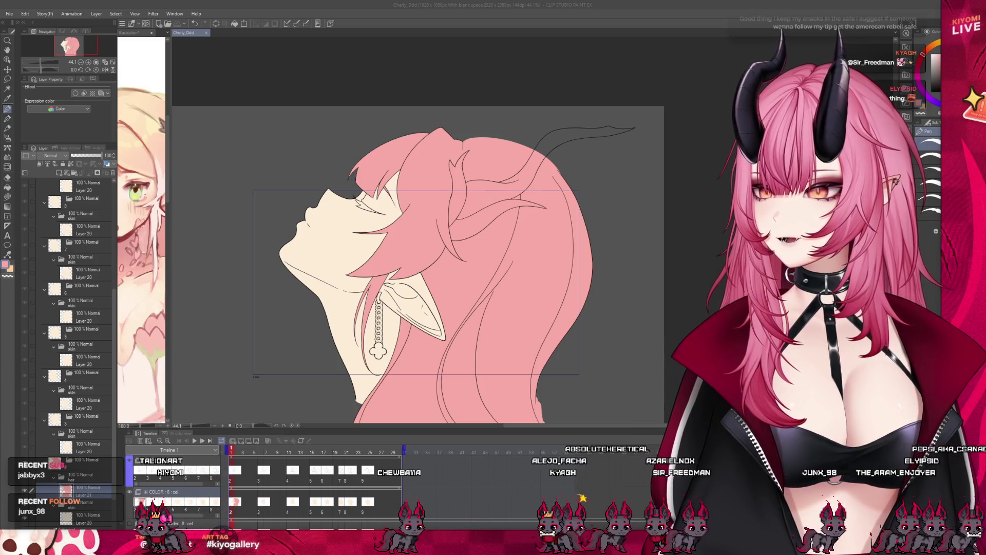
{"action": "scroll", "coordinate": [395, 293], "scroll_direction": "up", "scroll_amount": 2}
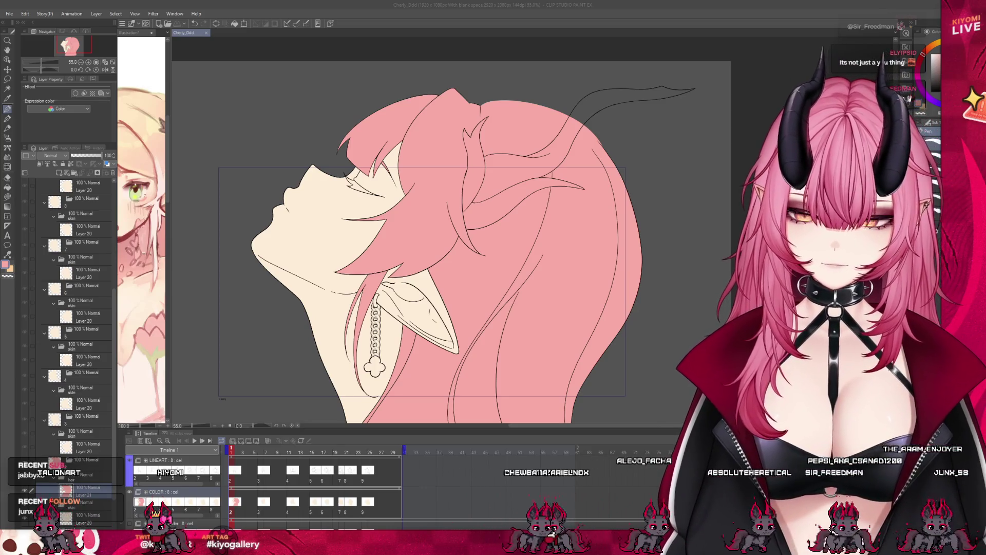
{"action": "scroll", "coordinate": [378, 170], "scroll_direction": "up", "scroll_amount": 3}
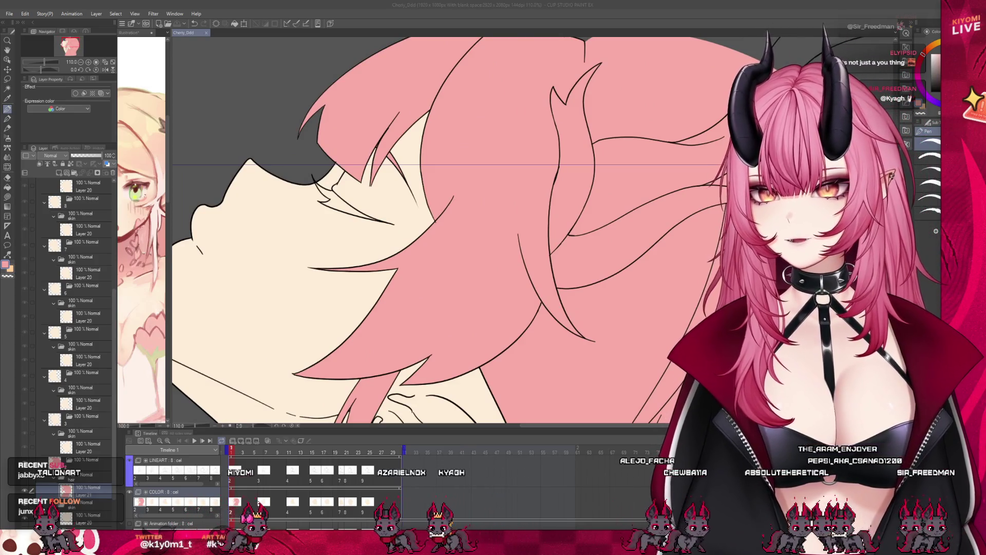
{"action": "left_click_drag", "start_coordinate": [167, 218], "coordinate": [222, 217]}
{"action": "left_click", "coordinate": [207, 218]}
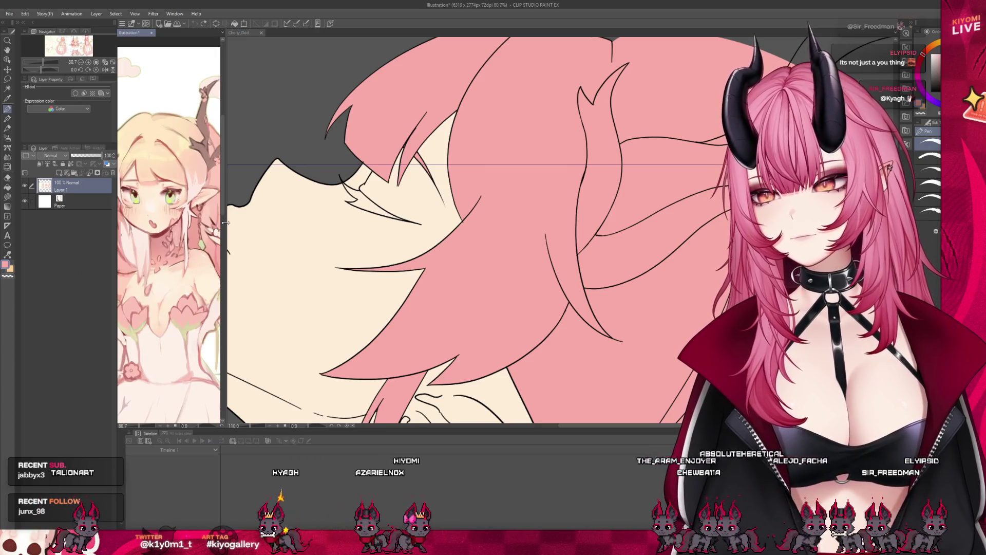
Return to the Cherry_Ddd animation and step to the next uncoloured frame
{"action": "left_click_drag", "start_coordinate": [221, 226], "coordinate": [132, 226]}
{"action": "left_click", "coordinate": [306, 172]}
{"action": "scroll", "coordinate": [306, 172], "scroll_direction": "down", "scroll_amount": 3}
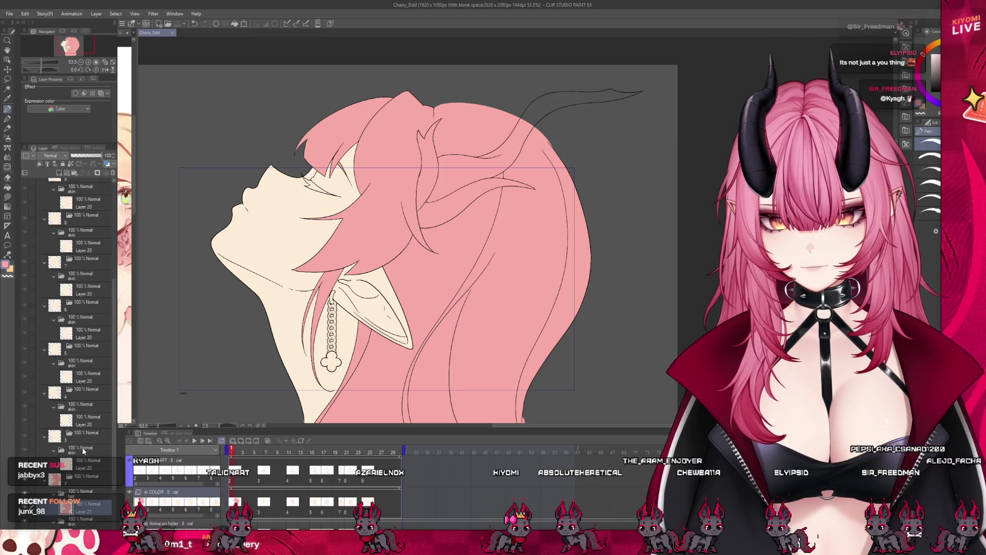
{"action": "key", "text": "Right"}
{"action": "key", "text": "Right"}
{"action": "key", "text": "Right"}
Add a new layer folder for the hair and draw a pink line along the hair's top
{"action": "key", "text": "ctrl+g"}
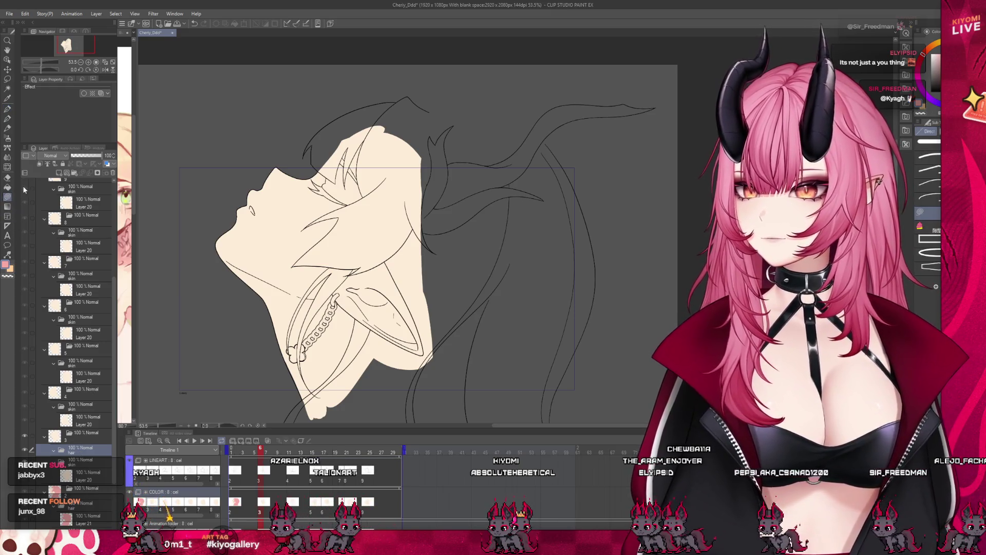
{"action": "scroll", "coordinate": [514, 206], "scroll_direction": "down", "scroll_amount": 3}
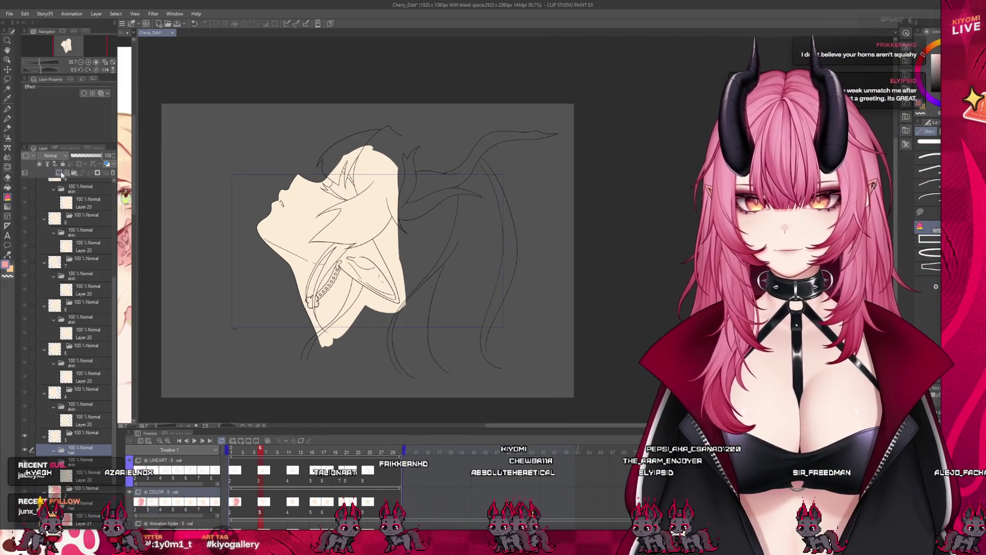
{"action": "left_click", "coordinate": [7, 113]}
{"action": "left_click", "coordinate": [7, 111]}
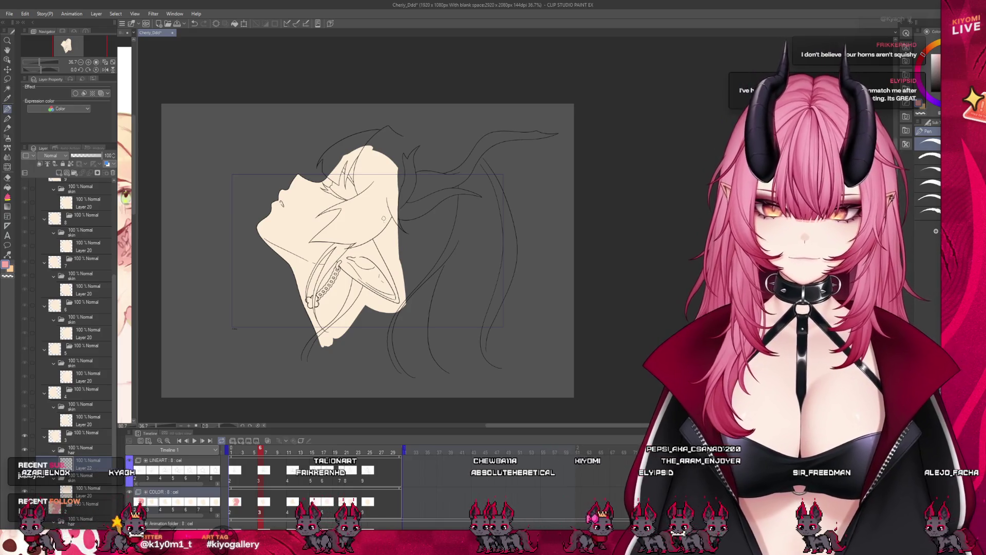
{"action": "left_click_drag", "start_coordinate": [473, 176], "coordinate": [402, 141]}
Close the hair's bottom and back-of-head edges with pink lines, then fill the hair solid pink
{"action": "key", "text": "ctrl+z"}
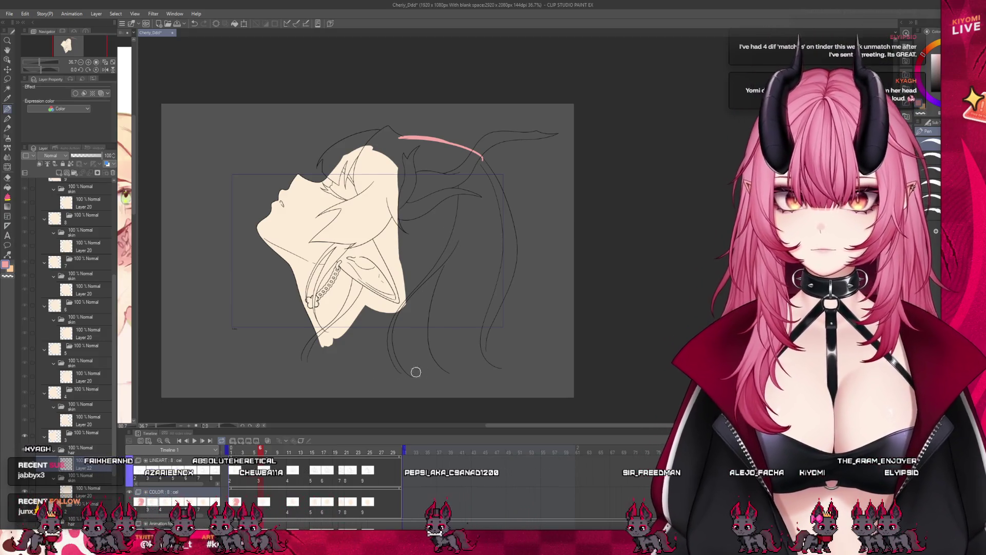
{"action": "left_click_drag", "start_coordinate": [305, 354], "coordinate": [498, 371]}
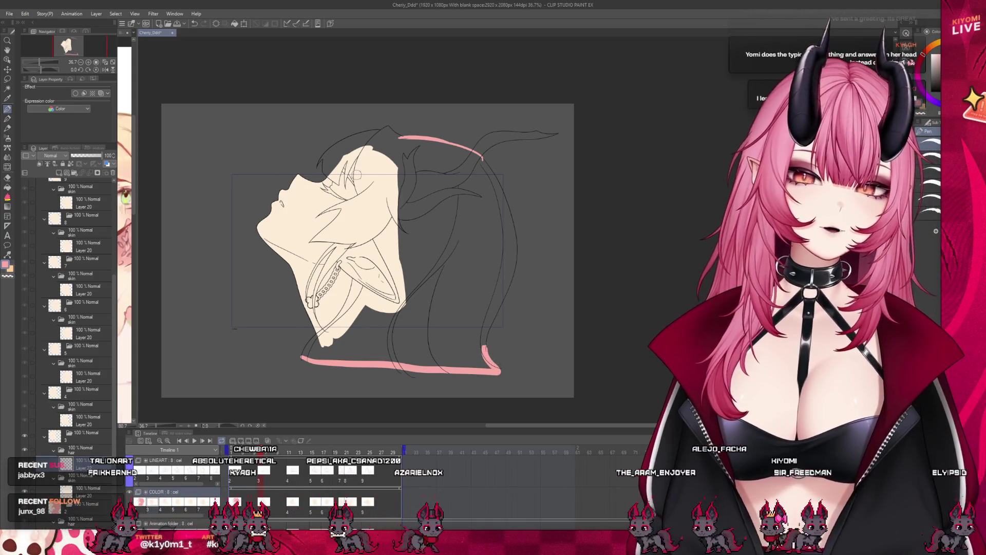
{"action": "scroll", "coordinate": [378, 157], "scroll_direction": "up", "scroll_amount": 2}
{"action": "scroll", "coordinate": [376, 129], "scroll_direction": "down", "scroll_amount": 1}
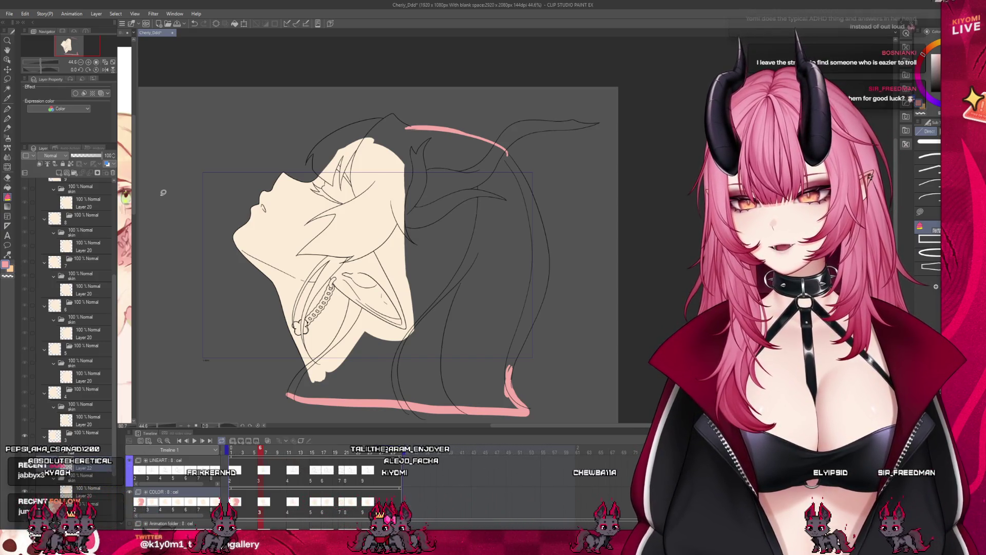
{"action": "mouse_move", "coordinate": [320, 120]}
{"action": "left_mouse_down"}
{"action": "mouse_move", "coordinate": [303, 149]}
{"action": "mouse_move", "coordinate": [325, 181]}
{"action": "left_mouse_up"}
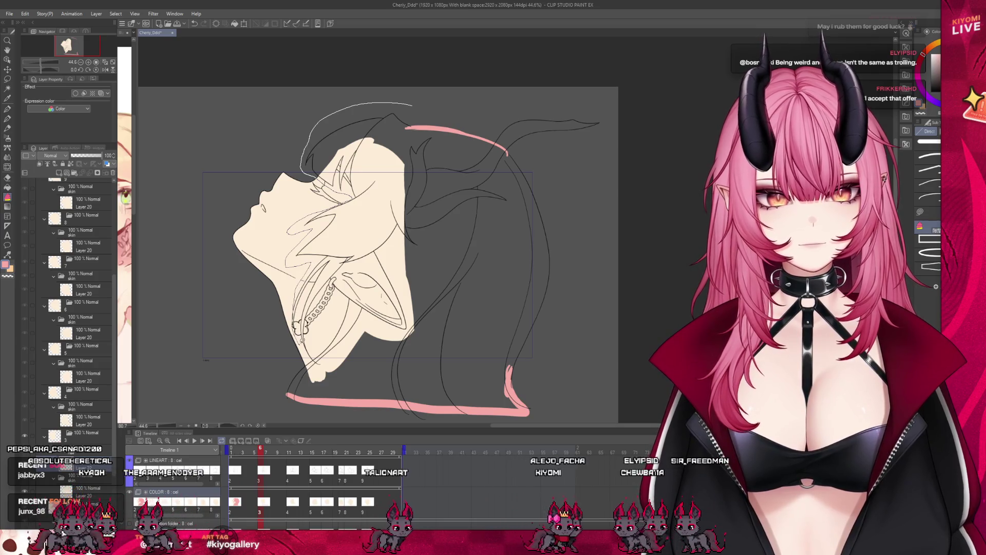
{"action": "left_click_drag", "start_coordinate": [563, 387], "coordinate": [563, 337]}
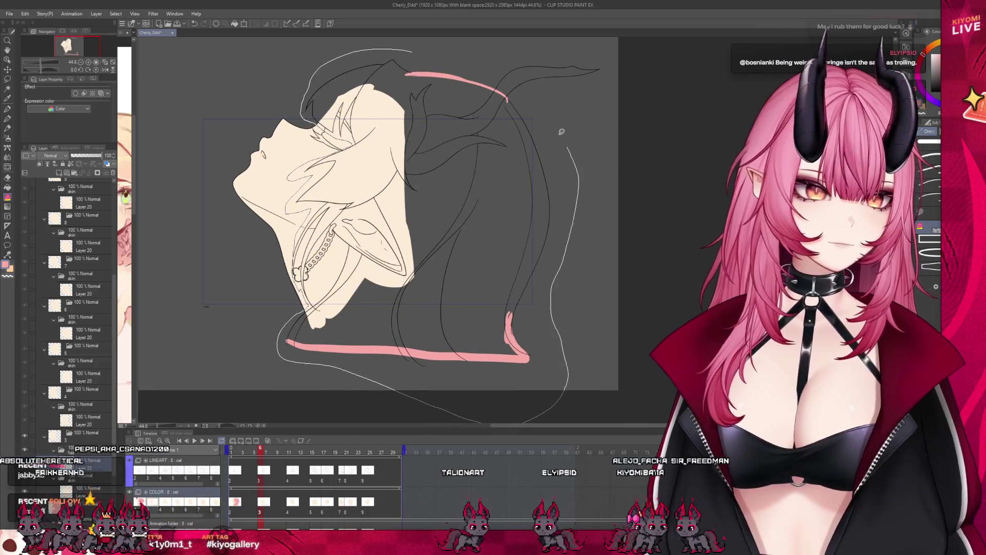
{"action": "left_click", "coordinate": [366, 208]}
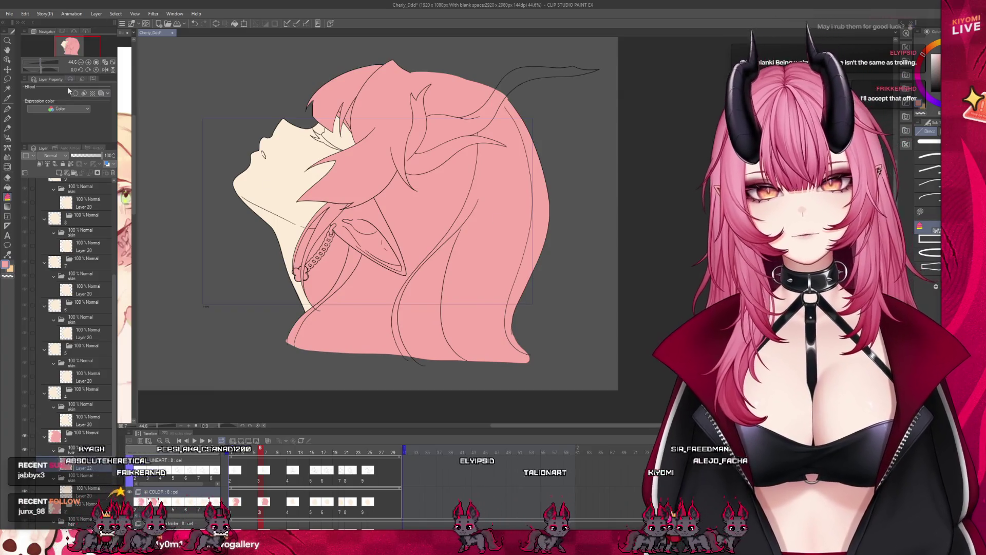
{"action": "left_click", "coordinate": [8, 109]}
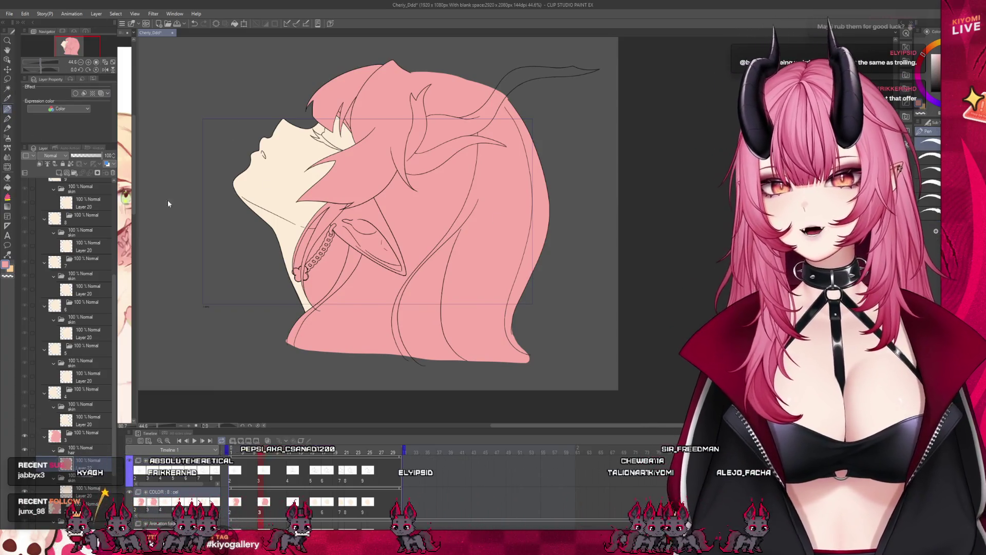
Refill the patch beside the neck chain with cream skin and zoom in to check the edges
{"action": "key", "text": "ctrl+plus"}
{"action": "left_click", "coordinate": [7, 187]}
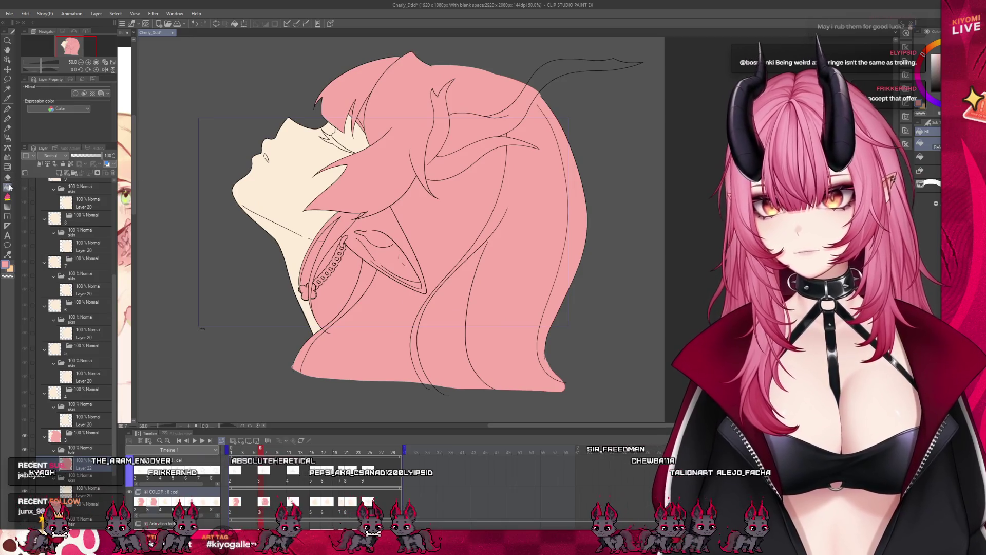
{"action": "left_click", "coordinate": [326, 240]}
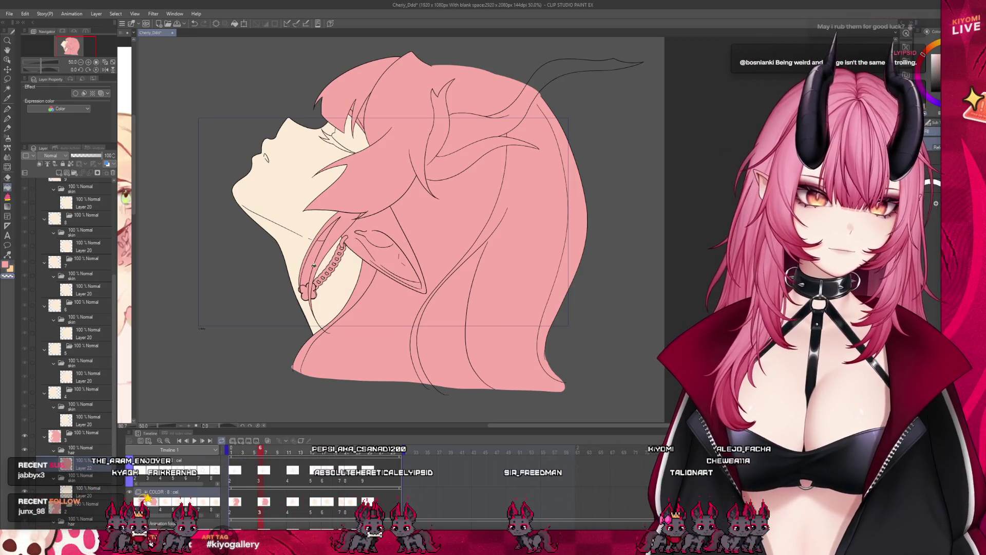
{"action": "scroll", "coordinate": [360, 119], "scroll_direction": "up", "scroll_amount": 2}
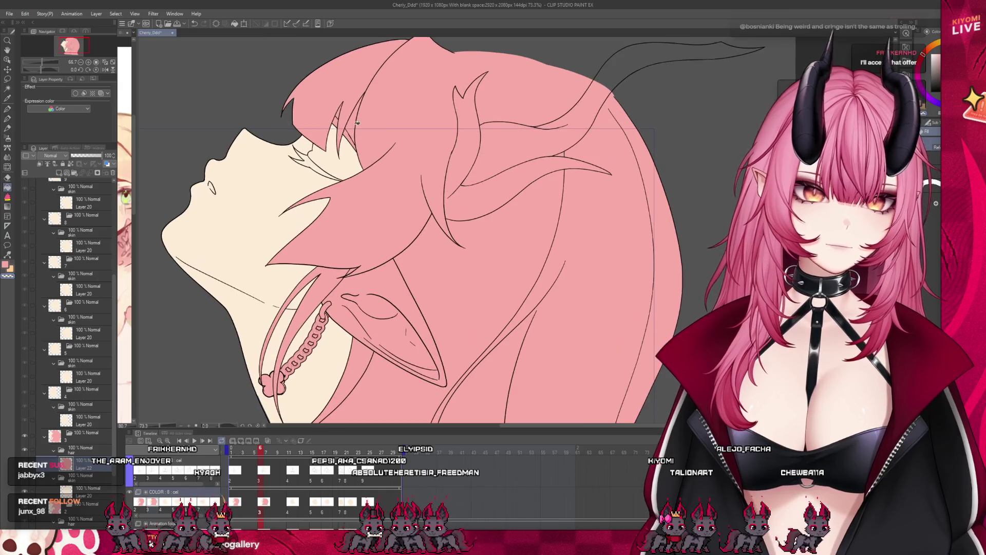
{"action": "scroll", "coordinate": [354, 292], "scroll_direction": "down", "scroll_amount": 2}
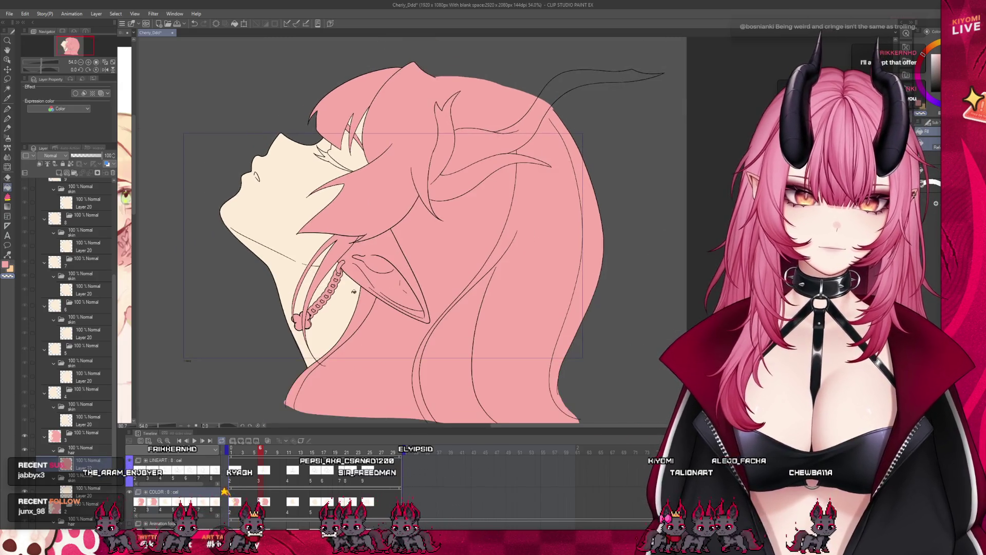
{"action": "scroll", "coordinate": [363, 260], "scroll_direction": "up", "scroll_amount": 3}
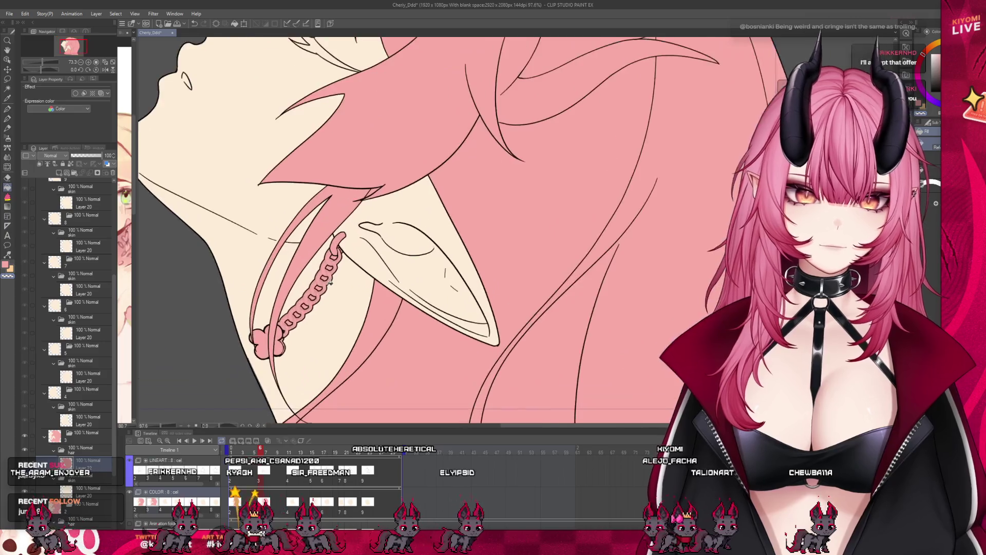
{"action": "key", "text": "p"}
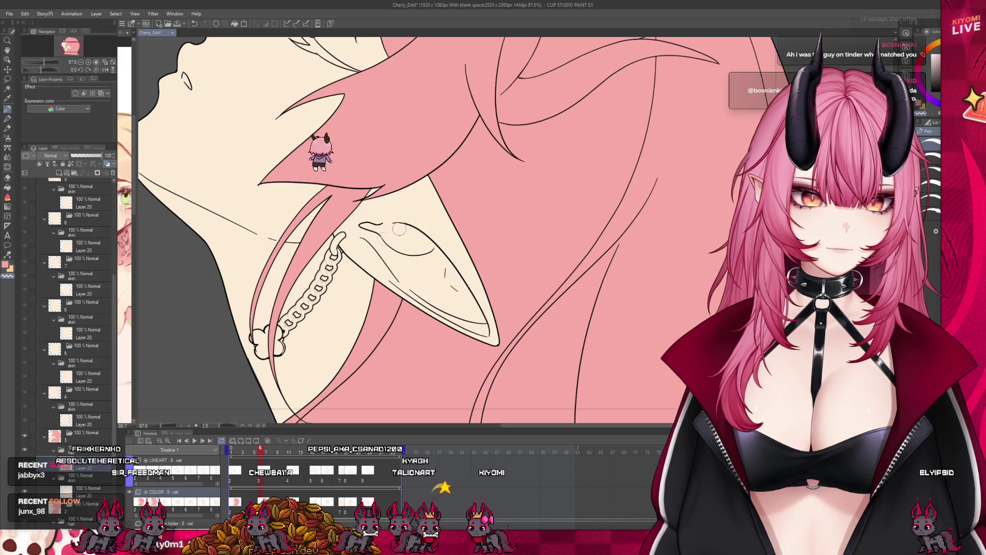
{"action": "scroll", "coordinate": [361, 177], "scroll_direction": "down", "scroll_amount": 4}
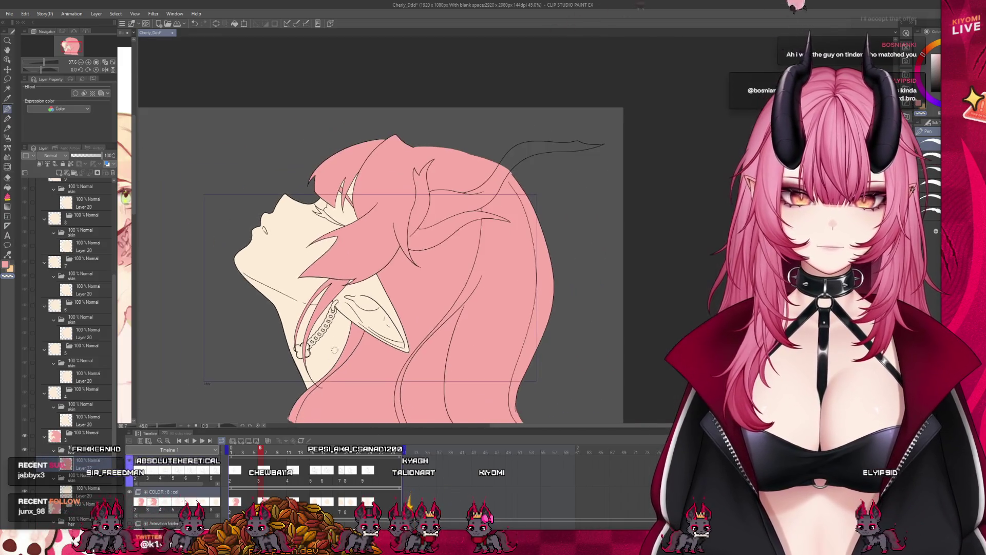
{"action": "scroll", "coordinate": [361, 176], "scroll_direction": "up", "scroll_amount": 1}
{"action": "scroll", "coordinate": [362, 176], "scroll_direction": "up", "scroll_amount": 4}
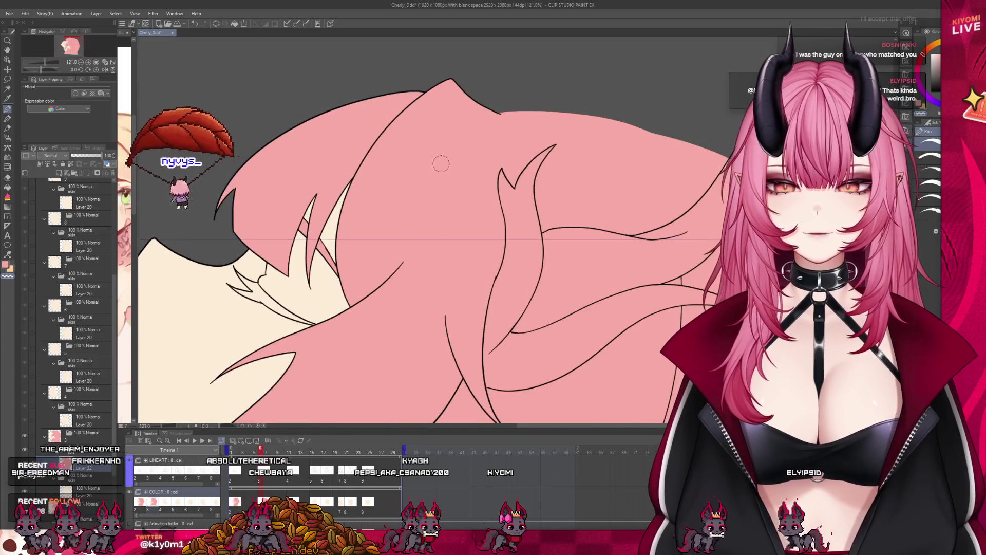
{"action": "scroll", "coordinate": [403, 146], "scroll_direction": "down", "scroll_amount": 2}
{"action": "scroll", "coordinate": [404, 146], "scroll_direction": "down", "scroll_amount": 4}
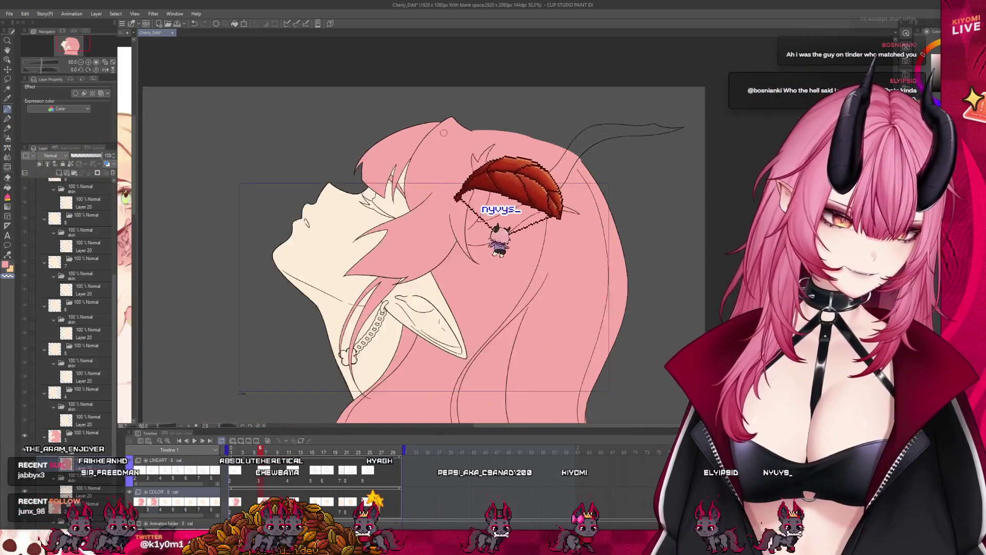
{"action": "scroll", "coordinate": [427, 182], "scroll_direction": "up", "scroll_amount": 2}
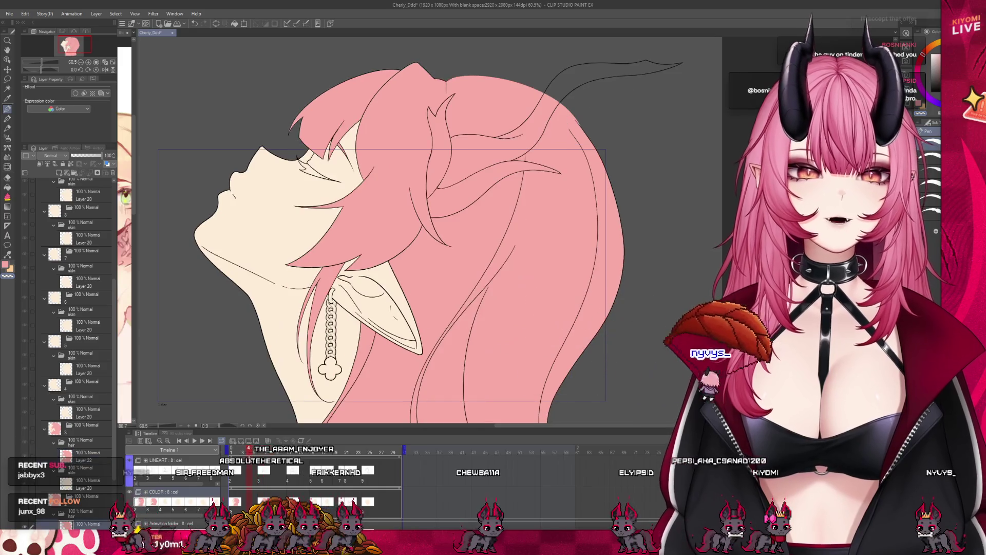
Scrub the timeline through the hair and face frames to reach the face-and-ear frame 11
{"action": "left_click", "coordinate": [342, 479]}
{"action": "left_click", "coordinate": [284, 485]}
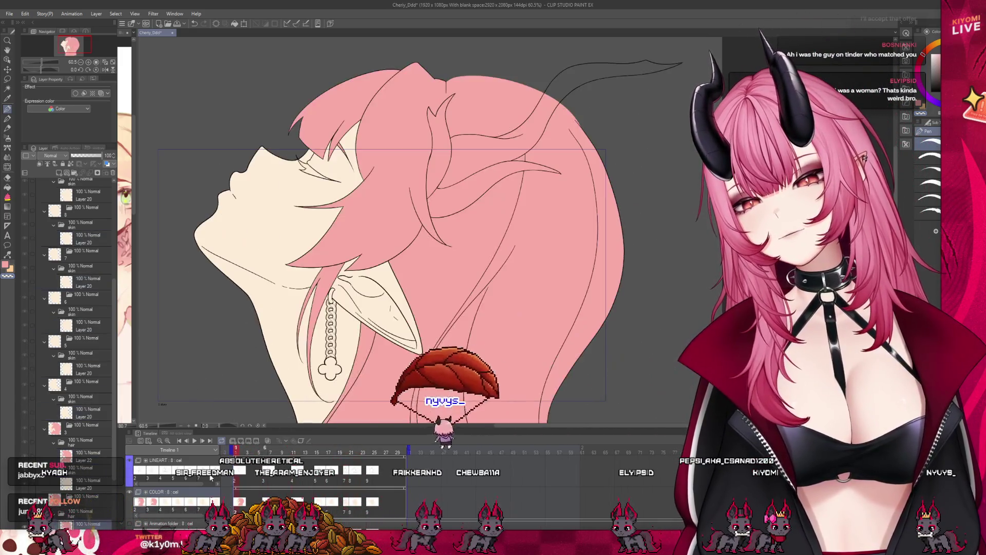
{"action": "left_click_drag", "start_coordinate": [315, 485], "coordinate": [263, 485]}
{"action": "scroll", "coordinate": [378, 231], "scroll_direction": "down", "scroll_amount": 3}
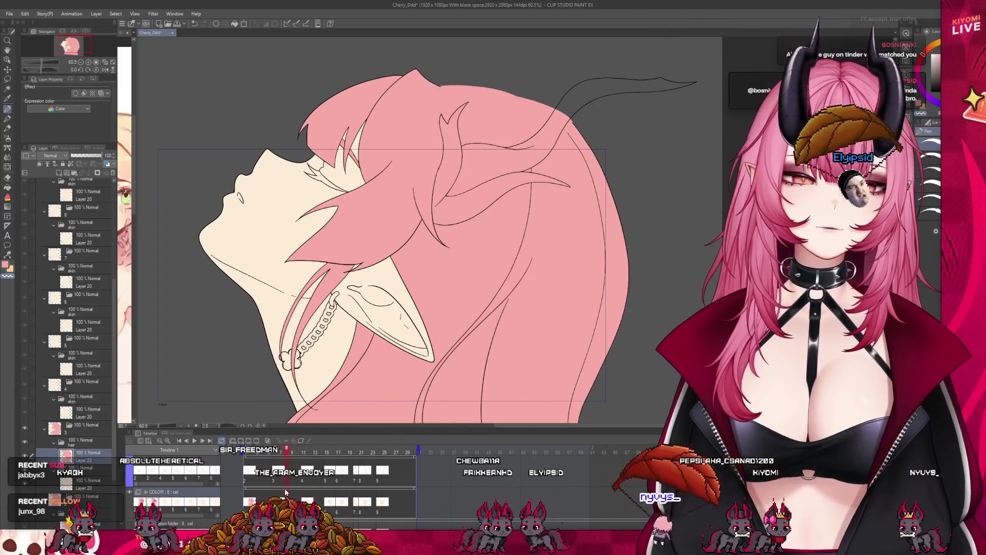
{"action": "left_click", "coordinate": [278, 454]}
{"action": "left_click_drag", "start_coordinate": [278, 454], "coordinate": [280, 455]}
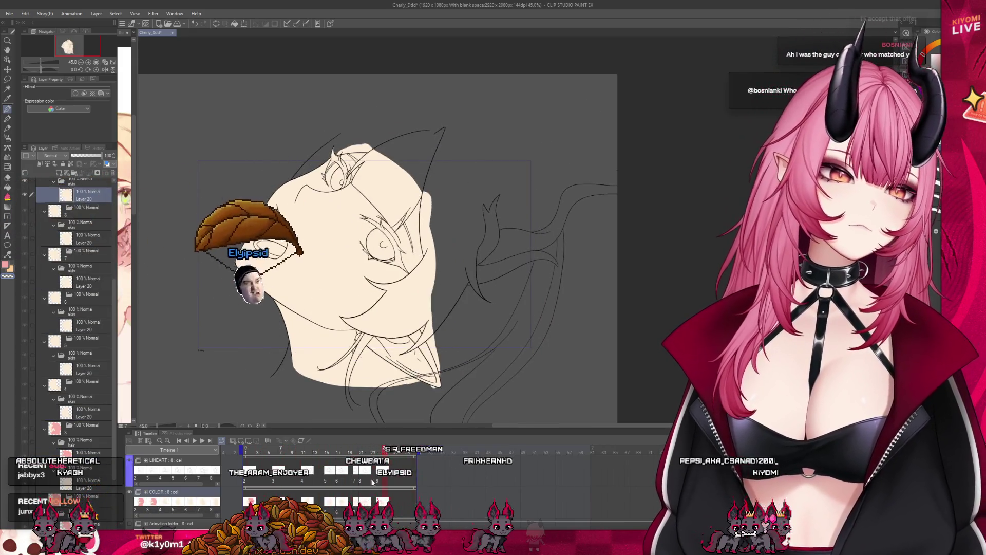
{"action": "left_click", "coordinate": [286, 452]}
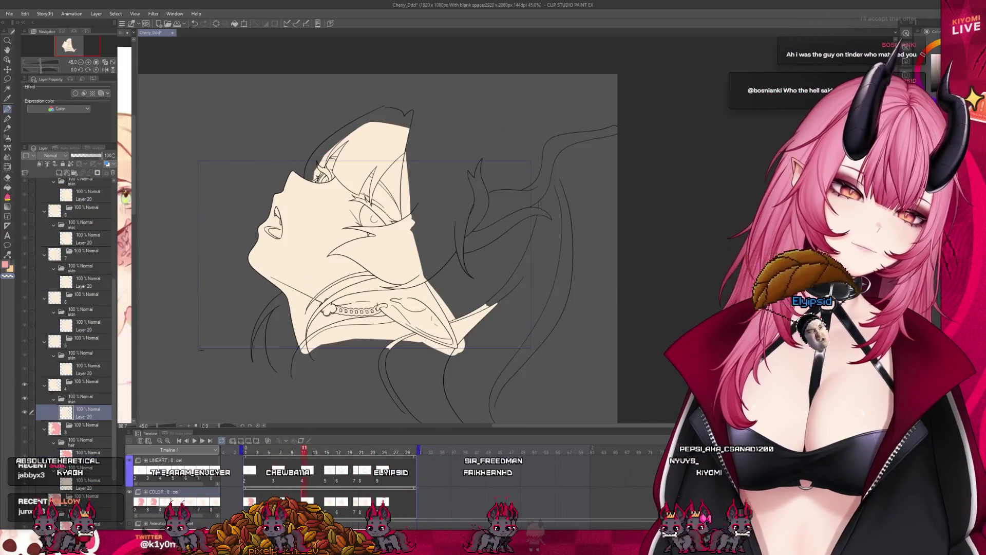
{"action": "left_click", "coordinate": [304, 450]}
Add a new layer in the skin folder, then outline and lasso-fill the hair pink
{"action": "left_click", "coordinate": [82, 398]}
{"action": "left_click", "coordinate": [74, 174]}
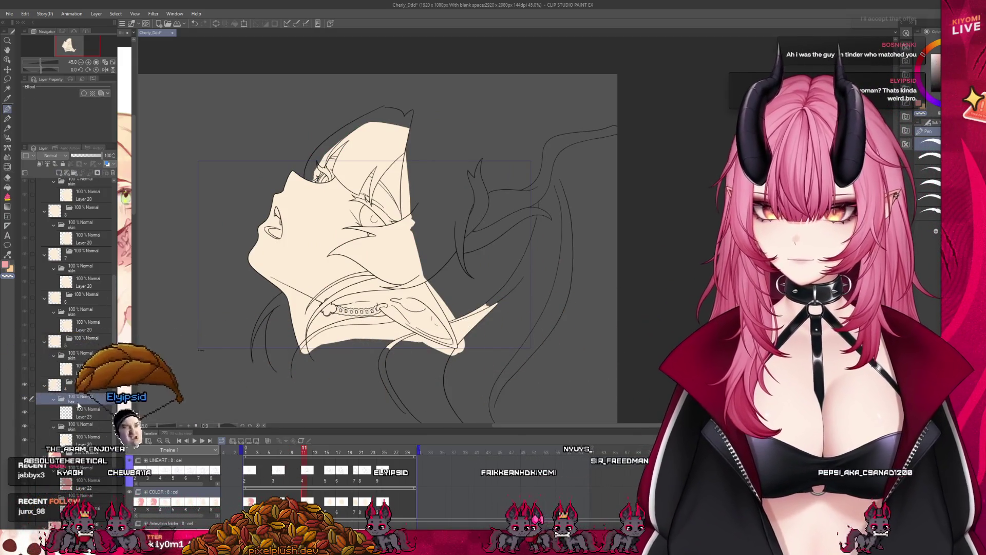
{"action": "scroll", "coordinate": [363, 370], "scroll_direction": "down", "scroll_amount": 2}
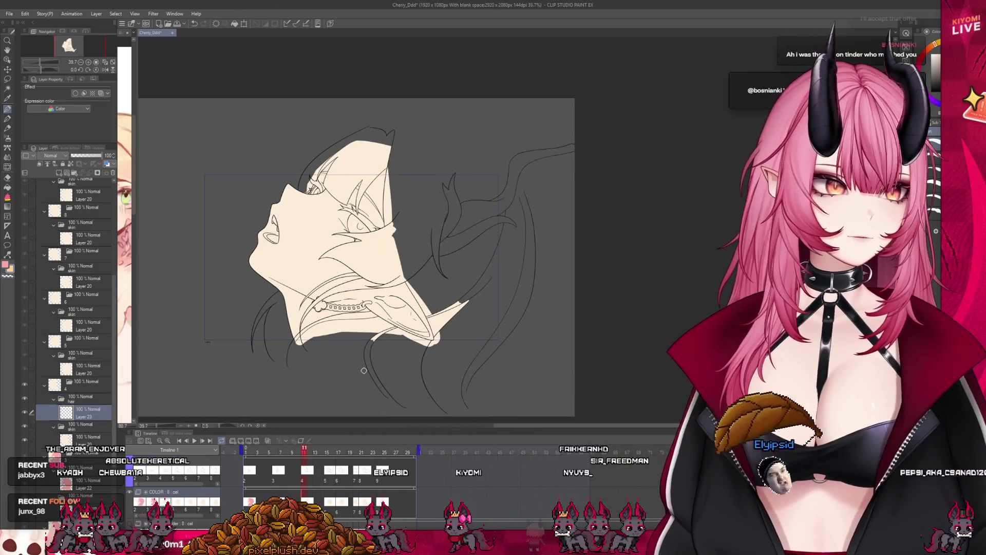
{"action": "mouse_move", "coordinate": [273, 360]}
{"action": "left_mouse_down"}
{"action": "mouse_move", "coordinate": [353, 379]}
{"action": "mouse_move", "coordinate": [293, 370]}
{"action": "mouse_move", "coordinate": [403, 405]}
{"action": "left_mouse_up"}
{"action": "key", "text": "ctrl+z"}
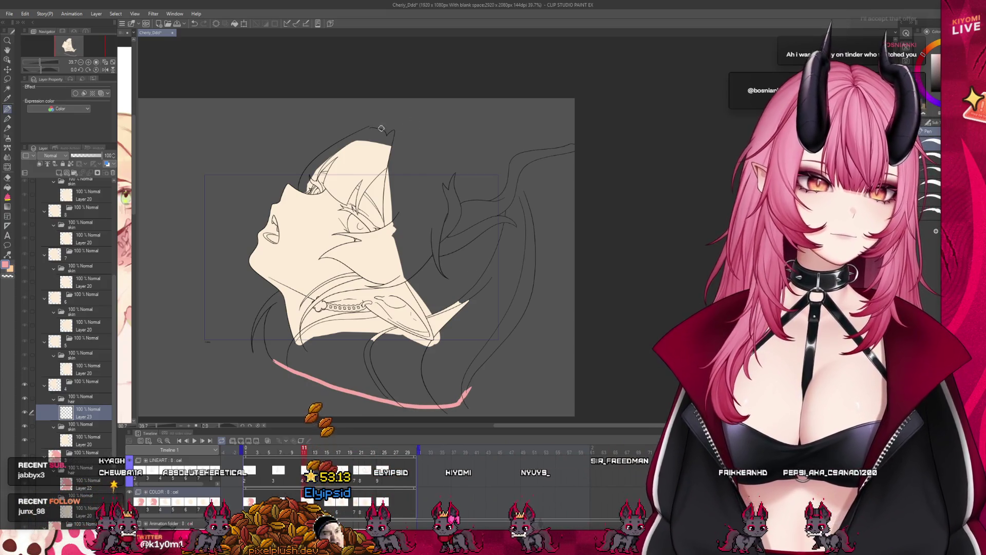
{"action": "mouse_move", "coordinate": [366, 127]}
{"action": "left_mouse_down"}
{"action": "mouse_move", "coordinate": [494, 154]}
{"action": "mouse_move", "coordinate": [525, 198]}
{"action": "left_mouse_up"}
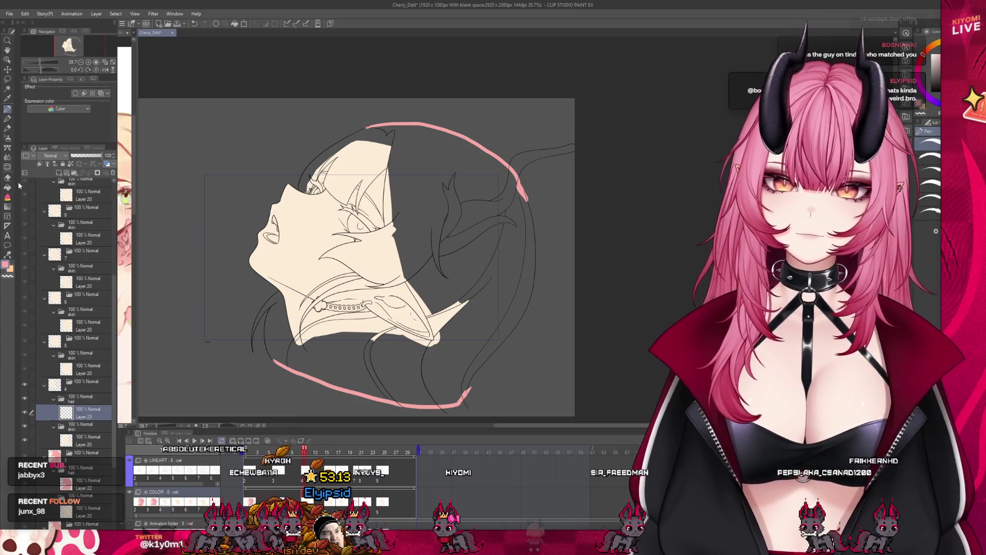
{"action": "left_click_drag", "start_coordinate": [293, 163], "coordinate": [296, 186]}
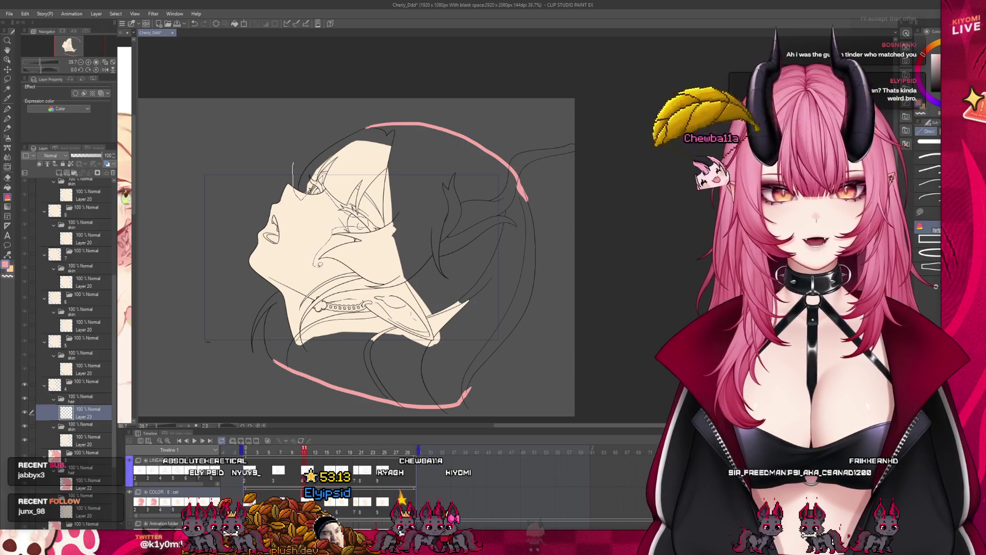
{"action": "scroll", "coordinate": [359, 257], "scroll_direction": "down", "scroll_amount": 1}
{"action": "mouse_move", "coordinate": [260, 259]}
{"action": "left_mouse_down"}
{"action": "mouse_move", "coordinate": [554, 188]}
{"action": "mouse_move", "coordinate": [537, 136]}
{"action": "mouse_move", "coordinate": [473, 109]}
{"action": "mouse_move", "coordinate": [390, 112]}
{"action": "mouse_move", "coordinate": [345, 140]}
{"action": "left_mouse_up"}
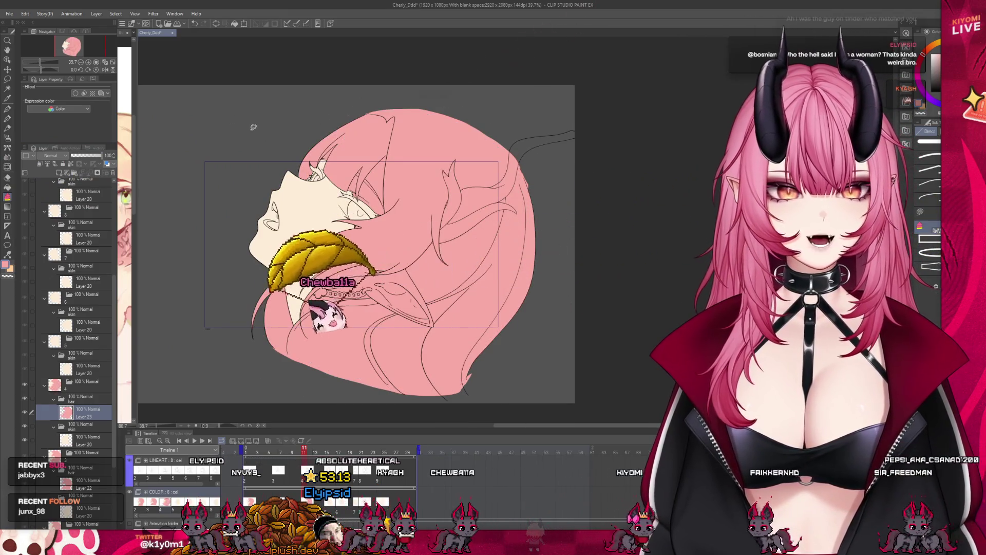
Fill the ear and the neck with the cream skin colour
{"action": "left_click", "coordinate": [7, 186]}
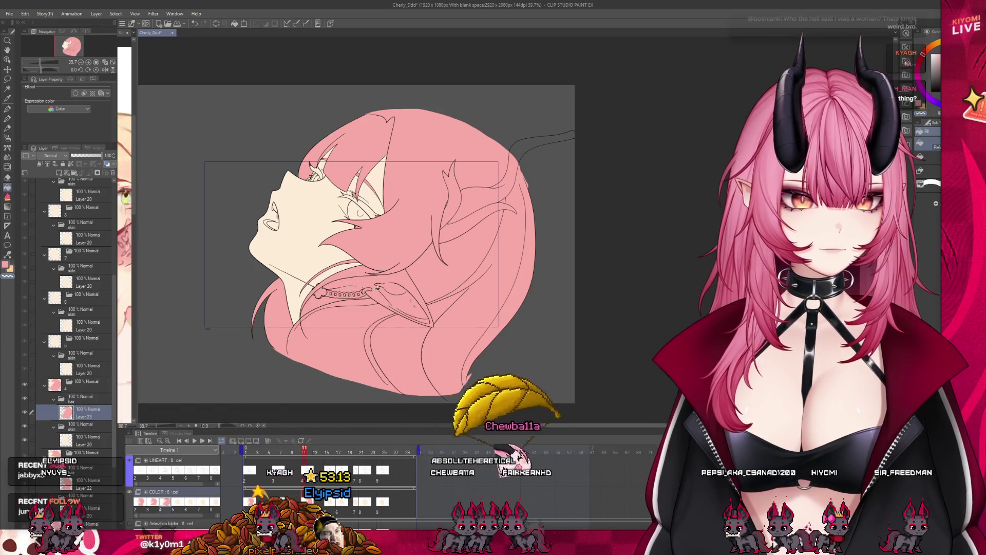
{"action": "left_click", "coordinate": [361, 285]}
{"action": "left_click", "coordinate": [328, 306]}
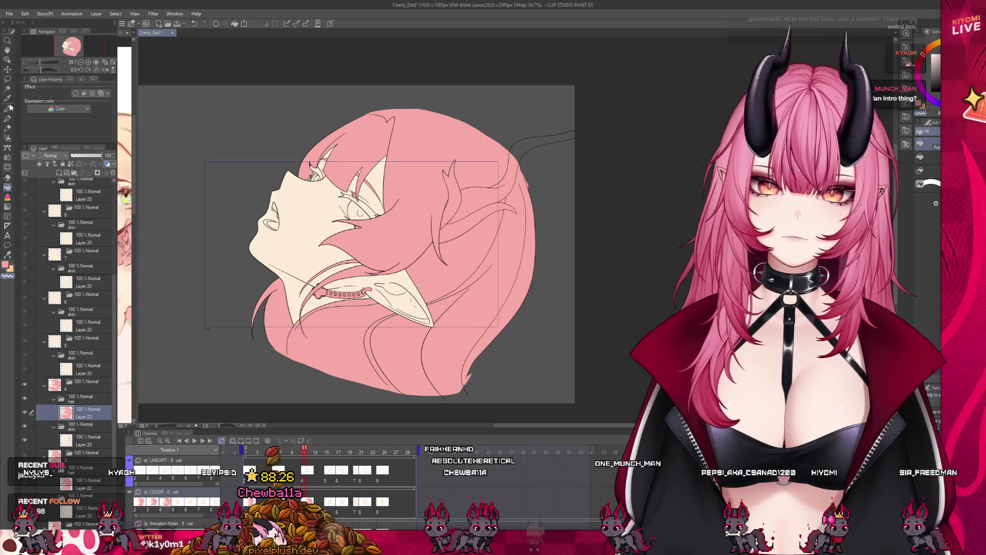
{"action": "scroll", "coordinate": [422, 293], "scroll_direction": "up", "scroll_amount": 2}
Zoom in and out to inspect the pink and cream fills, then return to frame 1
{"action": "scroll", "coordinate": [385, 232], "scroll_direction": "down", "scroll_amount": 2}
{"action": "scroll", "coordinate": [353, 167], "scroll_direction": "up", "scroll_amount": 3}
{"action": "scroll", "coordinate": [353, 167], "scroll_direction": "up", "scroll_amount": 4}
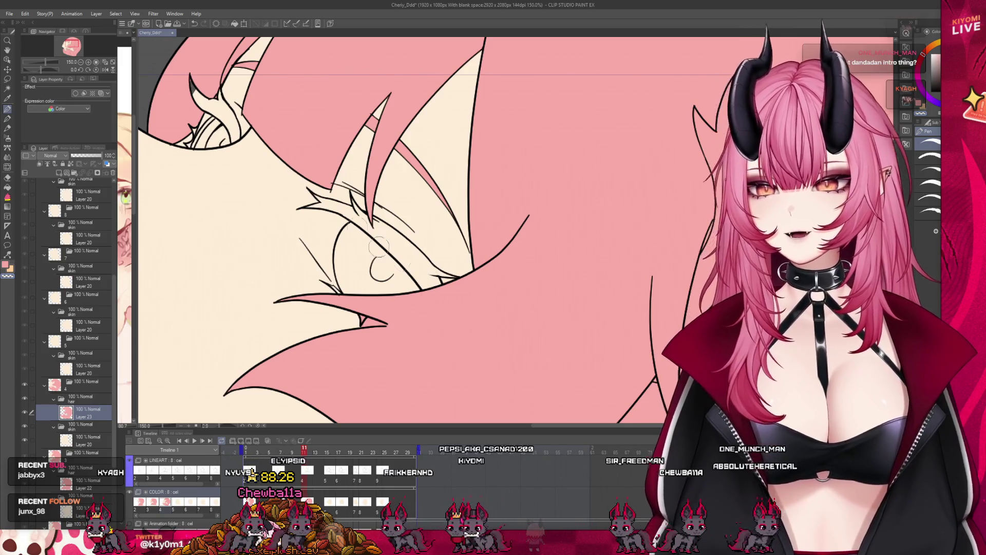
{"action": "scroll", "coordinate": [283, 168], "scroll_direction": "down", "scroll_amount": 5}
{"action": "scroll", "coordinate": [359, 306], "scroll_direction": "up", "scroll_amount": 2}
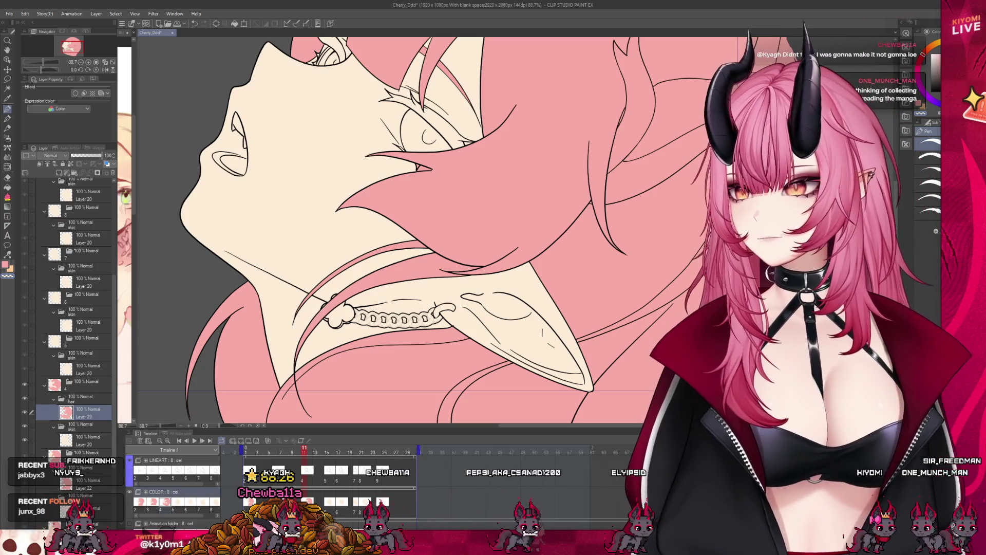
{"action": "scroll", "coordinate": [451, 194], "scroll_direction": "down", "scroll_amount": 3}
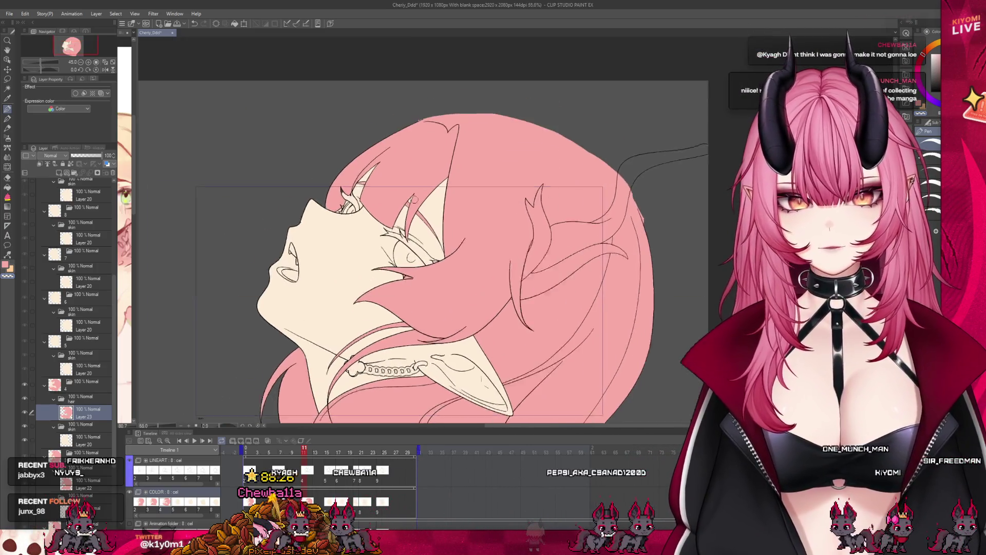
{"action": "scroll", "coordinate": [407, 283], "scroll_direction": "up", "scroll_amount": 6}
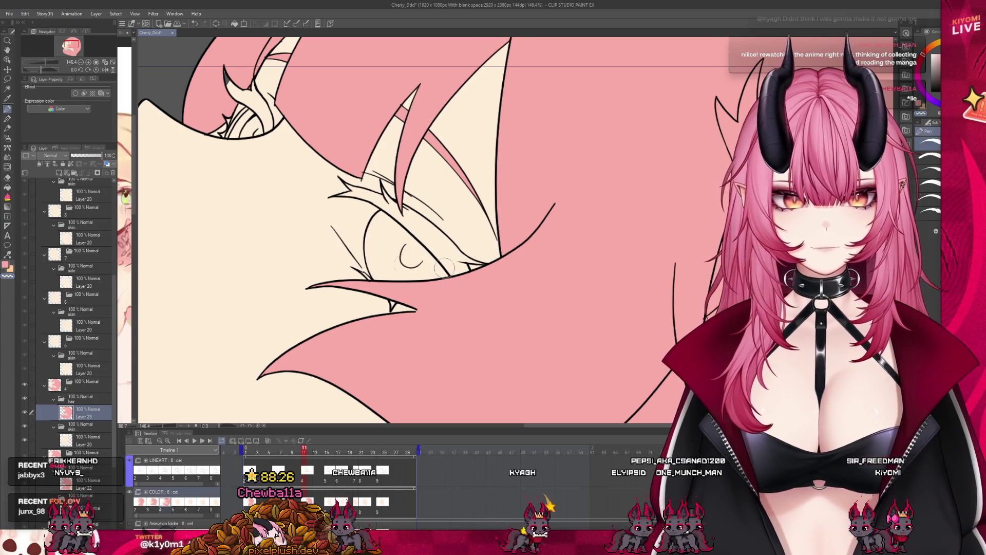
{"action": "scroll", "coordinate": [459, 236], "scroll_direction": "down", "scroll_amount": 8}
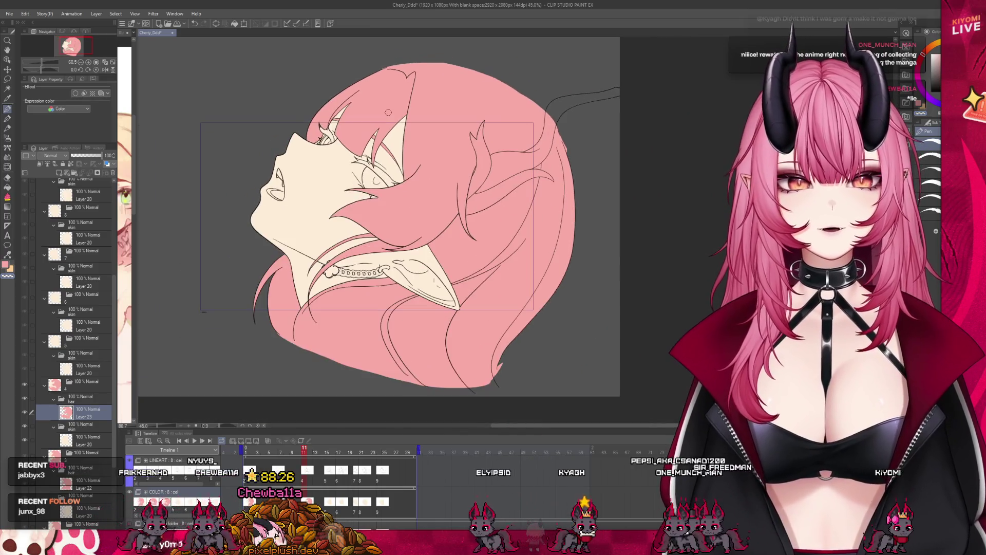
{"action": "left_click", "coordinate": [247, 452]}
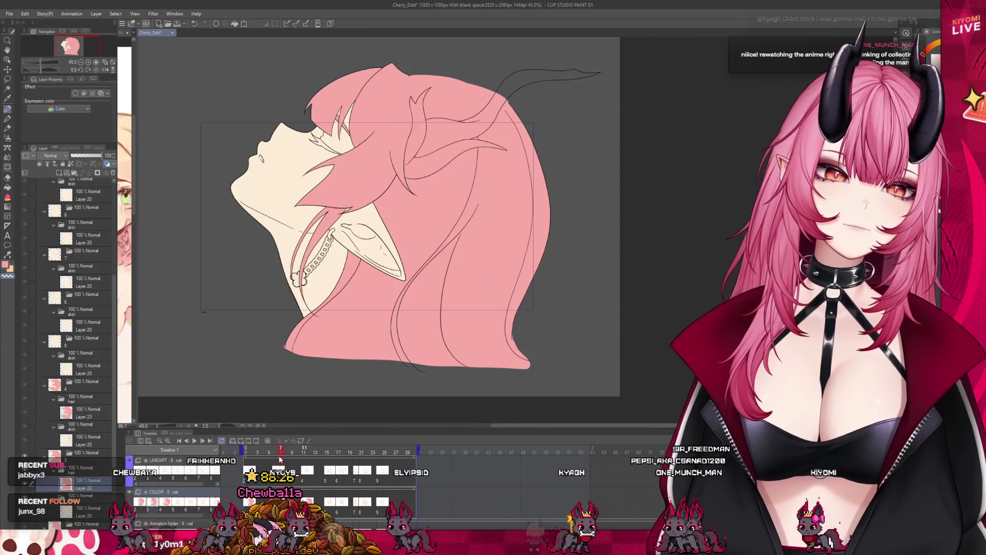
Play through the animation frames and step to the rotated-head frame
{"action": "left_click_drag", "start_coordinate": [258, 462], "coordinate": [399, 478]}
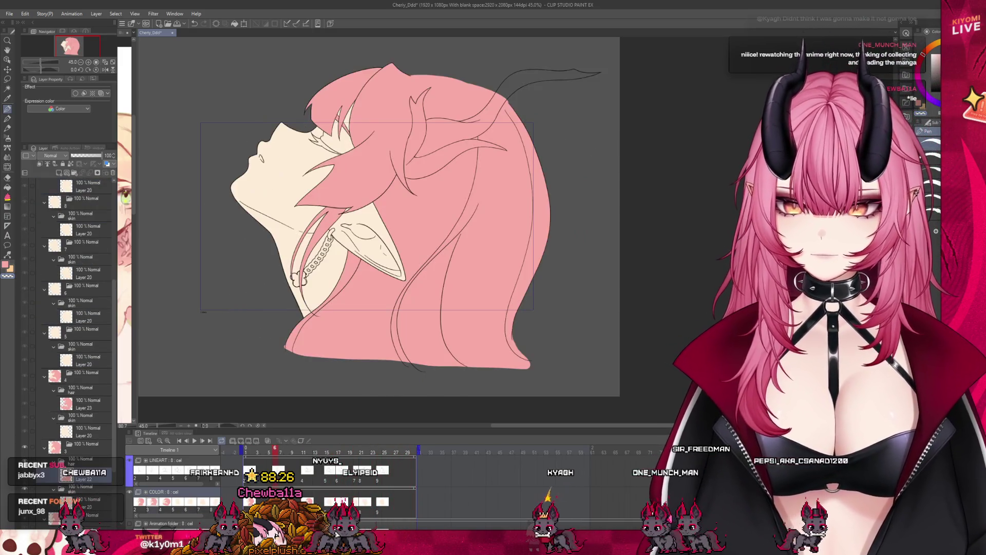
{"action": "left_click", "coordinate": [295, 473]}
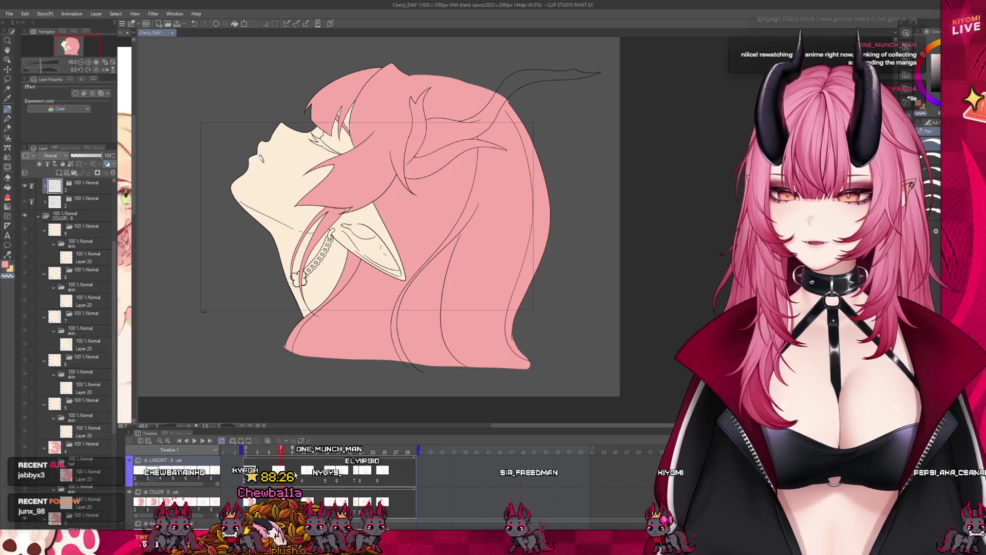
{"action": "scroll", "coordinate": [347, 385], "scroll_direction": "up", "scroll_amount": 1}
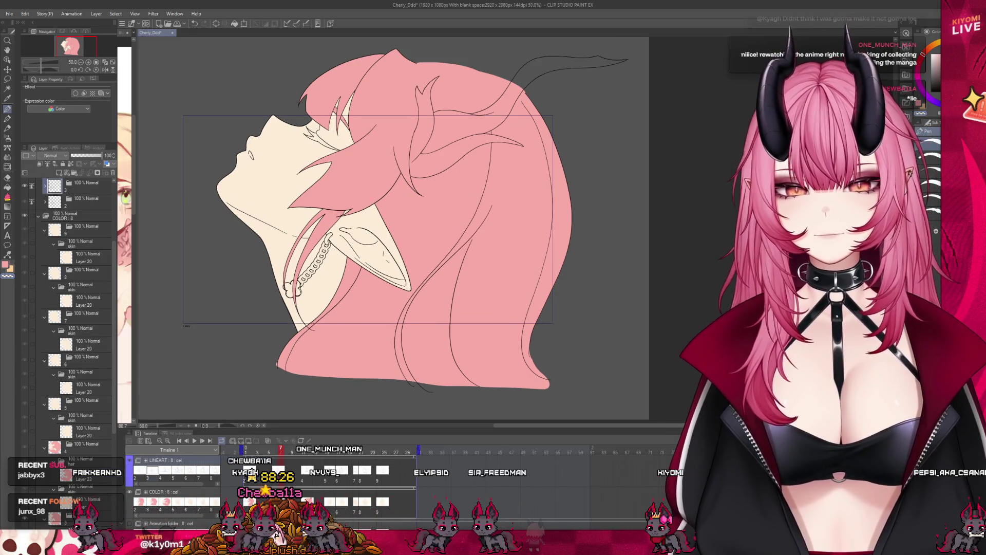
{"action": "key", "text": "Right"}
{"action": "key", "text": "Right"}
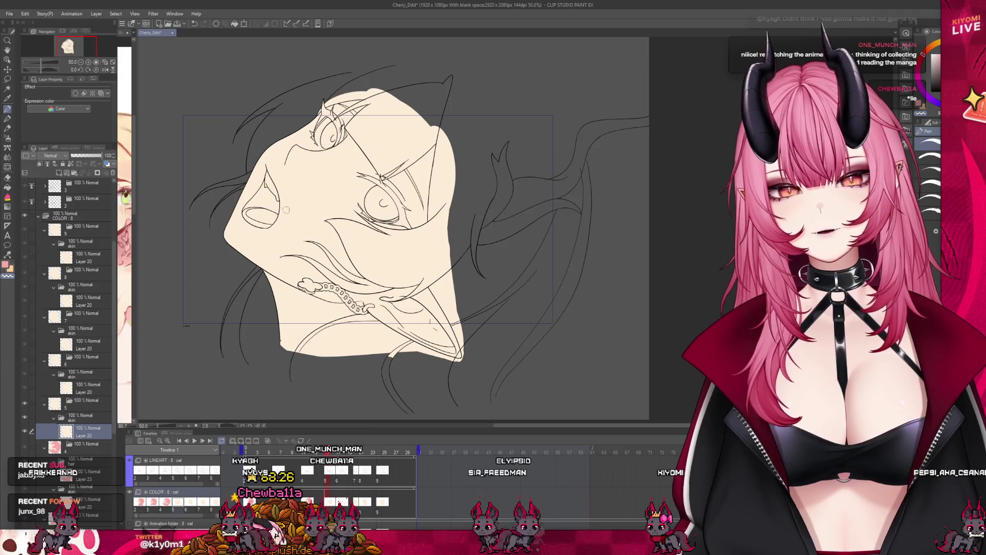
{"action": "scroll", "coordinate": [286, 210], "scroll_direction": "up", "scroll_amount": 1}
Create a new folder above the skin folder and add Layer 24 inside it for the hair
{"action": "left_click", "coordinate": [79, 418]}
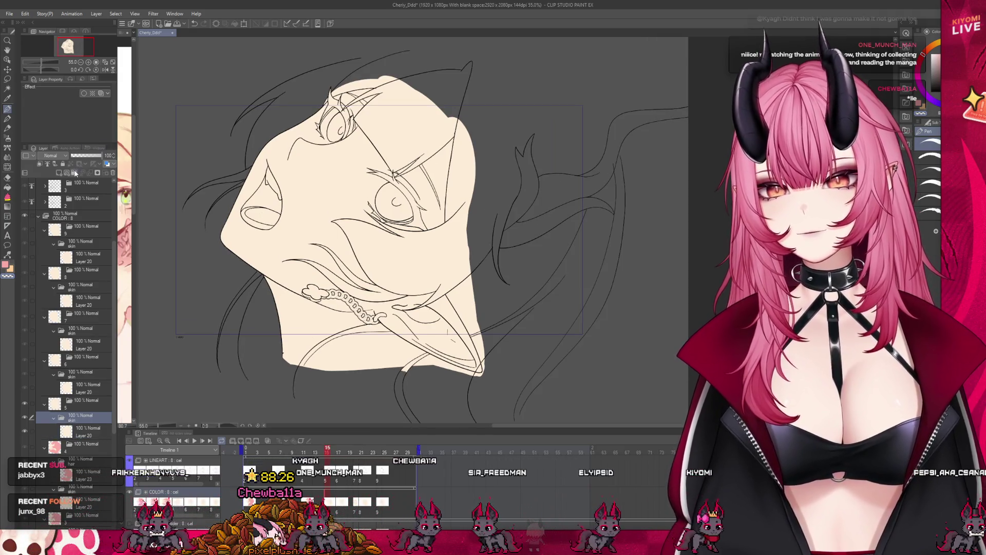
{"action": "left_click", "coordinate": [62, 174]}
{"action": "left_click", "coordinate": [61, 174]}
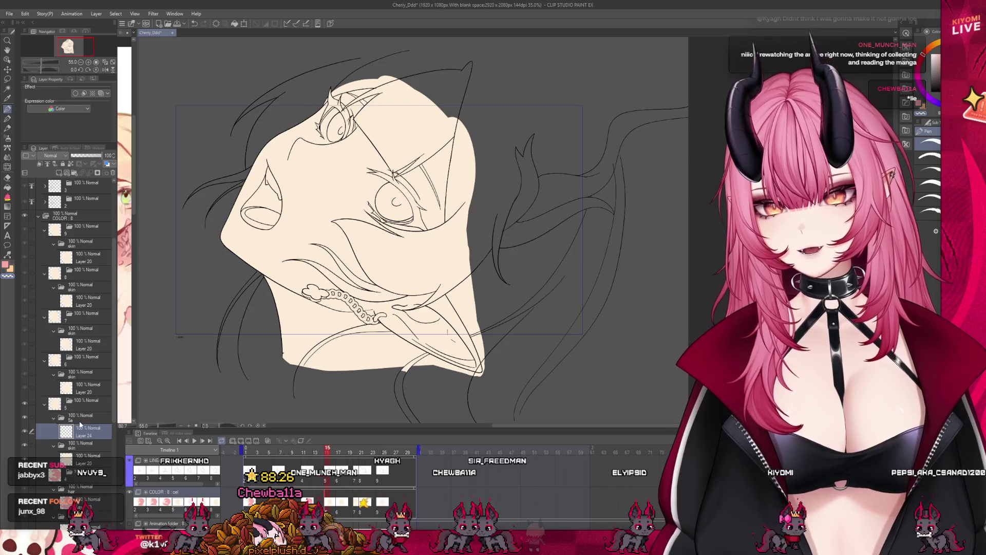
{"action": "left_click", "coordinate": [80, 418]}
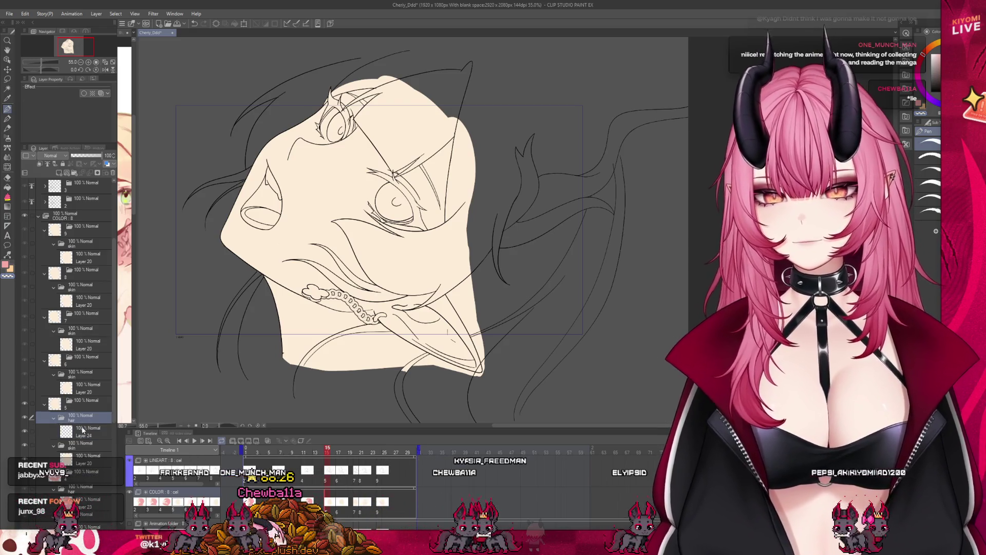
{"action": "left_click", "coordinate": [83, 432]}
{"action": "scroll", "coordinate": [327, 319], "scroll_direction": "down", "scroll_amount": 2}
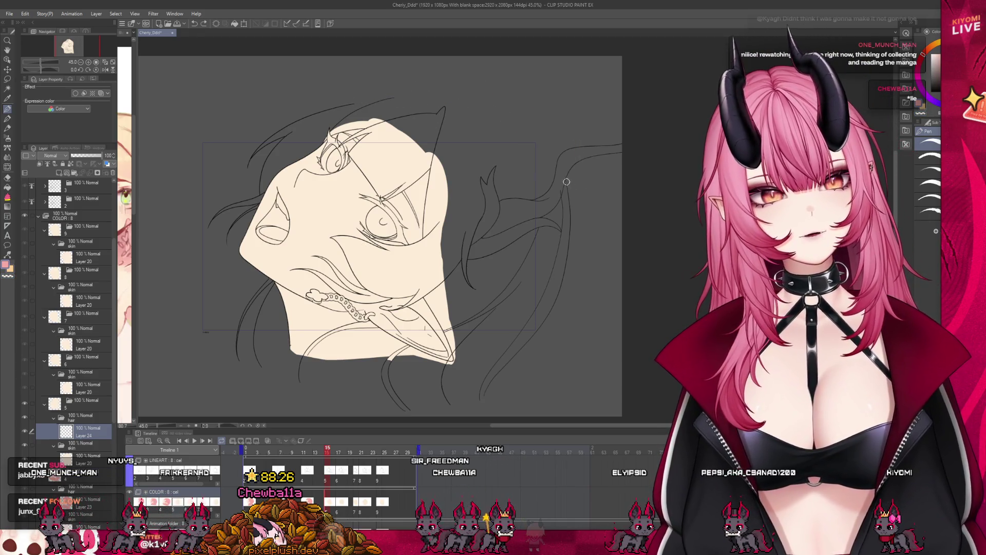
{"action": "key", "text": "ctrl+z"}
Draw the pink boundary along the bottom of the hair, discarding the top-arc attempts
{"action": "left_click_drag", "start_coordinate": [345, 103], "coordinate": [560, 190]}
{"action": "key", "text": "ctrl+z"}
{"action": "mouse_move", "coordinate": [348, 102]}
{"action": "left_mouse_down"}
{"action": "mouse_move", "coordinate": [575, 166]}
{"action": "mouse_move", "coordinate": [563, 174]}
{"action": "mouse_move", "coordinate": [452, 77]}
{"action": "mouse_move", "coordinate": [353, 103]}
{"action": "left_mouse_up"}
{"action": "key", "text": "ctrl+z"}
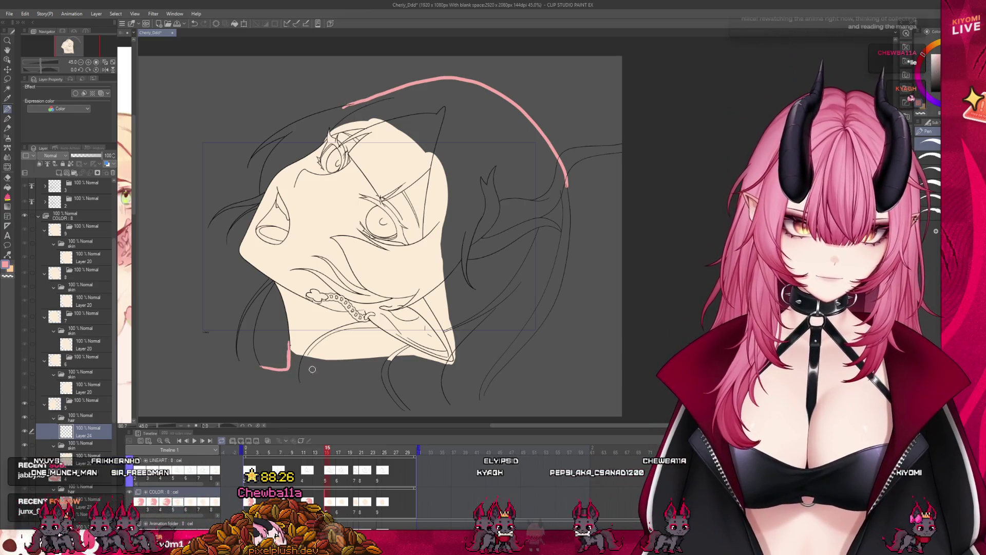
{"action": "left_click_drag", "start_coordinate": [332, 393], "coordinate": [487, 391]}
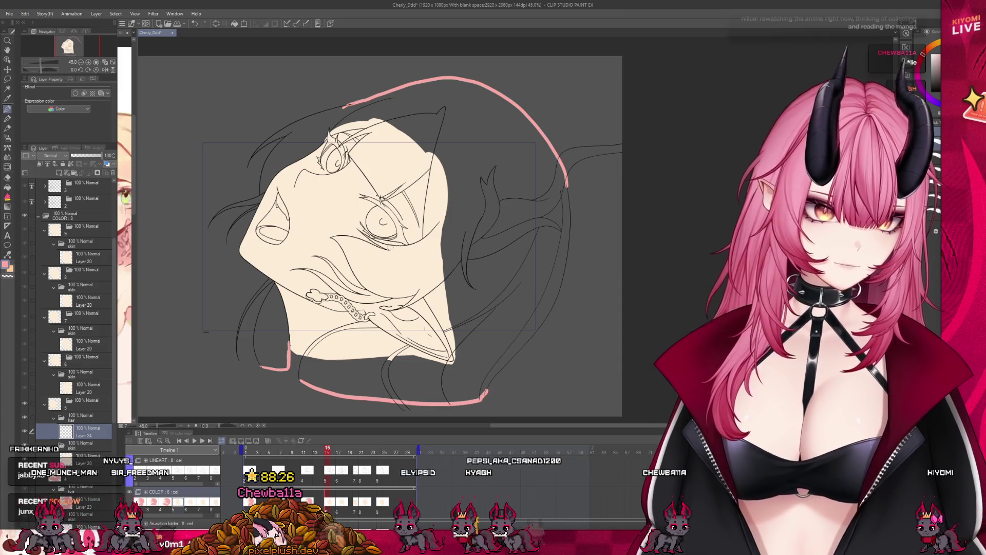
Stroke the left jaw pink, fill the jaw gap, and lasso-fill the rest of the hair pink
{"action": "left_click", "coordinate": [10, 198]}
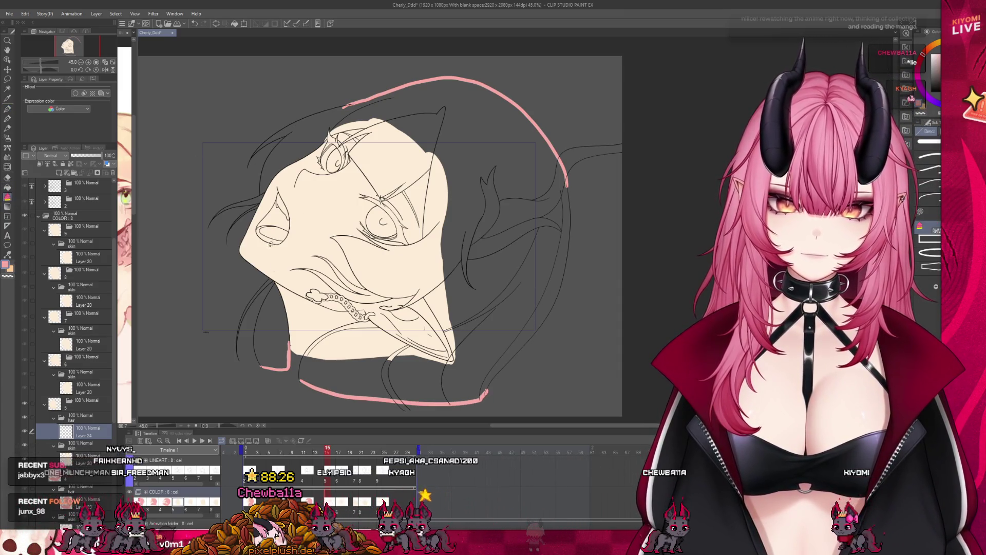
{"action": "left_click_drag", "start_coordinate": [237, 335], "coordinate": [272, 282]}
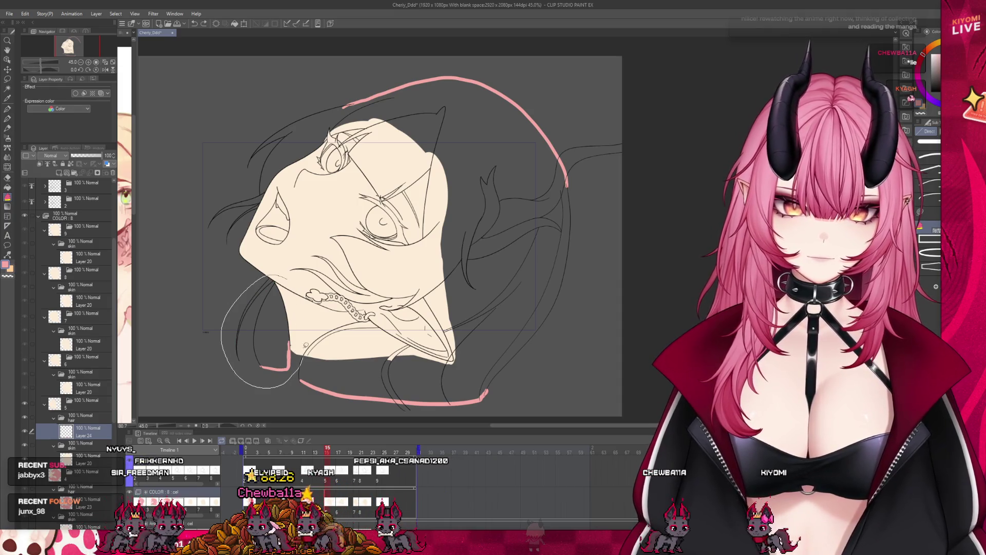
{"action": "left_click", "coordinate": [281, 303]}
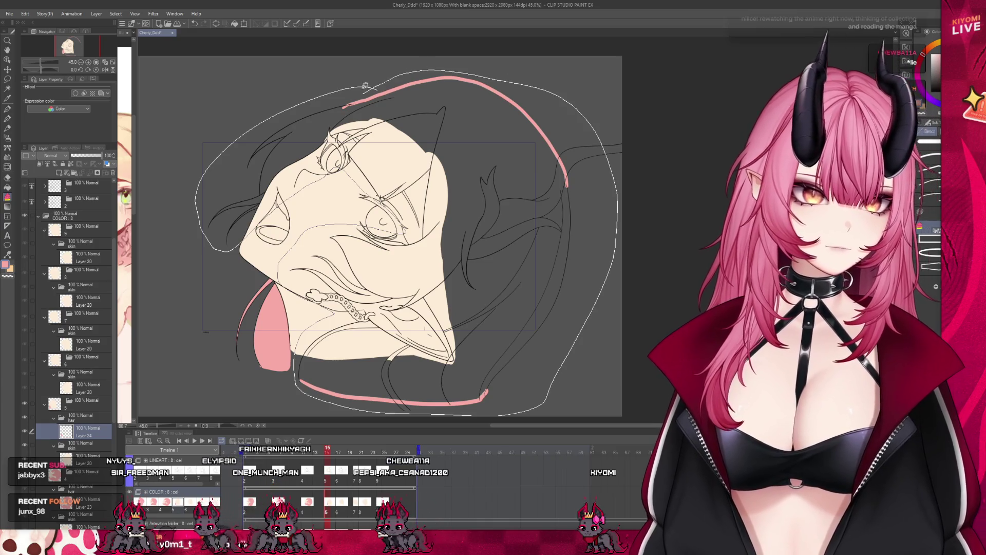
{"action": "left_click_drag", "start_coordinate": [399, 75], "coordinate": [419, 65]}
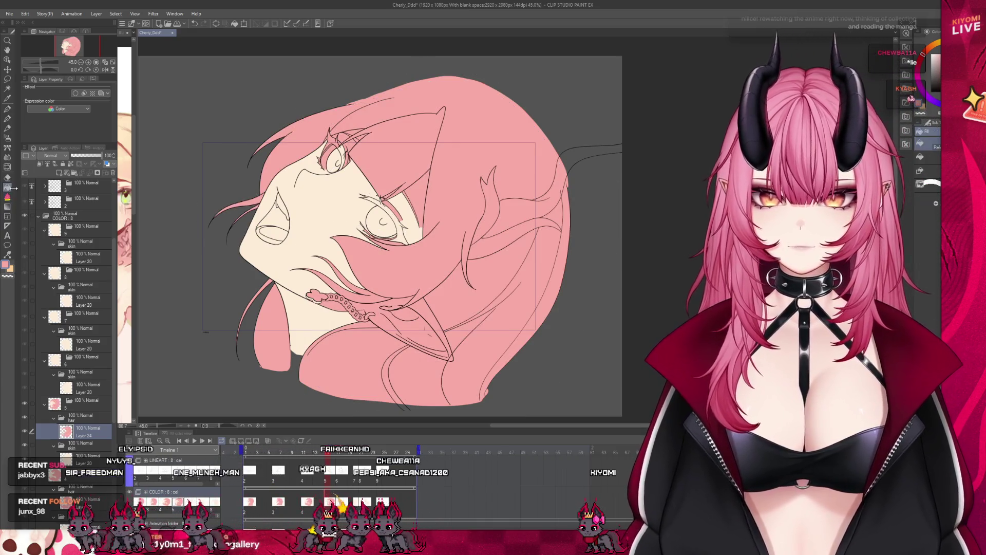
{"action": "left_click_drag", "start_coordinate": [379, 305], "coordinate": [368, 305]}
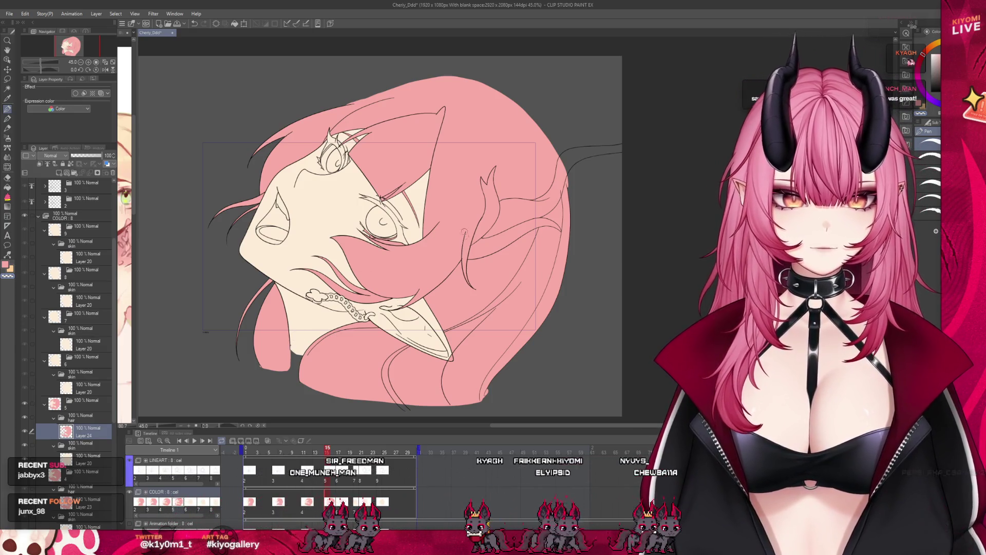
Zoom in and out to check the finished pink hair fill
{"action": "scroll", "coordinate": [472, 112], "scroll_direction": "up", "scroll_amount": 3}
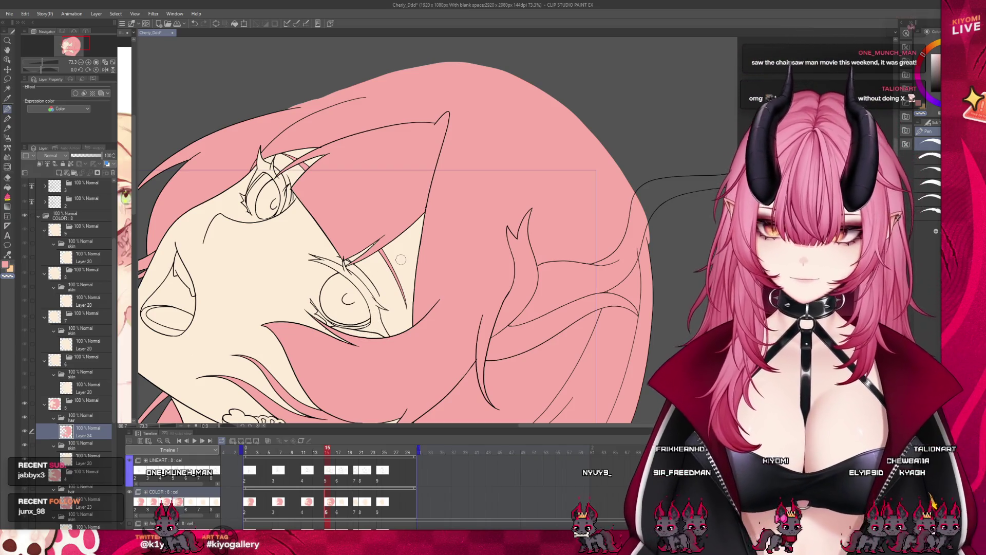
{"action": "scroll", "coordinate": [421, 189], "scroll_direction": "down", "scroll_amount": 4}
{"action": "scroll", "coordinate": [358, 205], "scroll_direction": "up", "scroll_amount": 2}
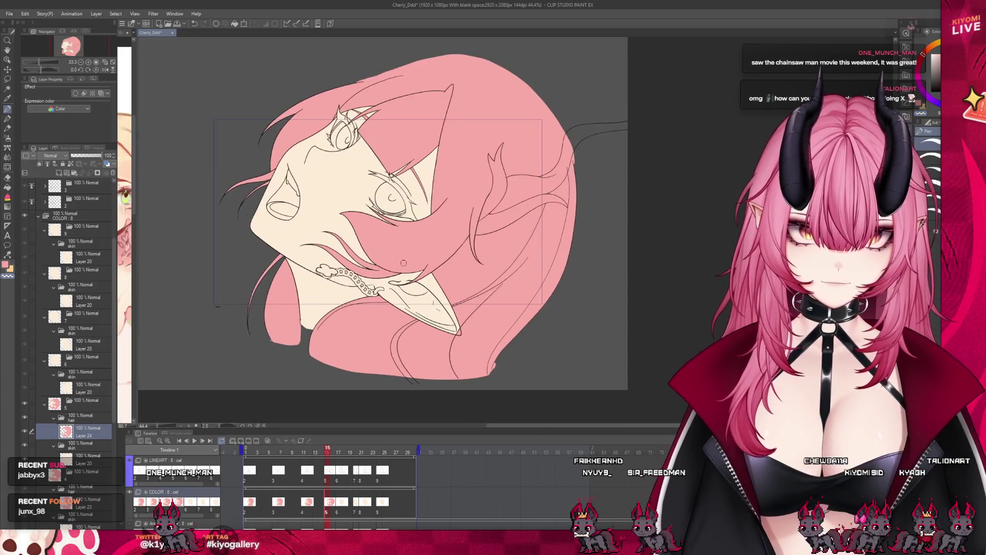
{"action": "scroll", "coordinate": [356, 205], "scroll_direction": "up", "scroll_amount": 5}
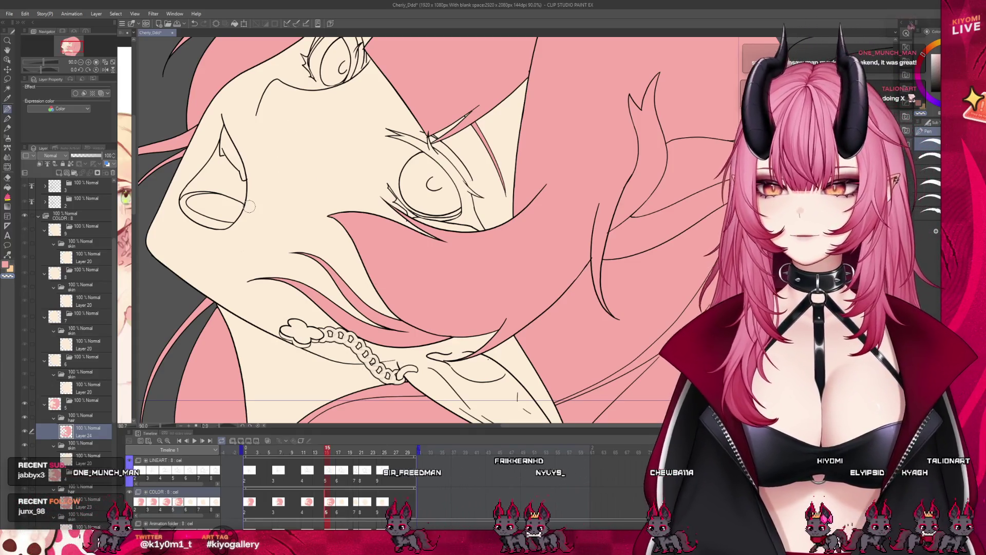
{"action": "scroll", "coordinate": [290, 260], "scroll_direction": "down", "scroll_amount": 2}
{"action": "scroll", "coordinate": [291, 260], "scroll_direction": "down", "scroll_amount": 2}
{"action": "scroll", "coordinate": [232, 145], "scroll_direction": "down", "scroll_amount": 4}
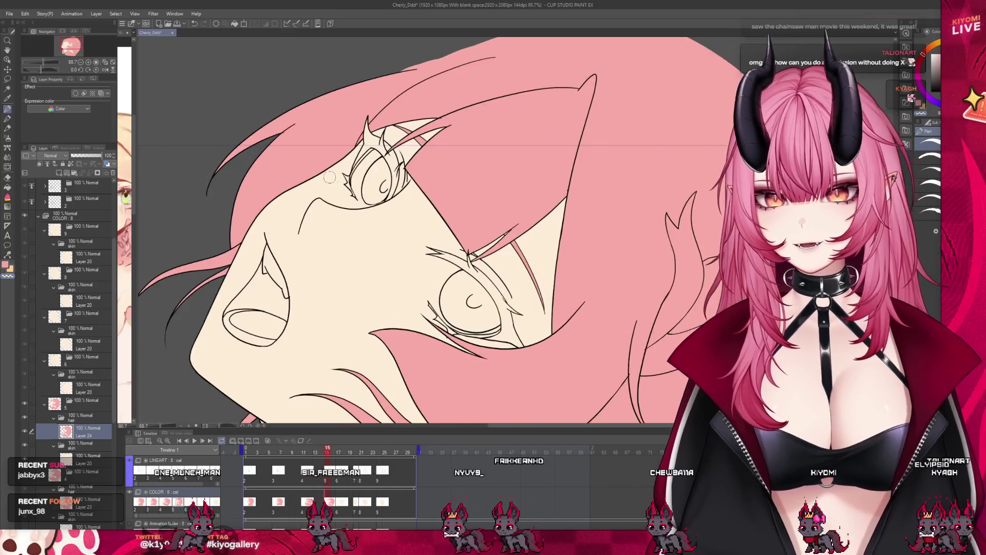
{"action": "scroll", "coordinate": [310, 176], "scroll_direction": "up", "scroll_amount": 3}
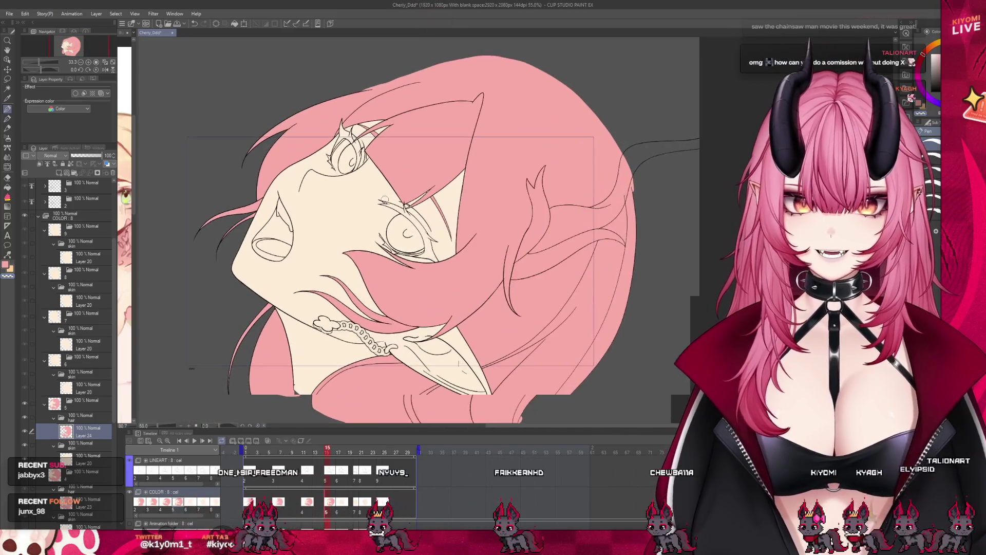
{"action": "scroll", "coordinate": [311, 177], "scroll_direction": "up", "scroll_amount": 1}
{"action": "scroll", "coordinate": [311, 176], "scroll_direction": "up", "scroll_amount": 1}
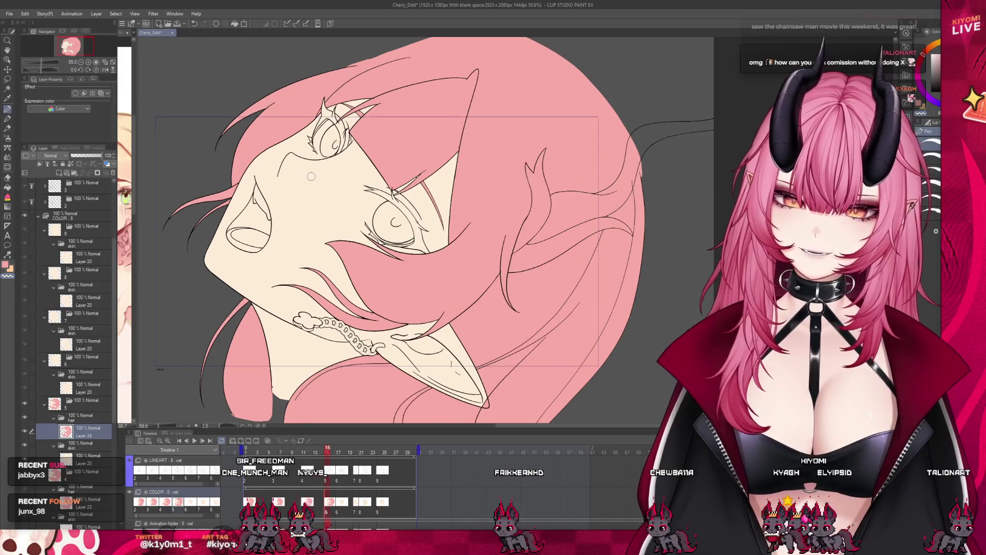
{"action": "scroll", "coordinate": [311, 176], "scroll_direction": "up", "scroll_amount": 1}
Go to frame 17 (cel 6) and create a new folder in its layer stack
{"action": "left_click", "coordinate": [338, 450]}
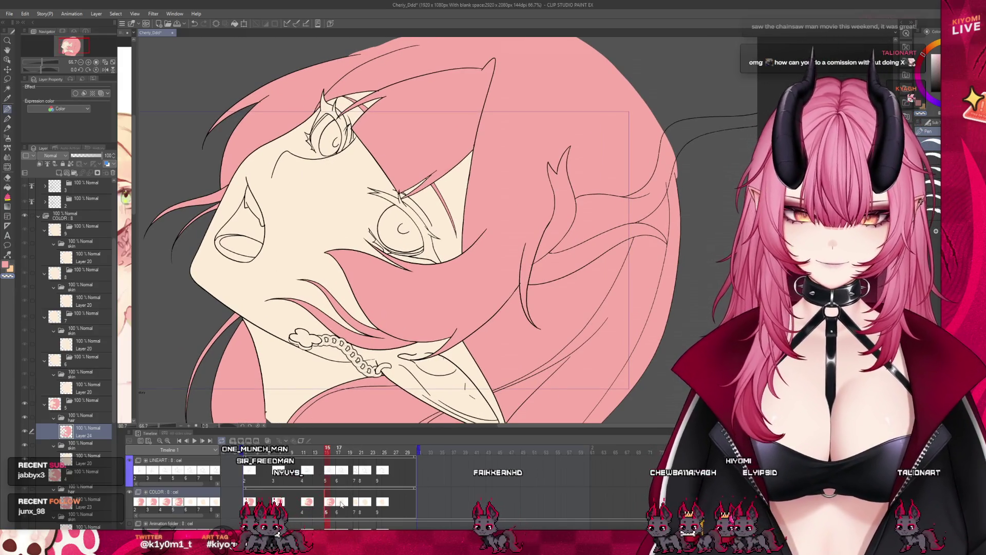
{"action": "left_click", "coordinate": [94, 375]}
{"action": "key", "text": "ctrl+g"}
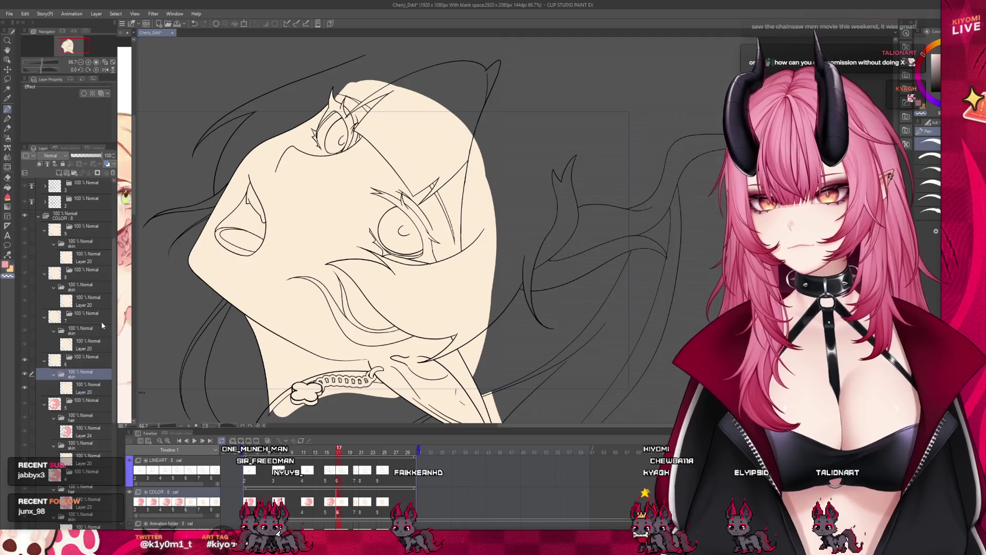
Name the new folder 'hair' and add a raster layer inside it
{"action": "type", "text": "hair"}
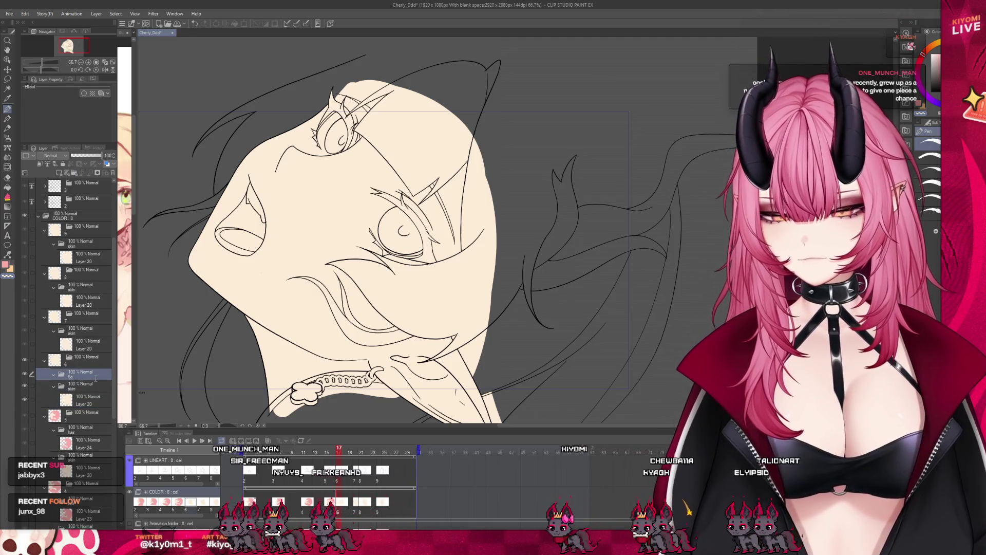
{"action": "key", "text": "Return"}
{"action": "left_click", "coordinate": [59, 173]}
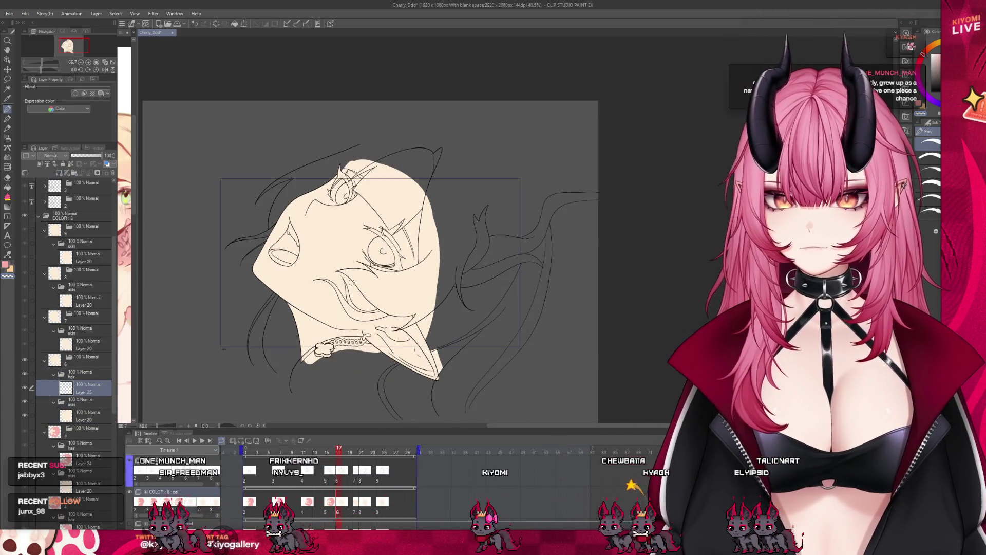
{"action": "scroll", "coordinate": [360, 273], "scroll_direction": "down", "scroll_amount": 1}
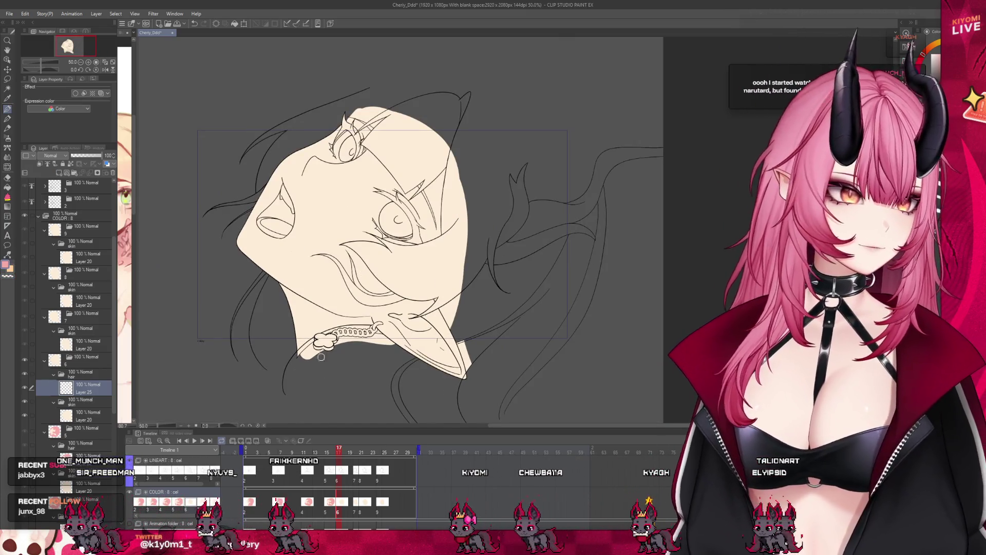
Paint pink boundary strokes along the hair's lower and top edges and fill the enclosed hair
{"action": "mouse_move", "coordinate": [266, 370]}
{"action": "left_mouse_down"}
{"action": "mouse_move", "coordinate": [294, 366]}
{"action": "mouse_move", "coordinate": [521, 415]}
{"action": "left_mouse_up"}
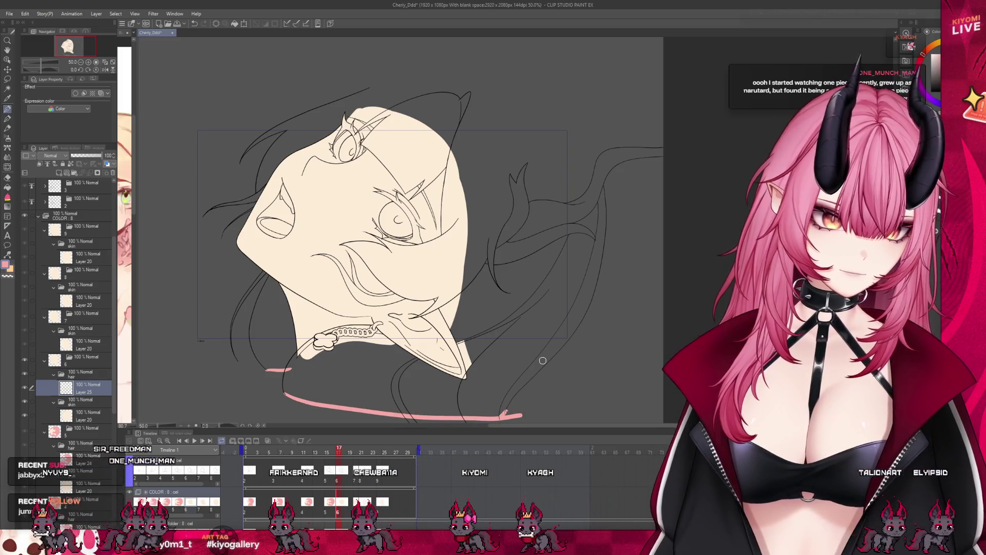
{"action": "scroll", "coordinate": [509, 334], "scroll_direction": "down", "scroll_amount": 1}
{"action": "mouse_move", "coordinate": [379, 112]}
{"action": "left_mouse_down"}
{"action": "mouse_move", "coordinate": [556, 123]}
{"action": "mouse_move", "coordinate": [590, 197]}
{"action": "left_mouse_up"}
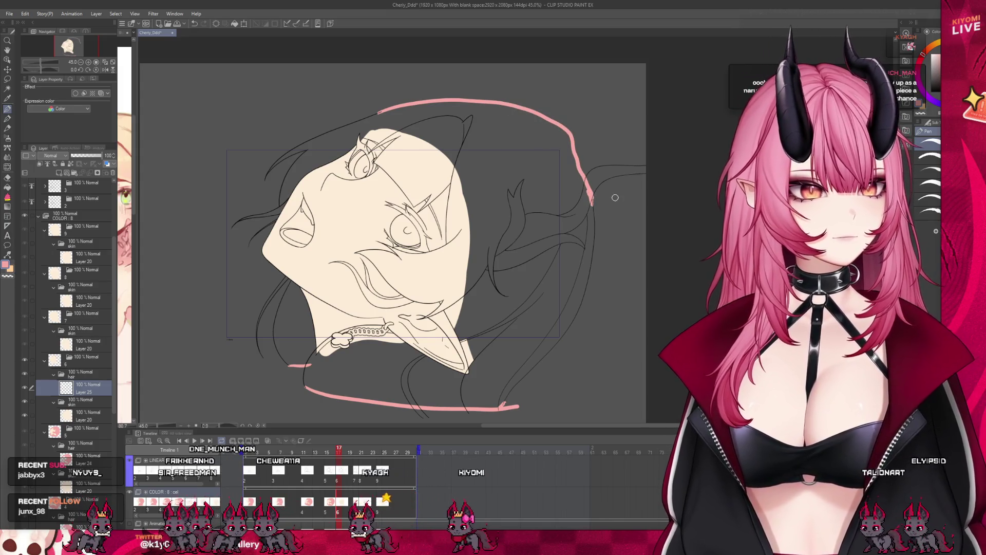
{"action": "scroll", "coordinate": [417, 200], "scroll_direction": "up", "scroll_amount": 2}
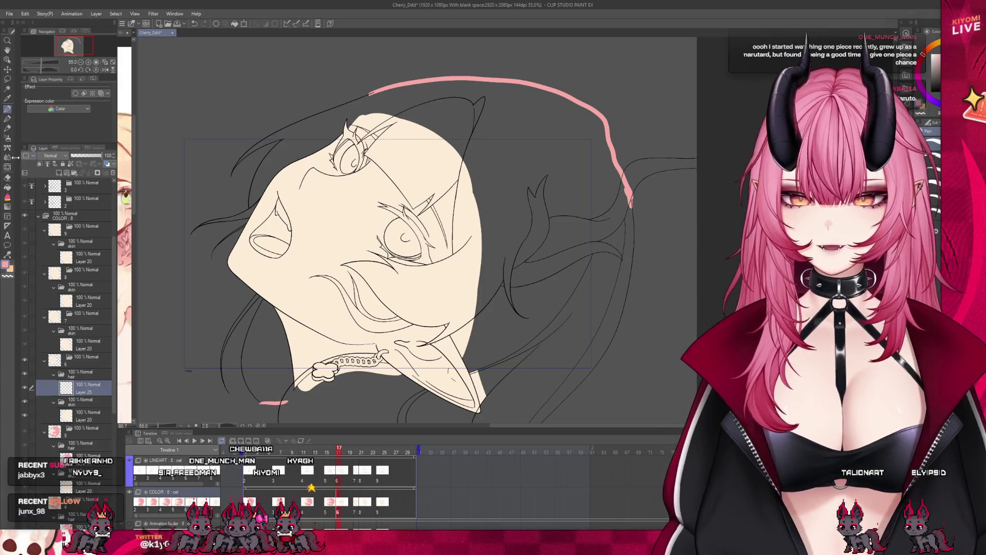
{"action": "scroll", "coordinate": [343, 245], "scroll_direction": "down", "scroll_amount": 2}
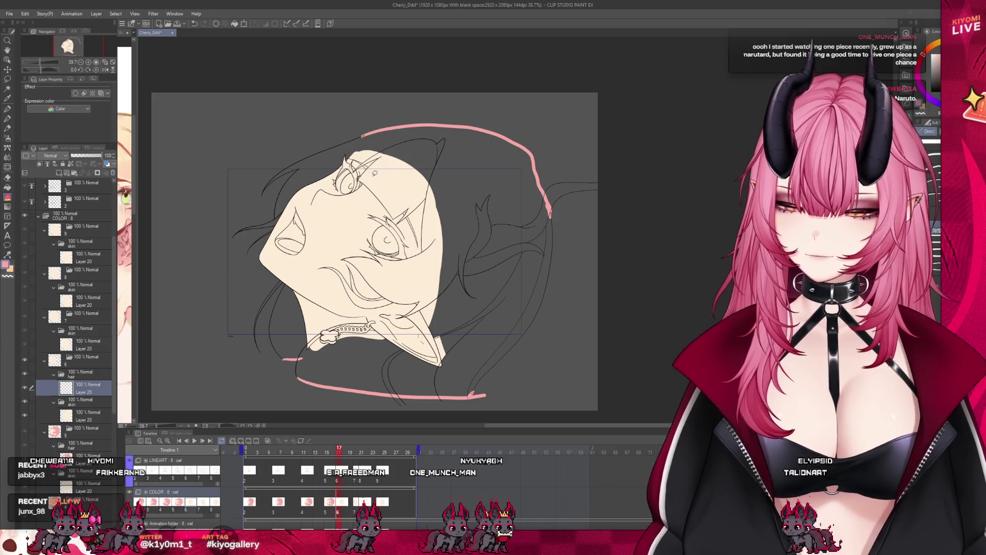
{"action": "scroll", "coordinate": [339, 126], "scroll_direction": "down", "scroll_amount": 1}
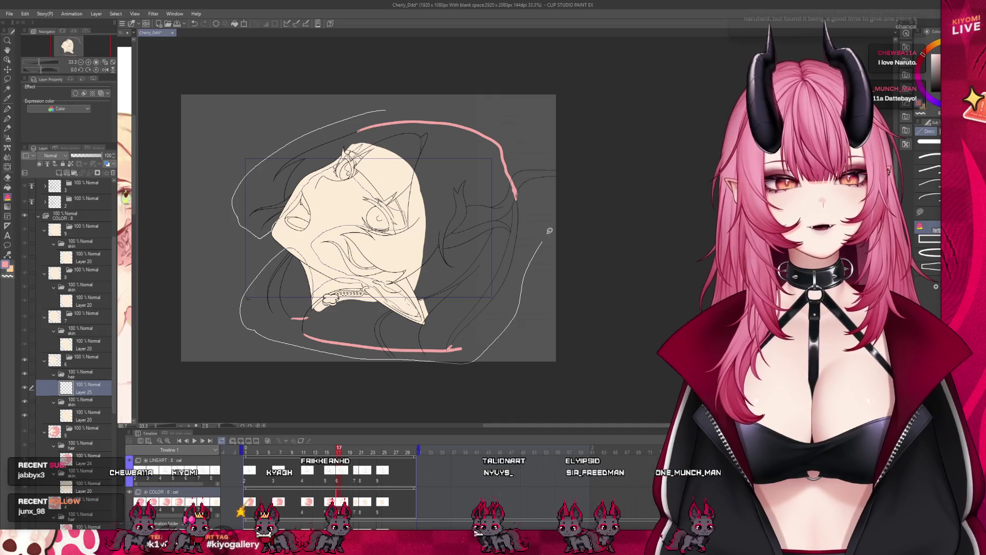
{"action": "left_click_drag", "start_coordinate": [399, 100], "coordinate": [406, 99]}
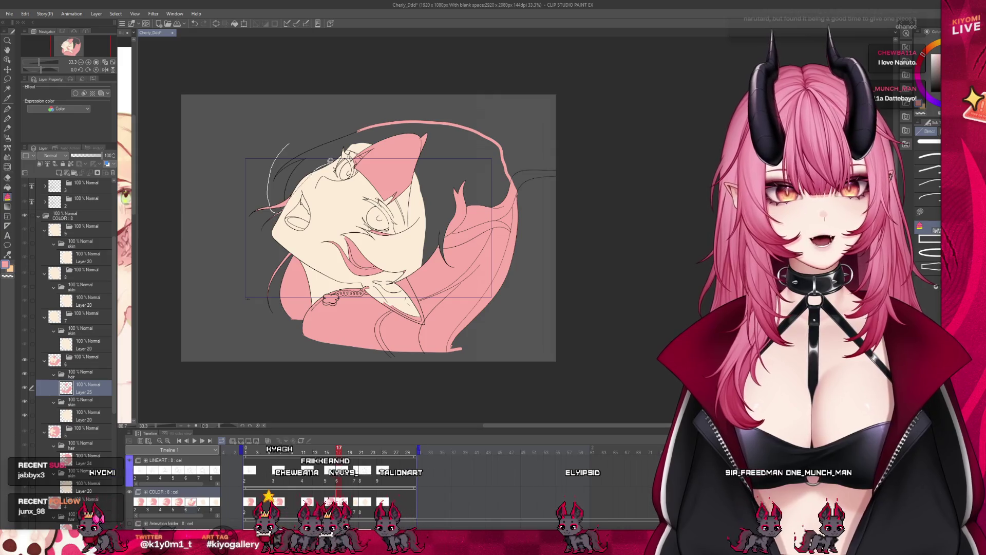
Lasso the hair left of the face and fill the remaining hair area pink
{"action": "key", "text": "p"}
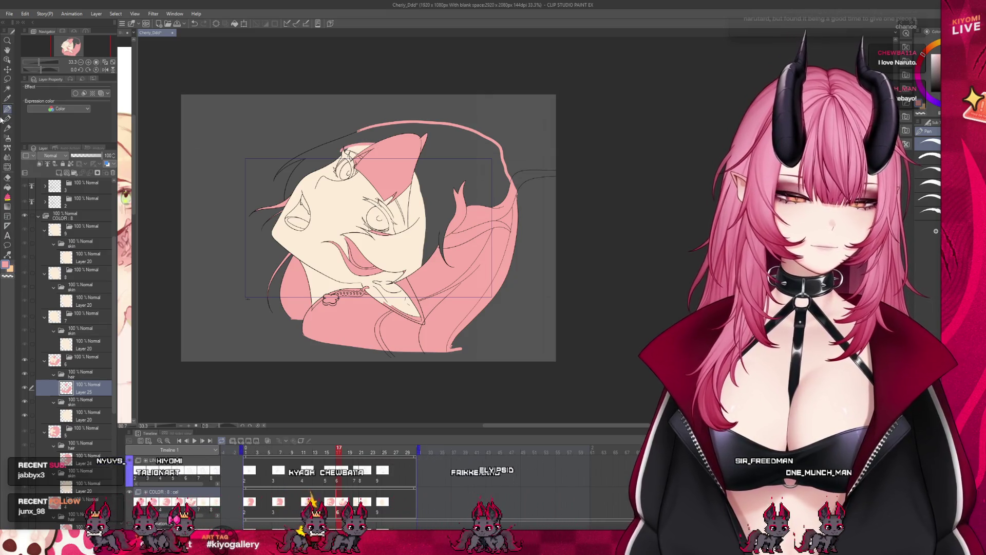
{"action": "key", "text": "m"}
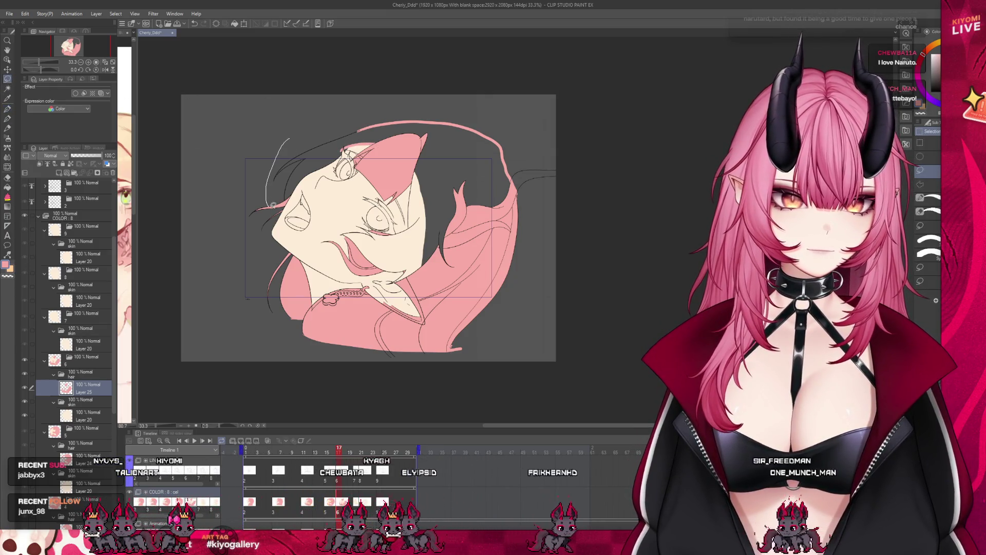
{"action": "mouse_move", "coordinate": [290, 138]}
{"action": "left_mouse_down"}
{"action": "mouse_move", "coordinate": [266, 205]}
{"action": "mouse_move", "coordinate": [411, 283]}
{"action": "mouse_move", "coordinate": [489, 125]}
{"action": "mouse_move", "coordinate": [289, 137]}
{"action": "left_mouse_up"}
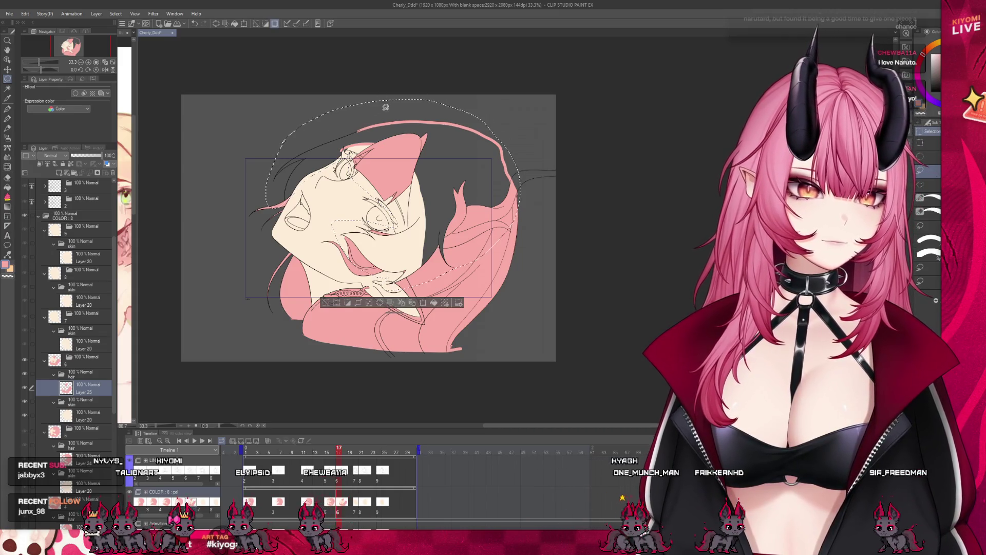
{"action": "key", "text": "ctrl+d"}
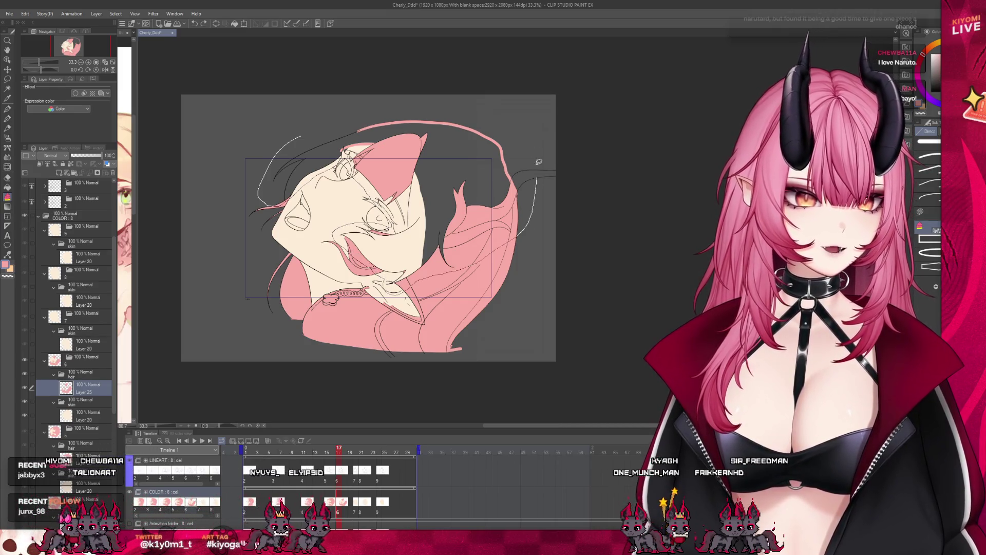
{"action": "left_click_drag", "start_coordinate": [344, 113], "coordinate": [348, 110]}
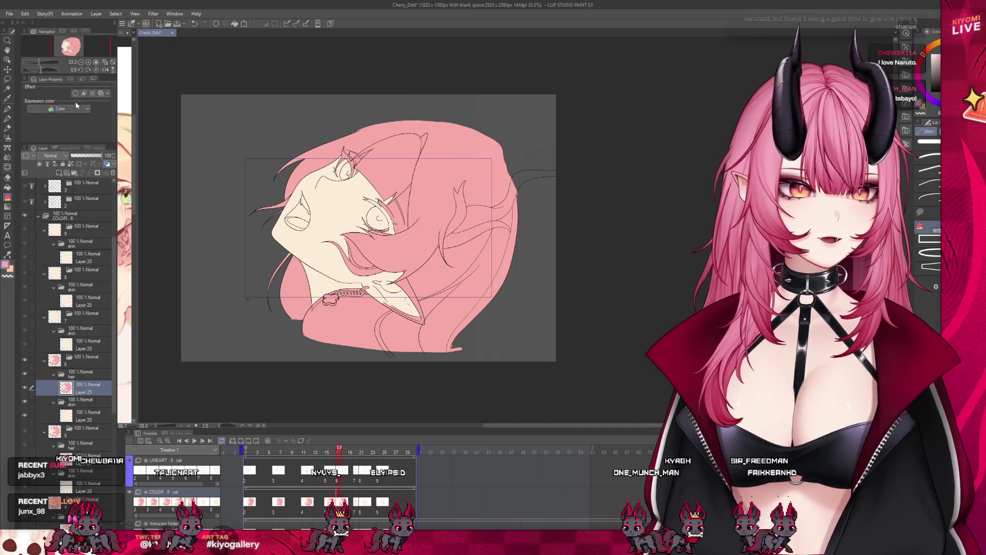
{"action": "key", "text": "g"}
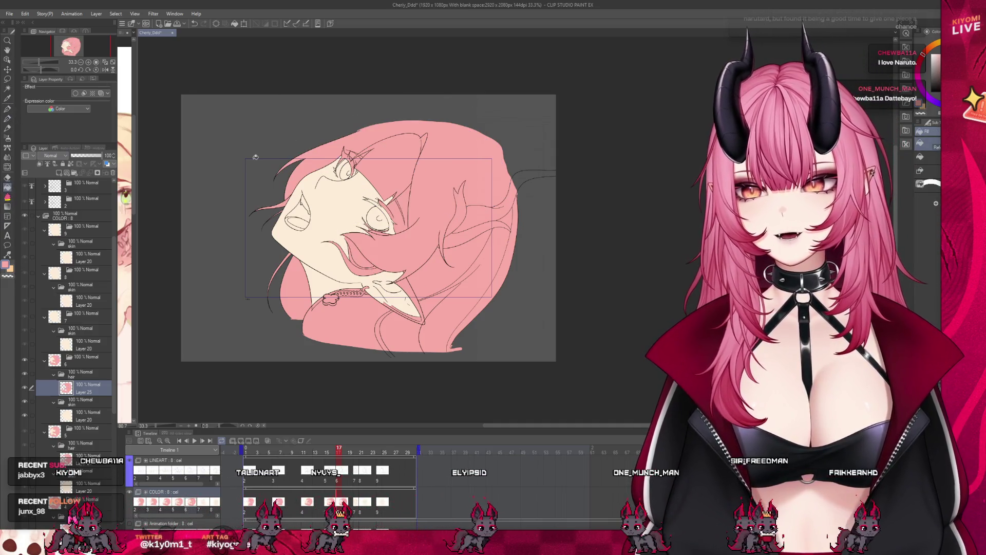
{"action": "scroll", "coordinate": [376, 268], "scroll_direction": "up", "scroll_amount": 2}
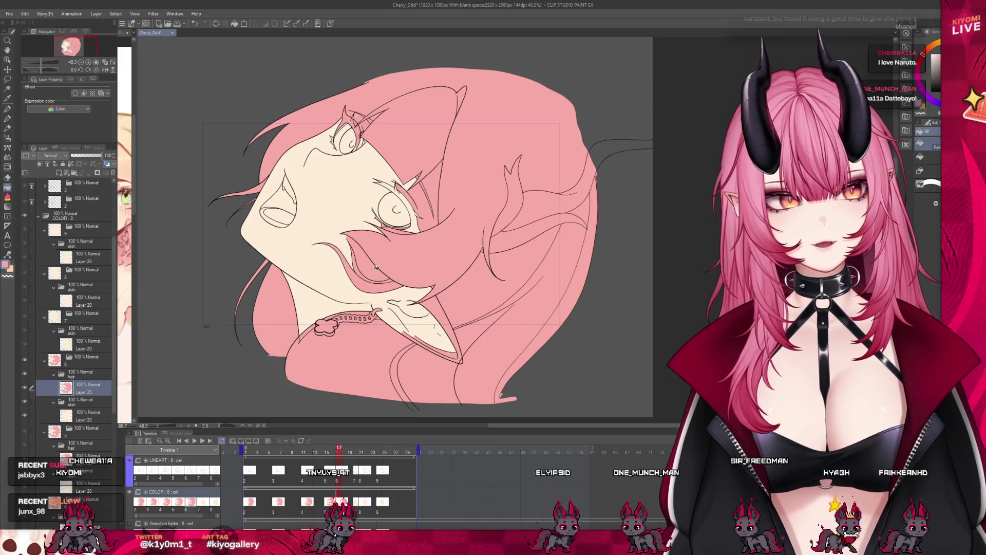
{"action": "left_click", "coordinate": [376, 267]}
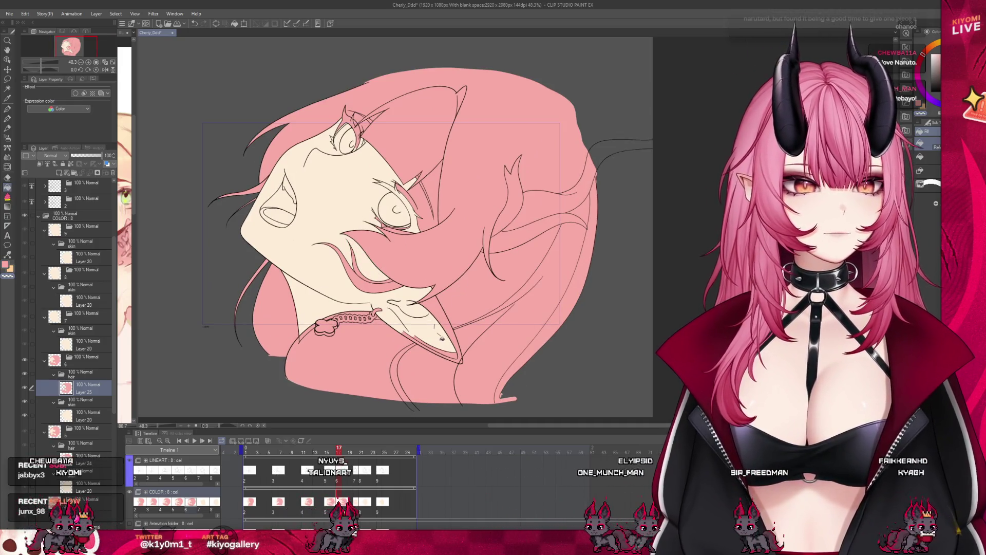
{"action": "left_click", "coordinate": [442, 338]}
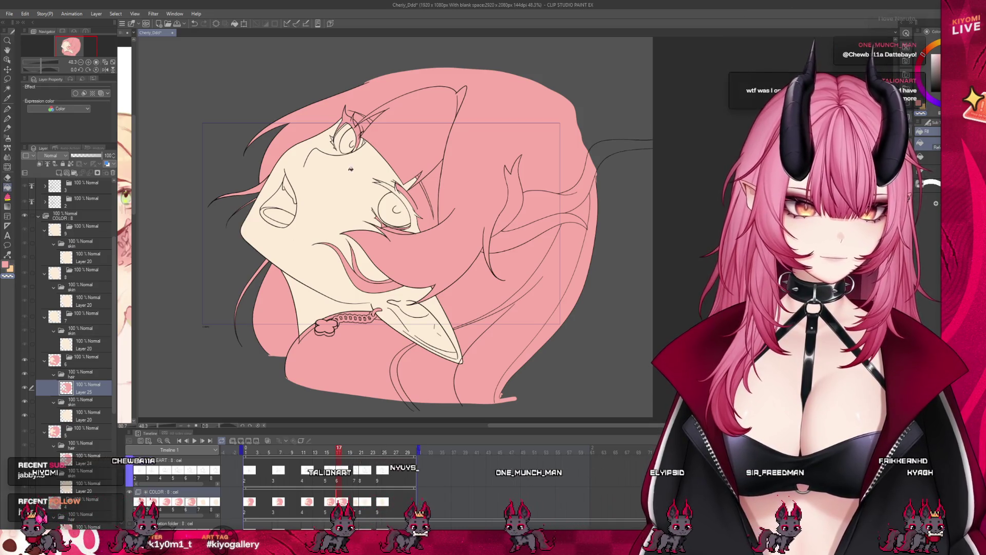
{"action": "scroll", "coordinate": [351, 169], "scroll_direction": "up", "scroll_amount": 2}
{"action": "left_click", "coordinate": [433, 278]}
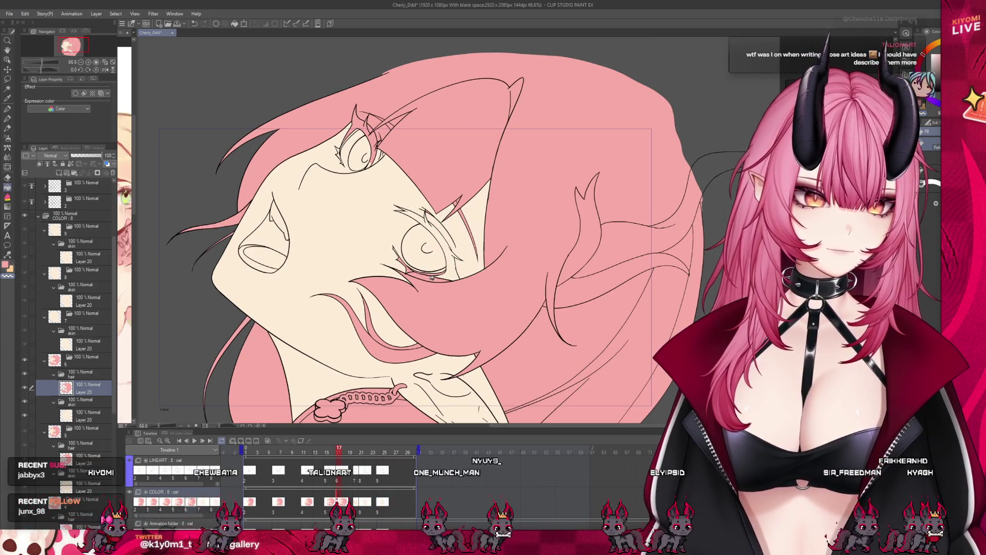
{"action": "left_click", "coordinate": [381, 133]}
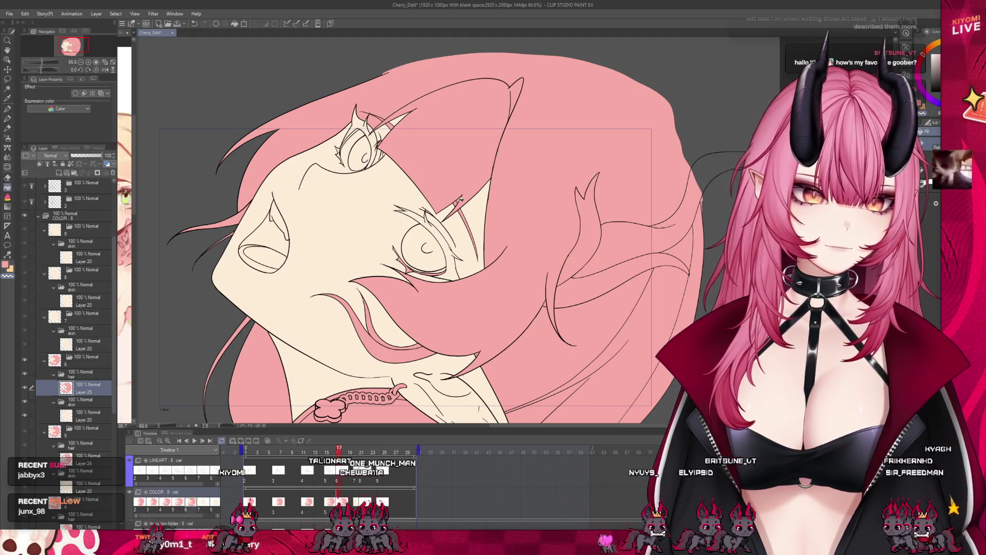
{"action": "scroll", "coordinate": [445, 263], "scroll_direction": "up", "scroll_amount": 1}
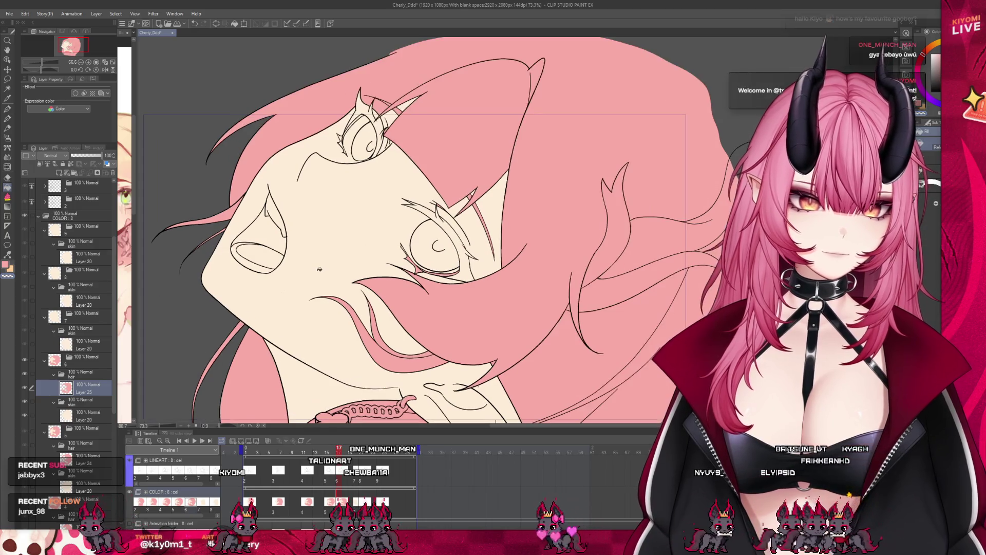
{"action": "left_click", "coordinate": [7, 110]}
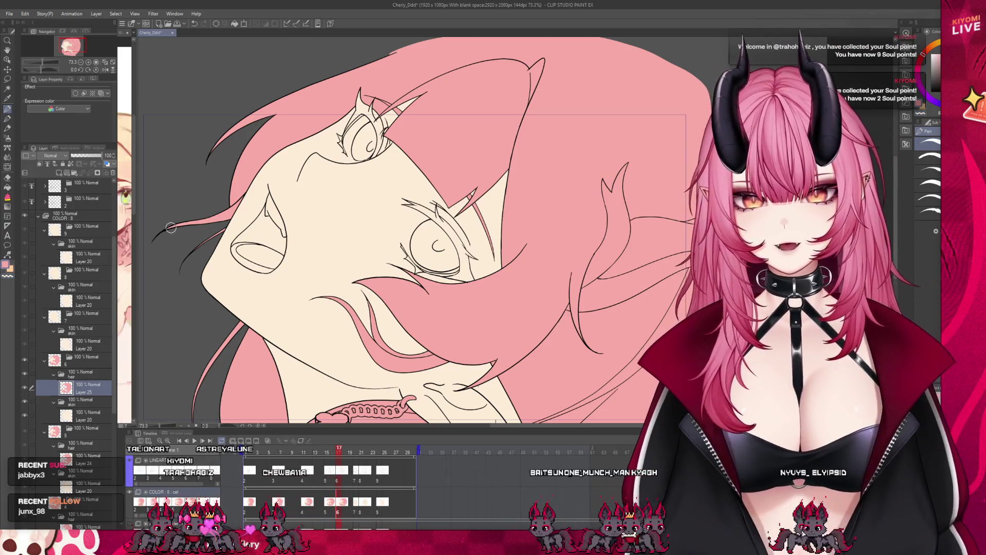
{"action": "scroll", "coordinate": [244, 186], "scroll_direction": "down", "scroll_amount": 2}
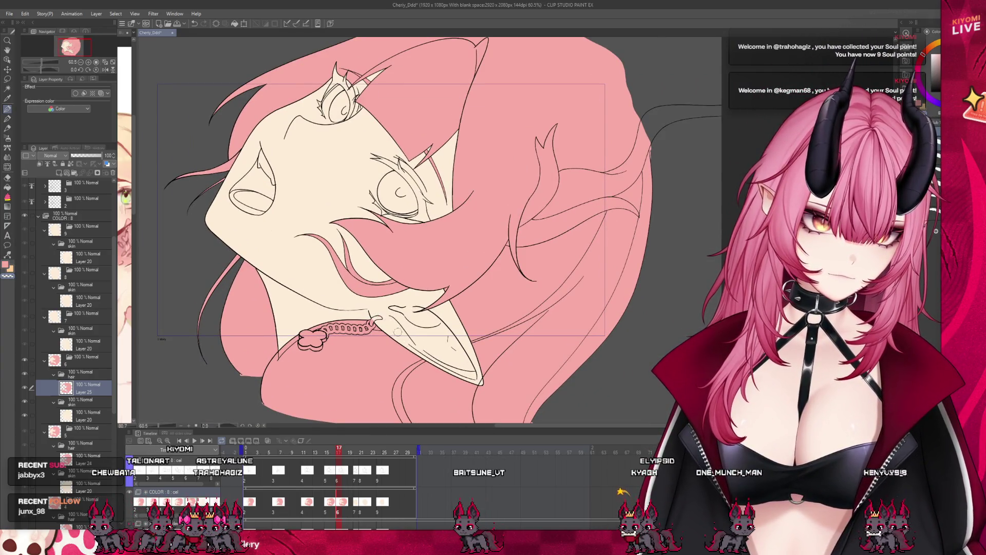
{"action": "scroll", "coordinate": [497, 338], "scroll_direction": "down", "scroll_amount": 2}
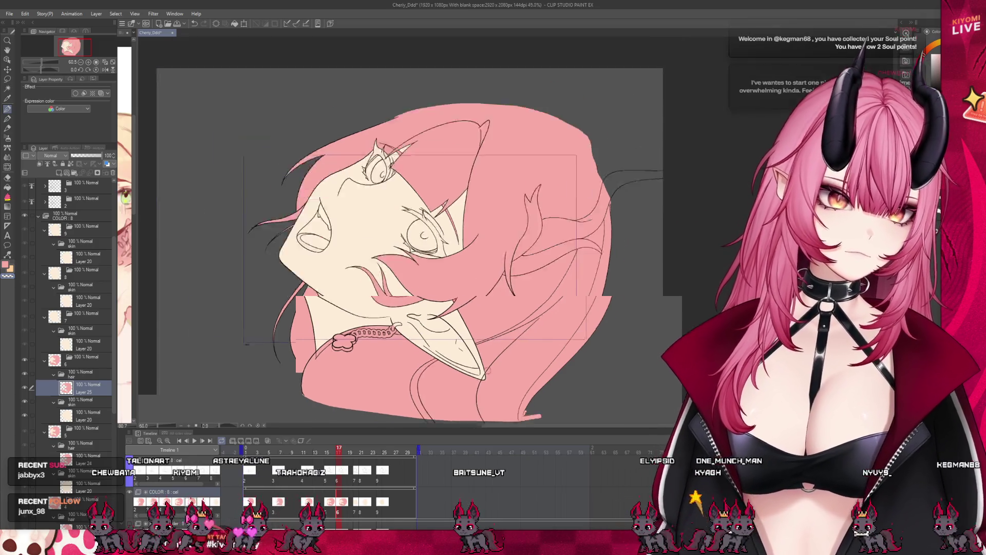
{"action": "scroll", "coordinate": [498, 340], "scroll_direction": "up", "scroll_amount": 2}
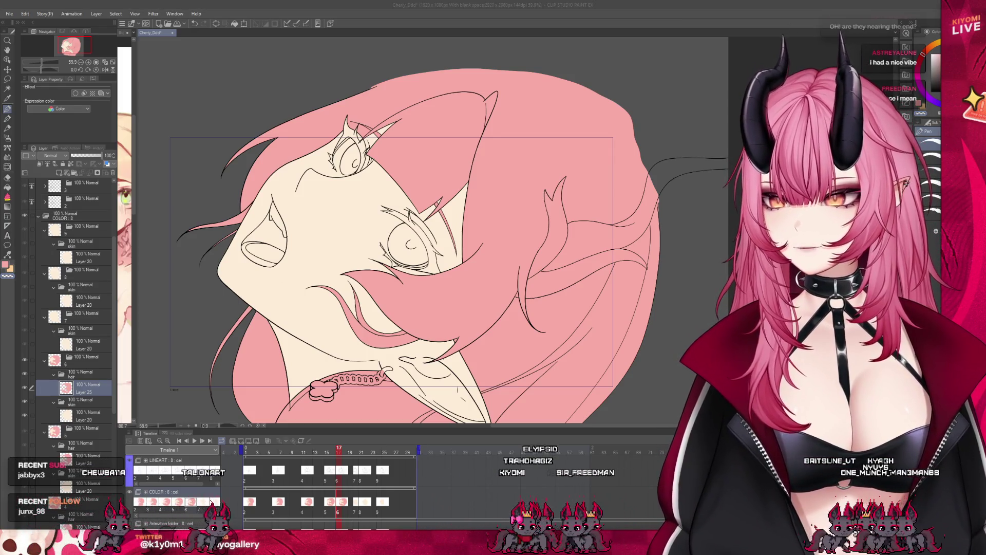
{"action": "scroll", "coordinate": [431, 232], "scroll_direction": "up", "scroll_amount": 1}
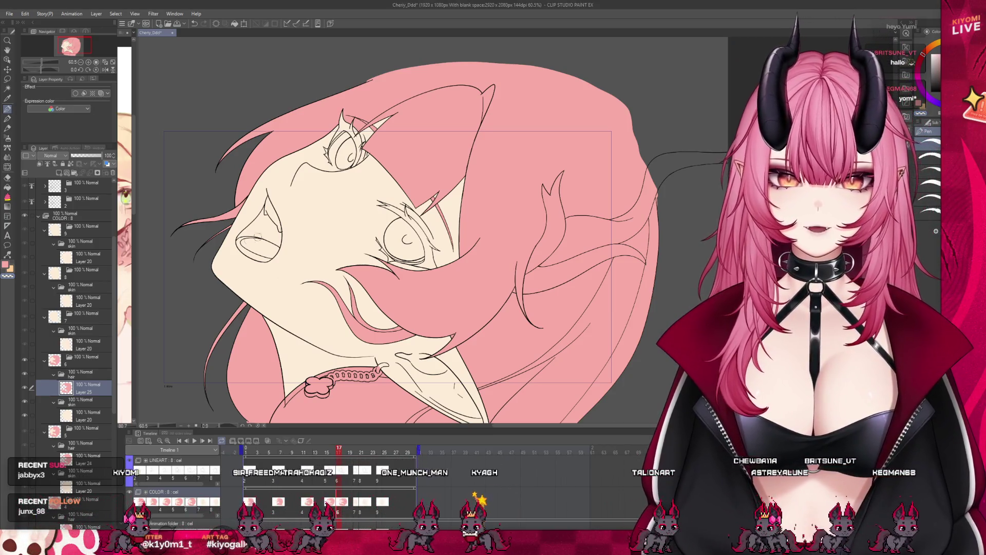
{"action": "left_click_drag", "start_coordinate": [293, 189], "coordinate": [255, 235]}
{"action": "key", "text": "ctrl+z"}
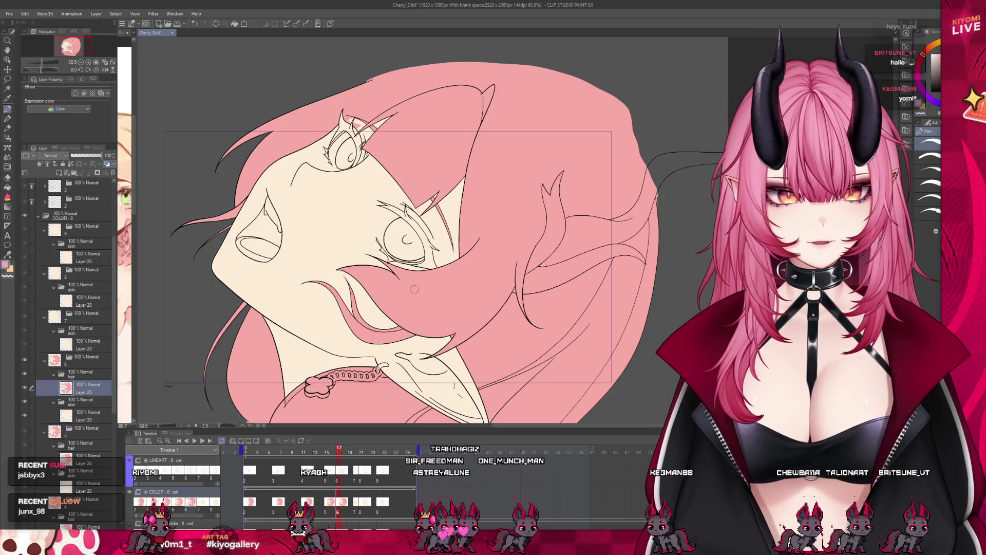
{"action": "scroll", "coordinate": [401, 193], "scroll_direction": "down", "scroll_amount": 2}
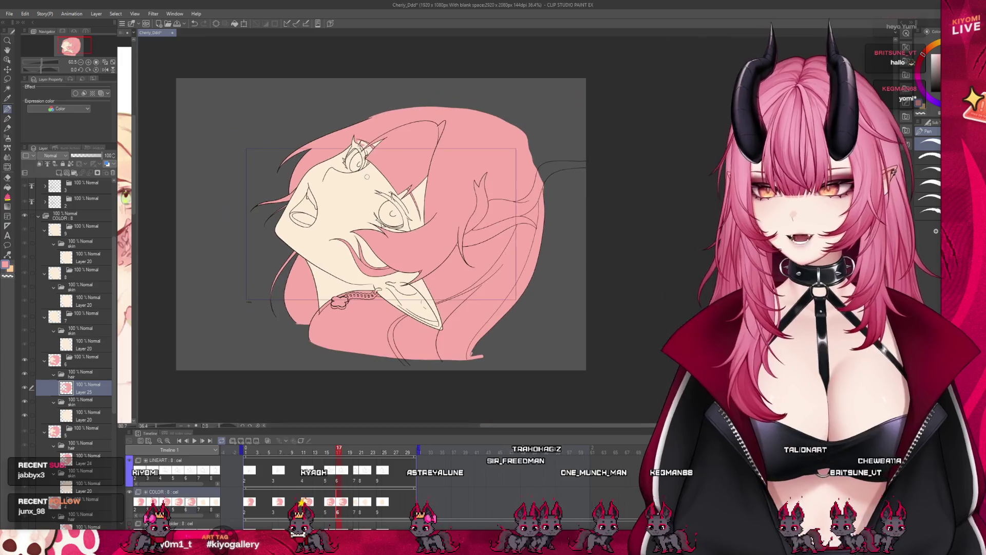
{"action": "scroll", "coordinate": [401, 192], "scroll_direction": "up", "scroll_amount": 2}
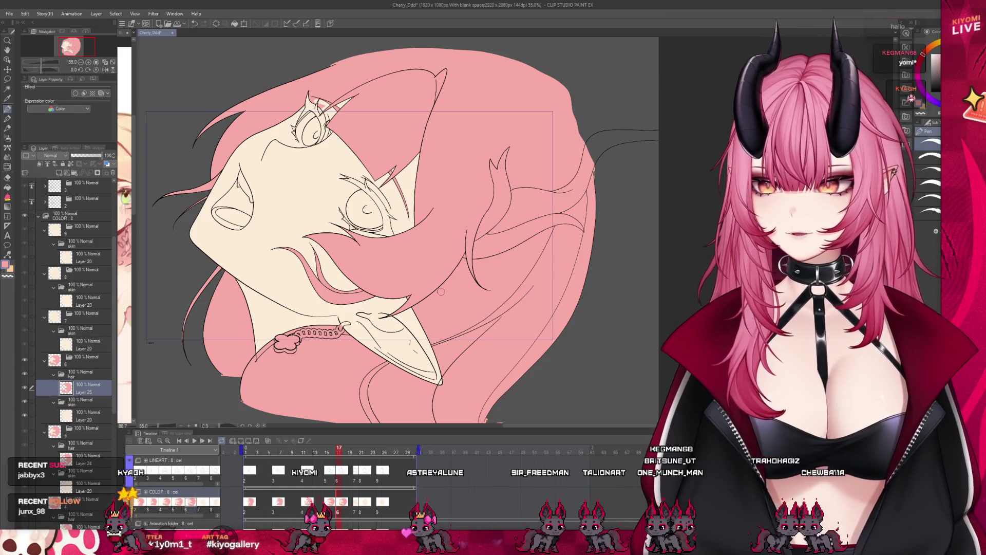
{"action": "scroll", "coordinate": [441, 291], "scroll_direction": "down", "scroll_amount": 2}
{"action": "scroll", "coordinate": [374, 281], "scroll_direction": "up", "scroll_amount": 3}
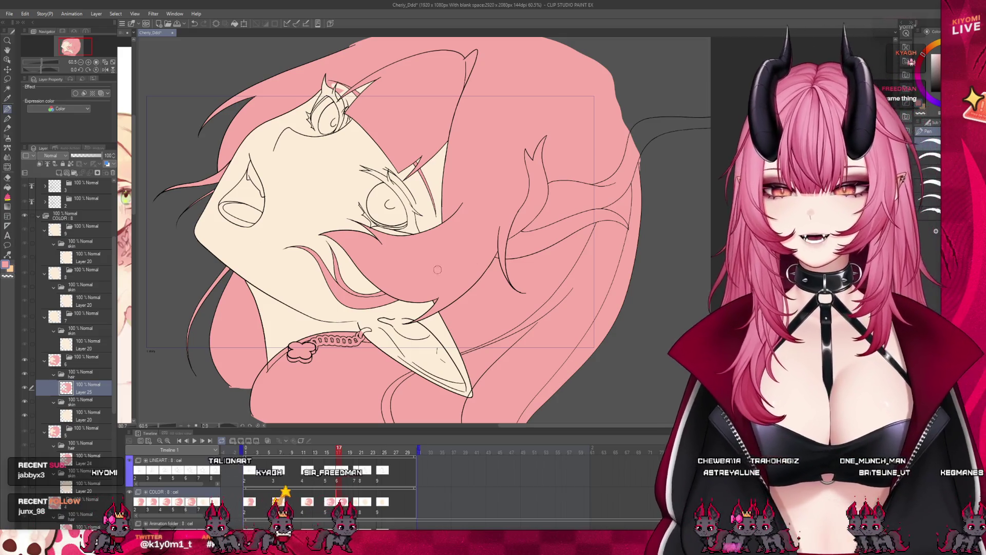
{"action": "scroll", "coordinate": [297, 256], "scroll_direction": "down", "scroll_amount": 2}
{"action": "scroll", "coordinate": [296, 257], "scroll_direction": "up", "scroll_amount": 2}
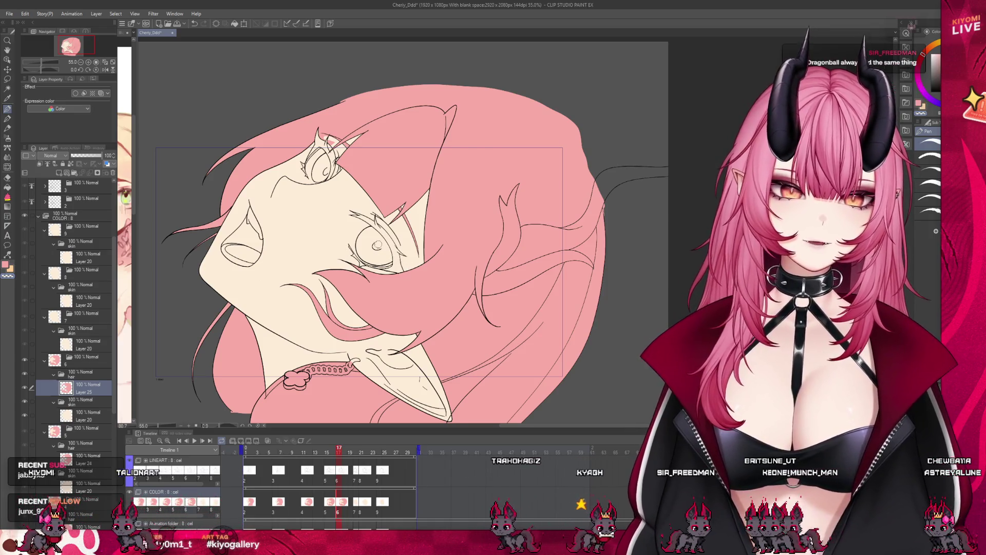
{"action": "scroll", "coordinate": [377, 246], "scroll_direction": "down", "scroll_amount": 2}
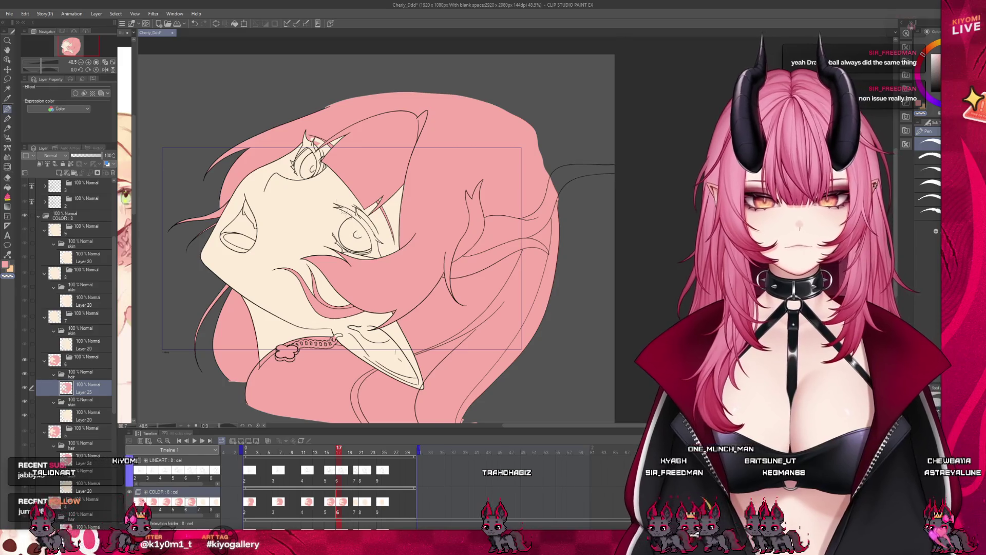
{"action": "scroll", "coordinate": [266, 215], "scroll_direction": "up", "scroll_amount": 2}
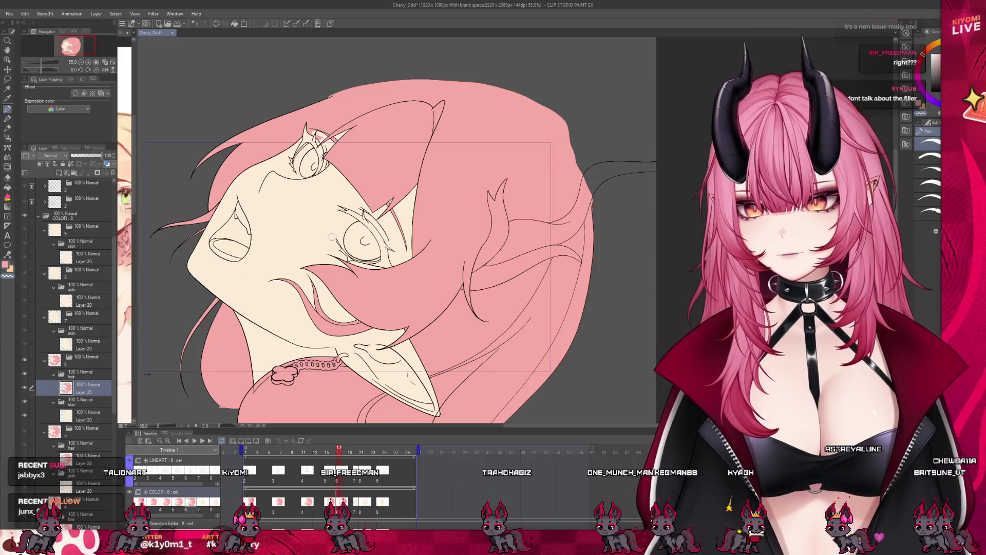
{"action": "scroll", "coordinate": [333, 237], "scroll_direction": "up", "scroll_amount": 2}
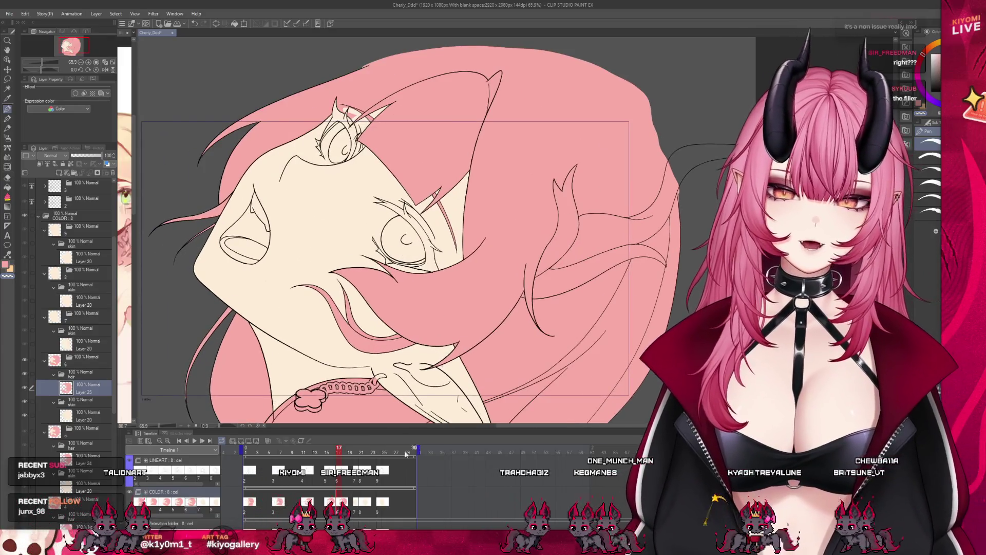
{"action": "left_click_drag", "start_coordinate": [339, 509], "coordinate": [359, 510]}
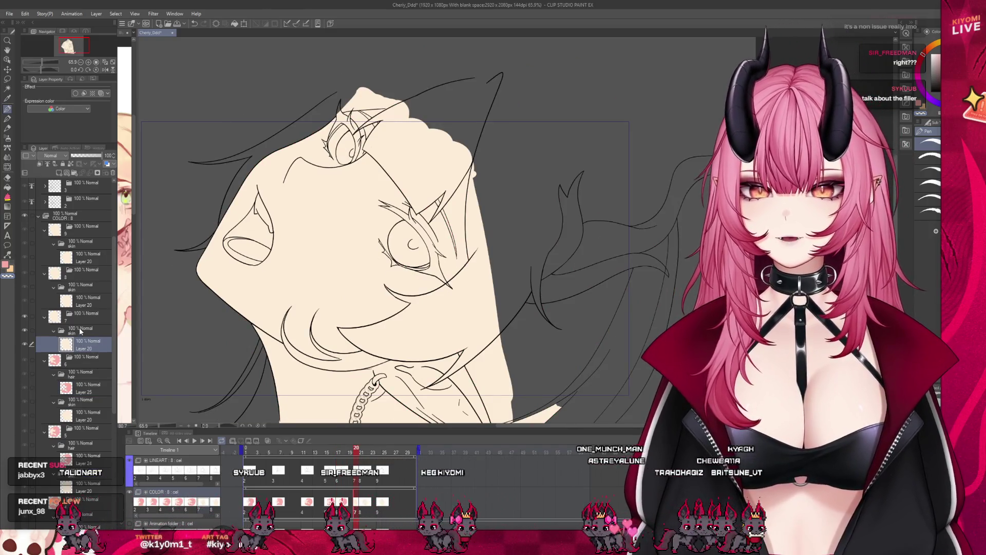
Add a hair folder above frame 20's skin folder with a new layer, and trace the hair top in pink
{"action": "left_click", "coordinate": [85, 331]}
{"action": "left_click", "coordinate": [72, 166]}
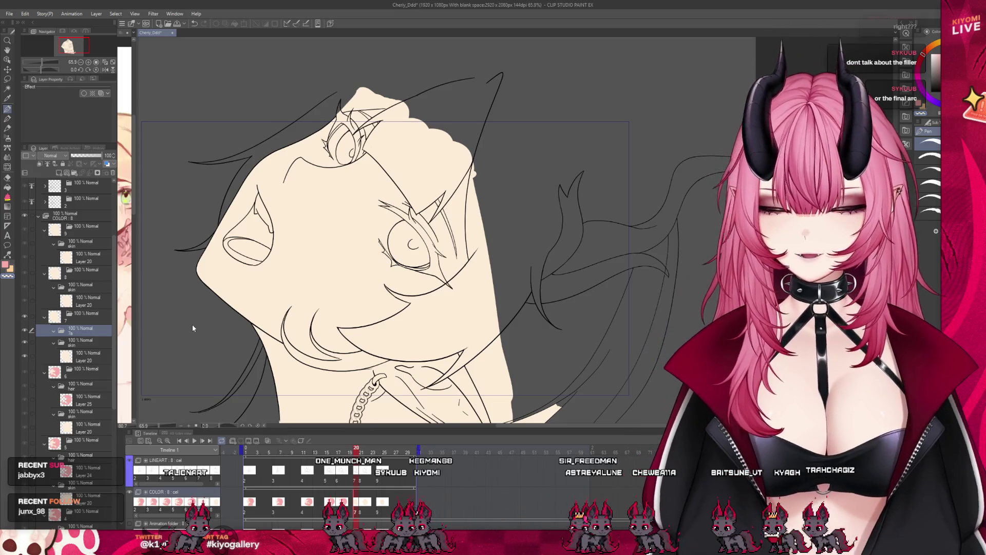
{"action": "left_click", "coordinate": [59, 174]}
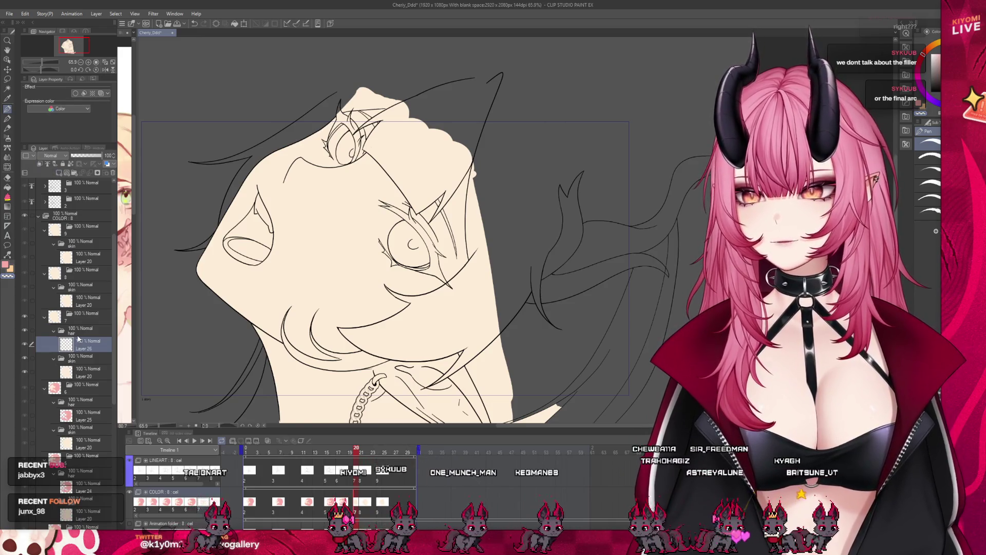
{"action": "scroll", "coordinate": [191, 219], "scroll_direction": "down", "scroll_amount": 2}
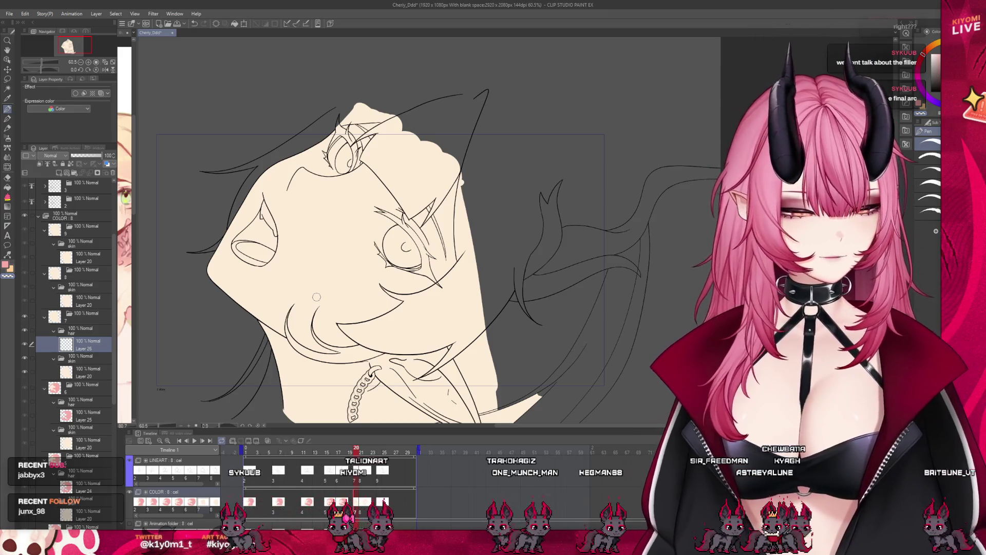
{"action": "mouse_move", "coordinate": [334, 106]}
{"action": "left_mouse_down"}
{"action": "mouse_move", "coordinate": [543, 75]}
{"action": "mouse_move", "coordinate": [638, 224]}
{"action": "left_mouse_up"}
Redraw the pink arc over the hair and add a short pink stroke at the face's lower left
{"action": "key", "text": "ctrl+z"}
{"action": "key", "text": "ctrl+z"}
{"action": "mouse_move", "coordinate": [328, 113]}
{"action": "left_mouse_down"}
{"action": "mouse_move", "coordinate": [596, 123]}
{"action": "mouse_move", "coordinate": [651, 250]}
{"action": "left_mouse_up"}
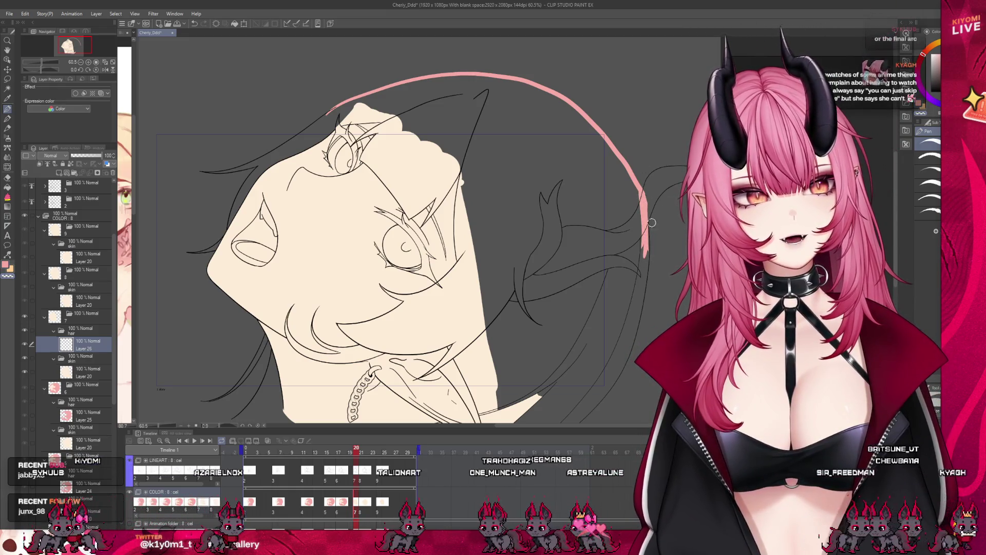
{"action": "scroll", "coordinate": [303, 272], "scroll_direction": "down", "scroll_amount": 2}
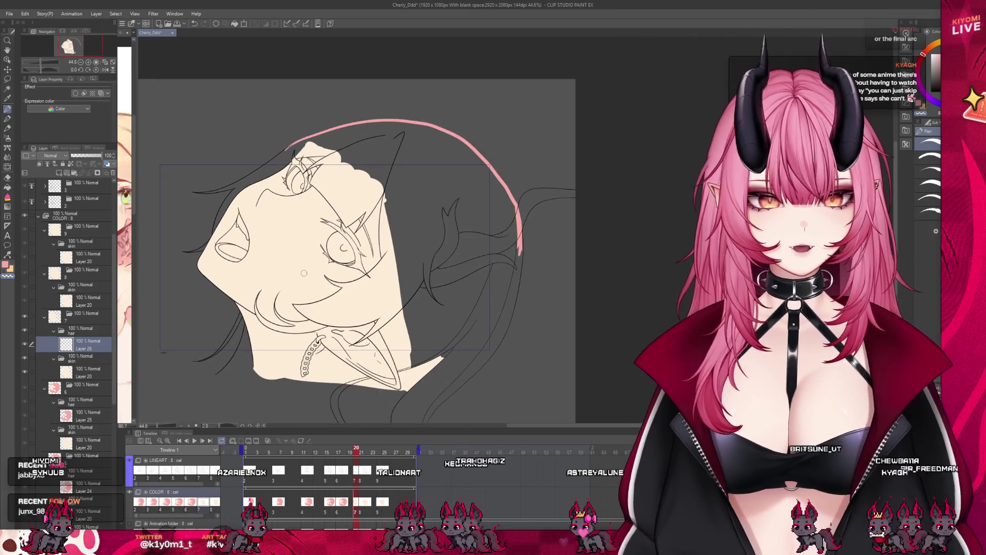
{"action": "left_click_drag", "start_coordinate": [253, 368], "coordinate": [213, 376]}
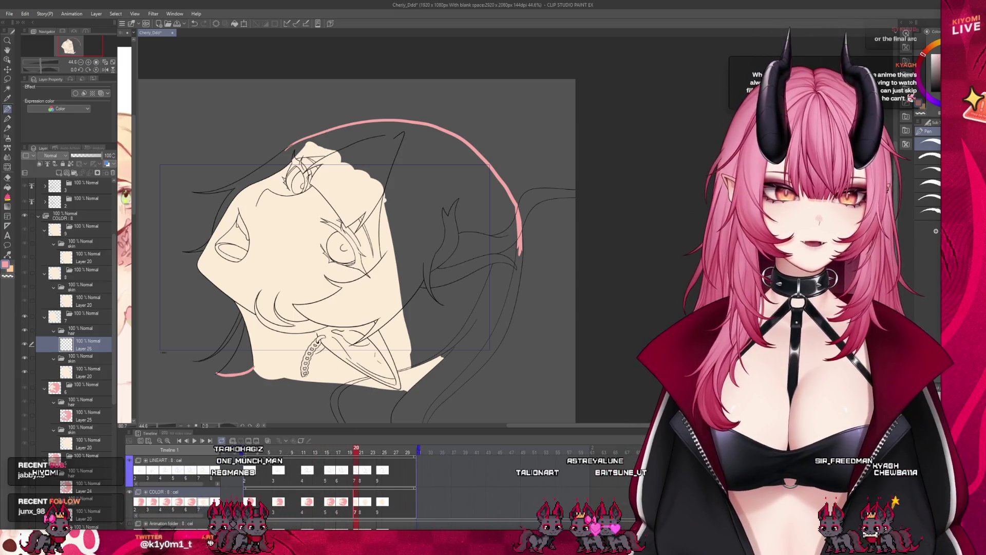
{"action": "scroll", "coordinate": [325, 317], "scroll_direction": "down", "scroll_amount": 2}
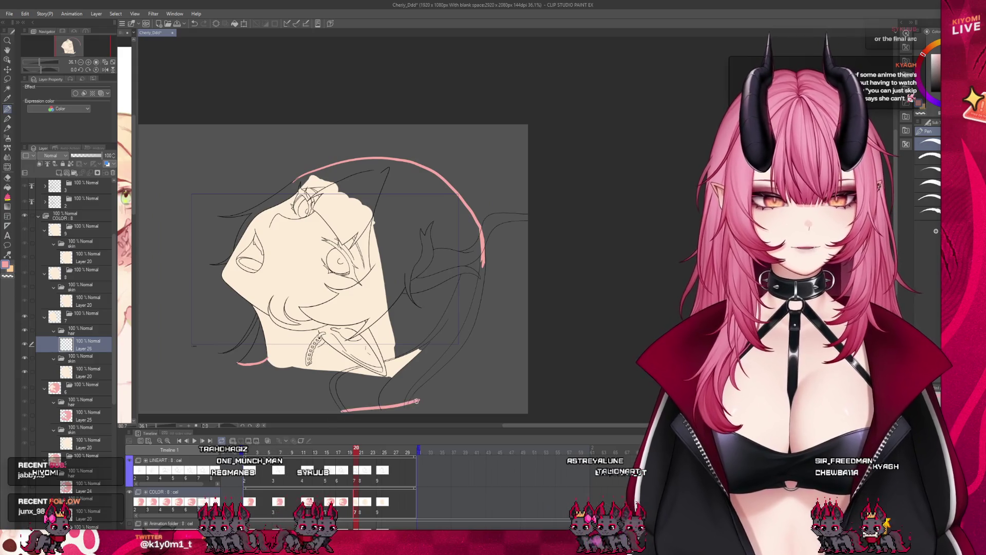
{"action": "scroll", "coordinate": [303, 221], "scroll_direction": "up", "scroll_amount": 2}
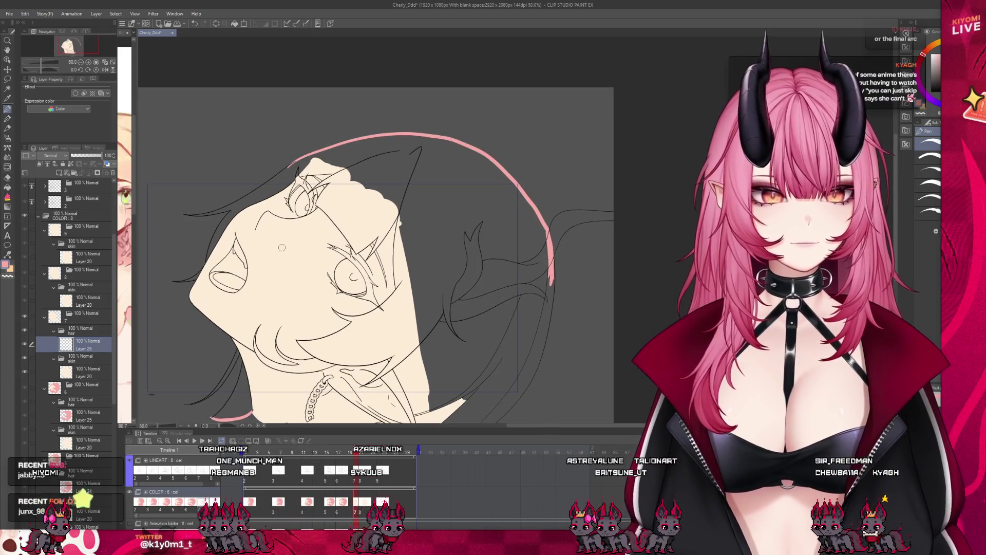
Switch to the Direct draw figure tools and save the file
{"action": "left_click", "coordinate": [7, 196]}
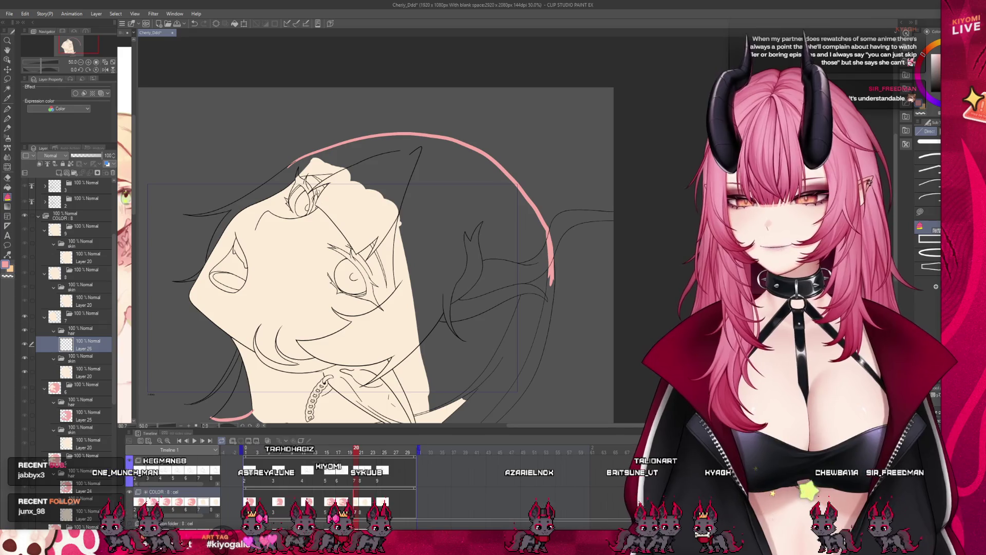
{"action": "scroll", "coordinate": [376, 263], "scroll_direction": "down", "scroll_amount": 1}
{"action": "key", "text": "ctrl+s"}
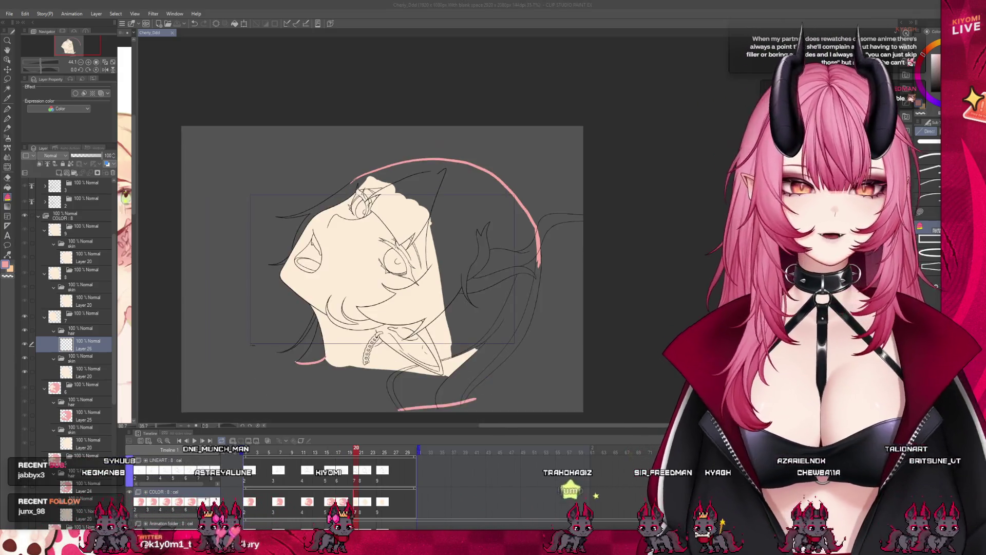
{"action": "scroll", "coordinate": [380, 246], "scroll_direction": "up", "scroll_amount": 1}
Fill the last remaining hair area on this frame pink, then jump to frame 20
{"action": "scroll", "coordinate": [360, 209], "scroll_direction": "up", "scroll_amount": 3}
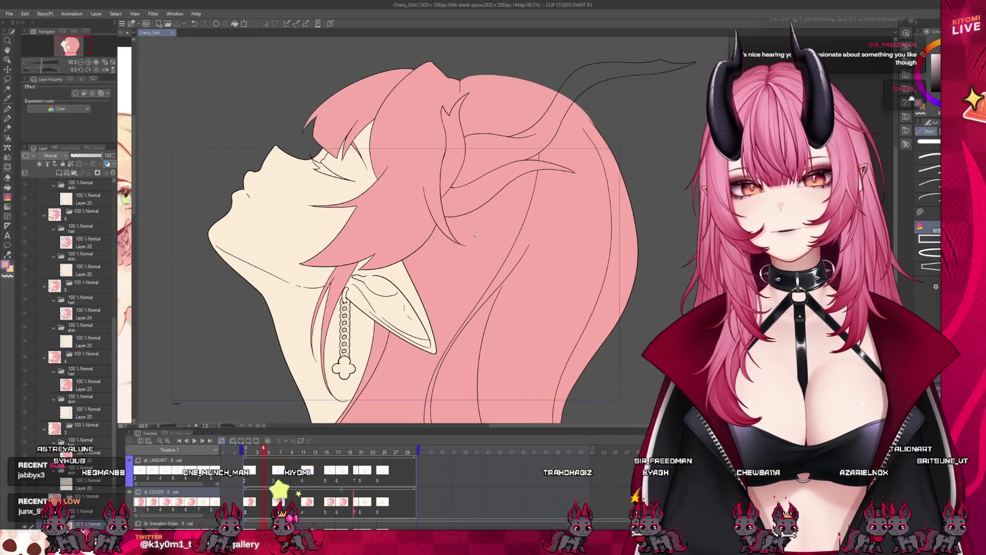
{"action": "scroll", "coordinate": [498, 193], "scroll_direction": "up", "scroll_amount": 1}
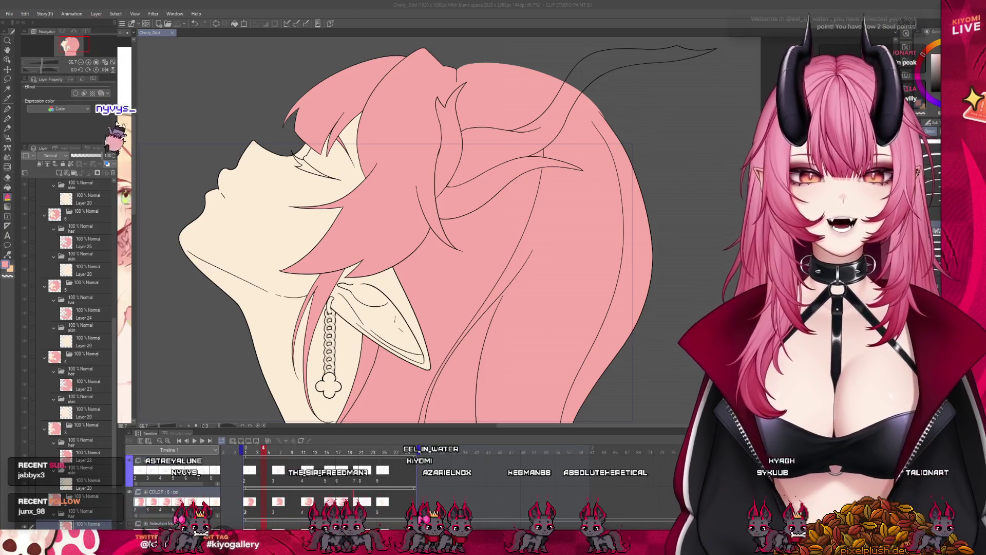
{"action": "scroll", "coordinate": [360, 231], "scroll_direction": "down", "scroll_amount": 2}
{"action": "scroll", "coordinate": [360, 231], "scroll_direction": "up", "scroll_amount": 2}
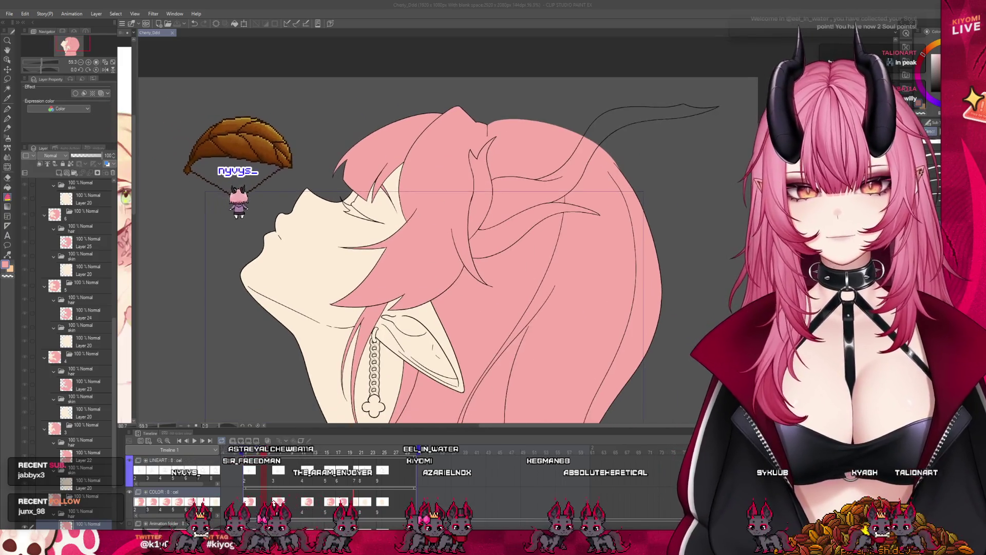
{"action": "scroll", "coordinate": [398, 162], "scroll_direction": "up", "scroll_amount": 3}
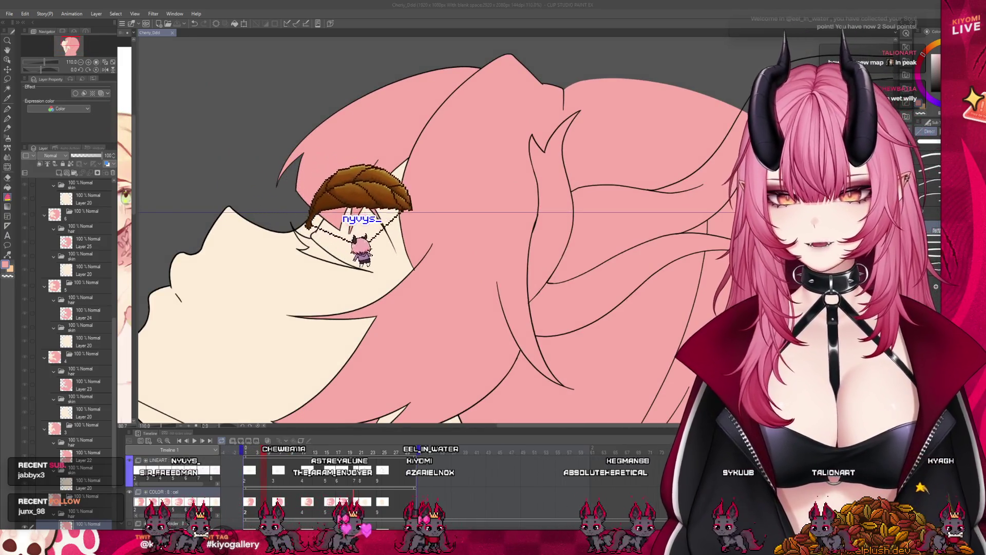
{"action": "key", "text": "p"}
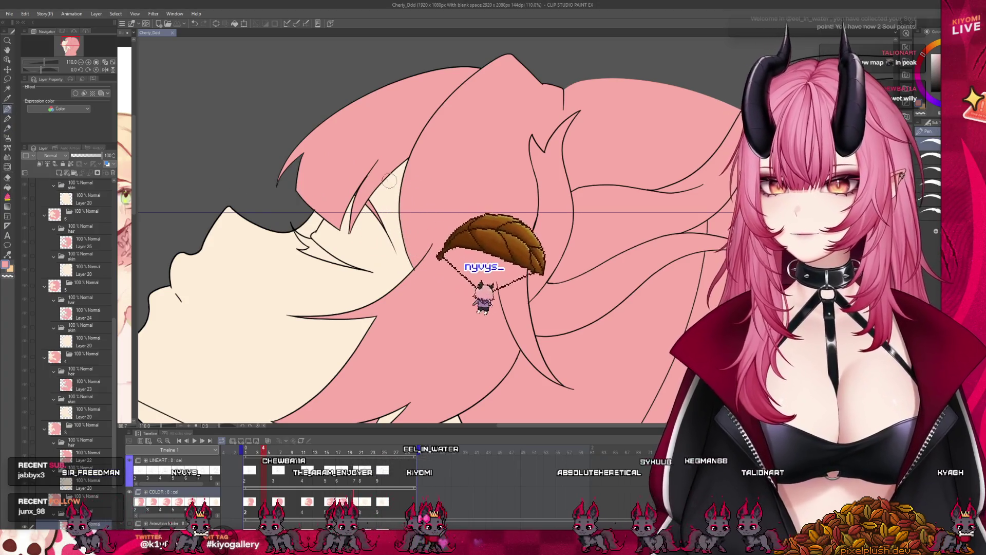
{"action": "left_click", "coordinate": [401, 157]}
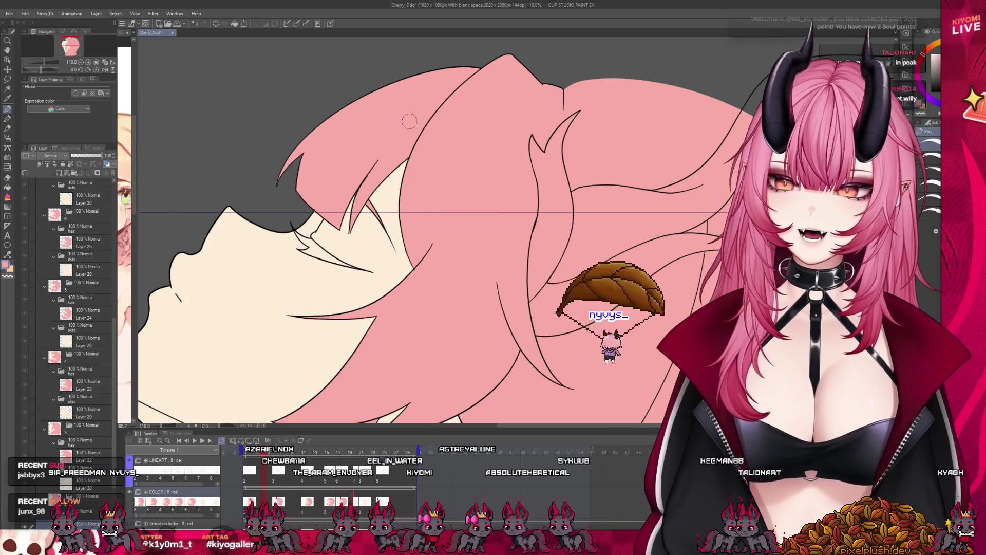
{"action": "scroll", "coordinate": [402, 157], "scroll_direction": "down", "scroll_amount": 3}
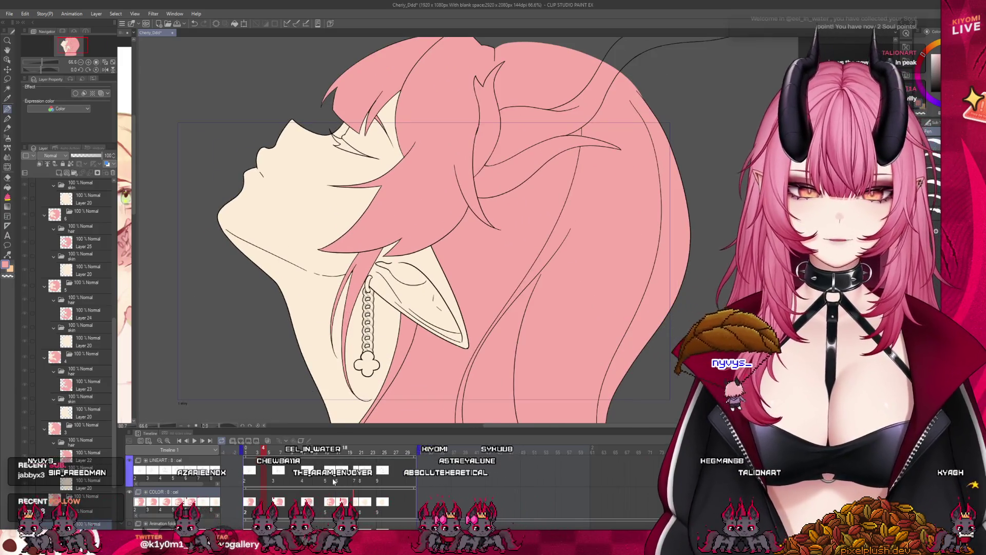
{"action": "left_click", "coordinate": [355, 450]}
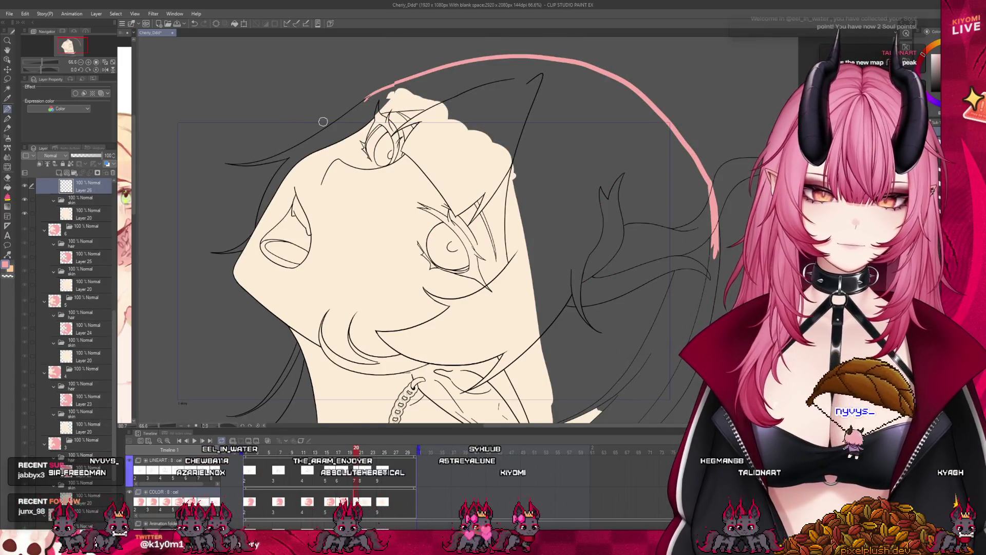
Fill a hair strand, then lasso-fill the back of the hair pink along collar and jaw
{"action": "scroll", "coordinate": [323, 121], "scroll_direction": "down", "scroll_amount": 2}
{"action": "scroll", "coordinate": [72, 231], "scroll_direction": "up", "scroll_amount": 2}
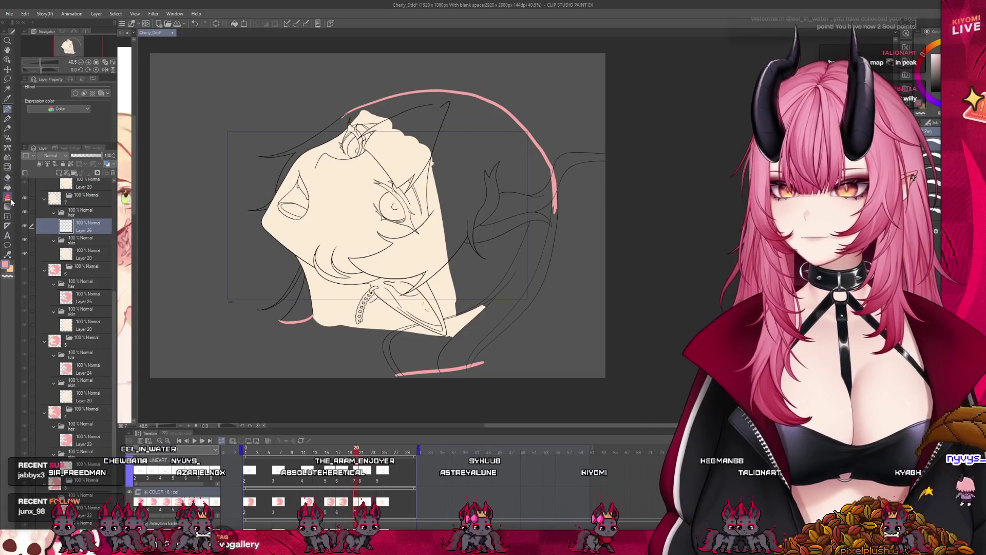
{"action": "left_click", "coordinate": [315, 271]}
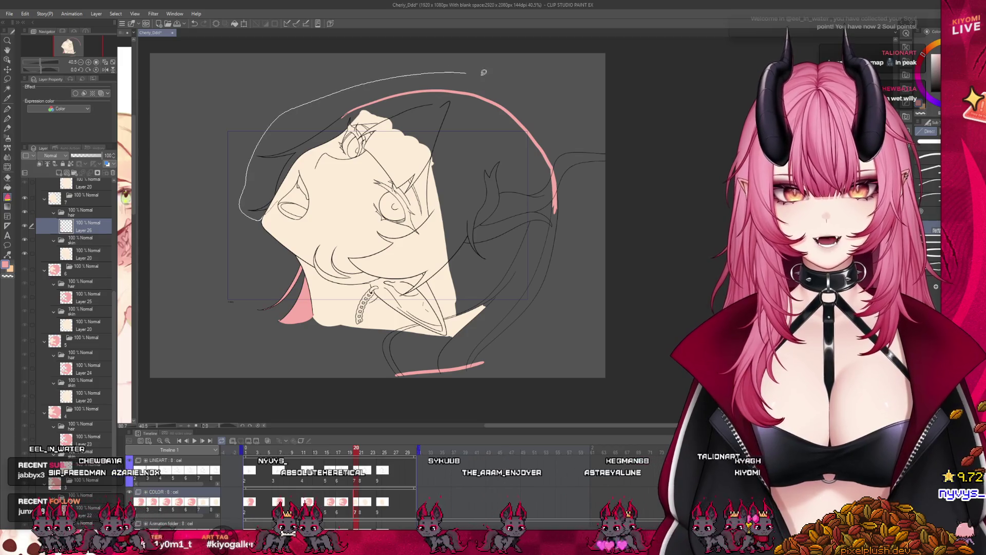
{"action": "left_click_drag", "start_coordinate": [581, 267], "coordinate": [450, 372]}
{"action": "left_click_drag", "start_coordinate": [384, 321], "coordinate": [431, 313]}
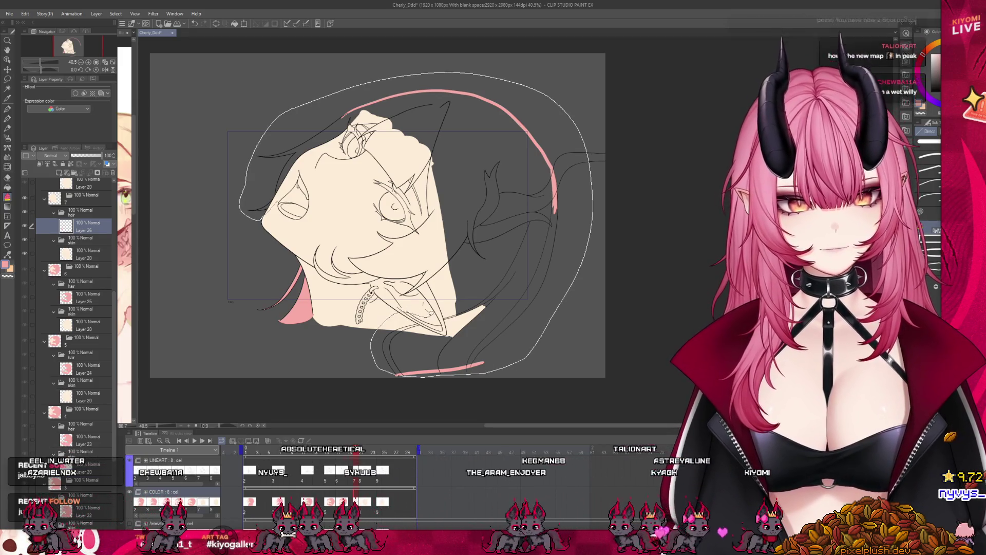
{"action": "left_click_drag", "start_coordinate": [321, 280], "coordinate": [336, 235]}
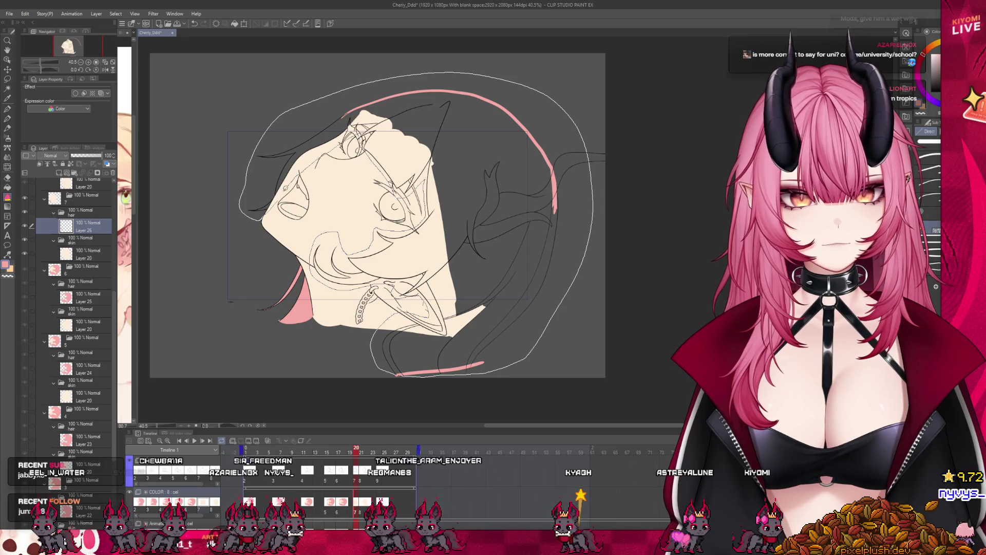
{"action": "left_click_drag", "start_coordinate": [372, 333], "coordinate": [373, 335]}
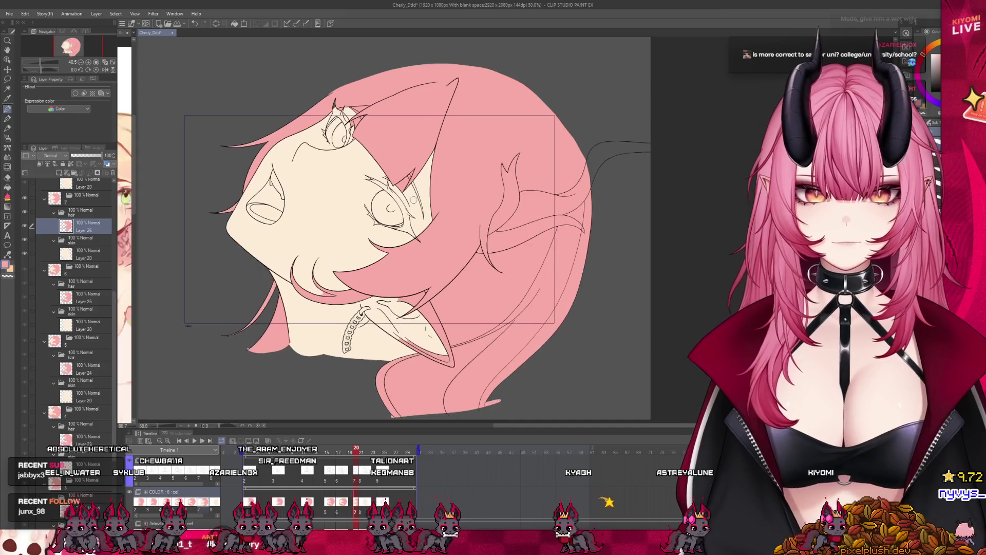
{"action": "key", "text": "ctrl+plus"}
{"action": "key", "text": "ctrl+plus"}
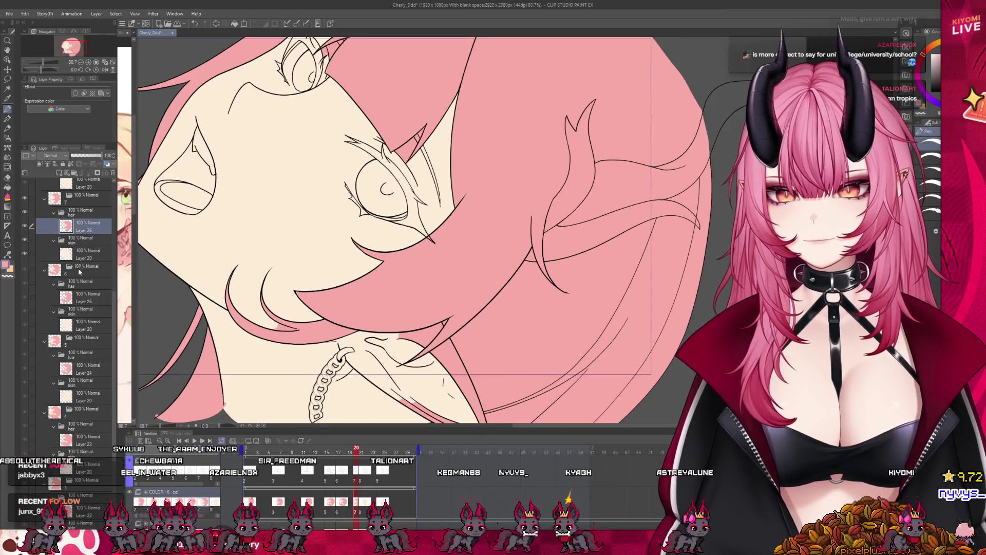
Expand lineart folder 7 and select its skin Copy 3 and iris Copy layers
{"action": "scroll", "coordinate": [112, 303], "scroll_direction": "up", "scroll_amount": 3}
{"action": "scroll", "coordinate": [93, 267], "scroll_direction": "up", "scroll_amount": 10}
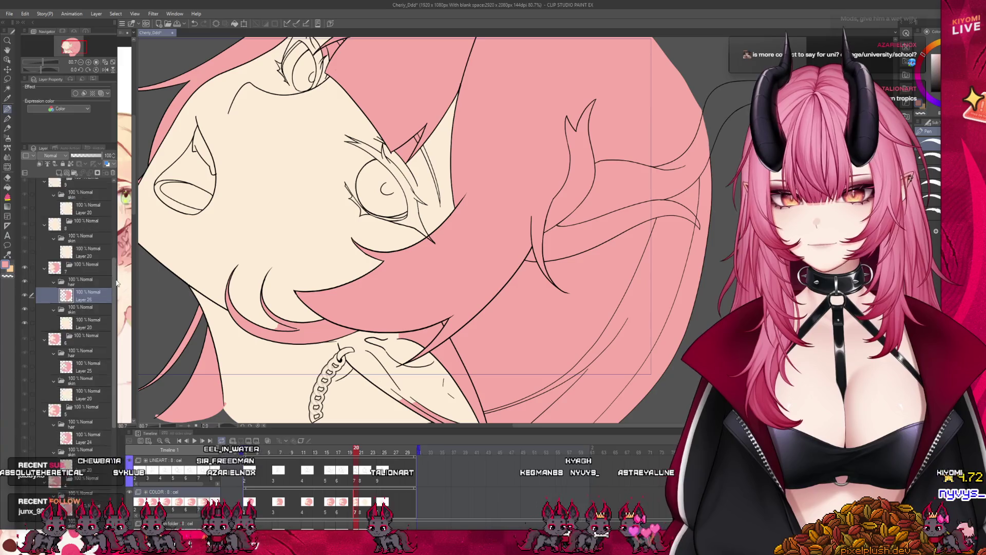
{"action": "left_click", "coordinate": [50, 231]}
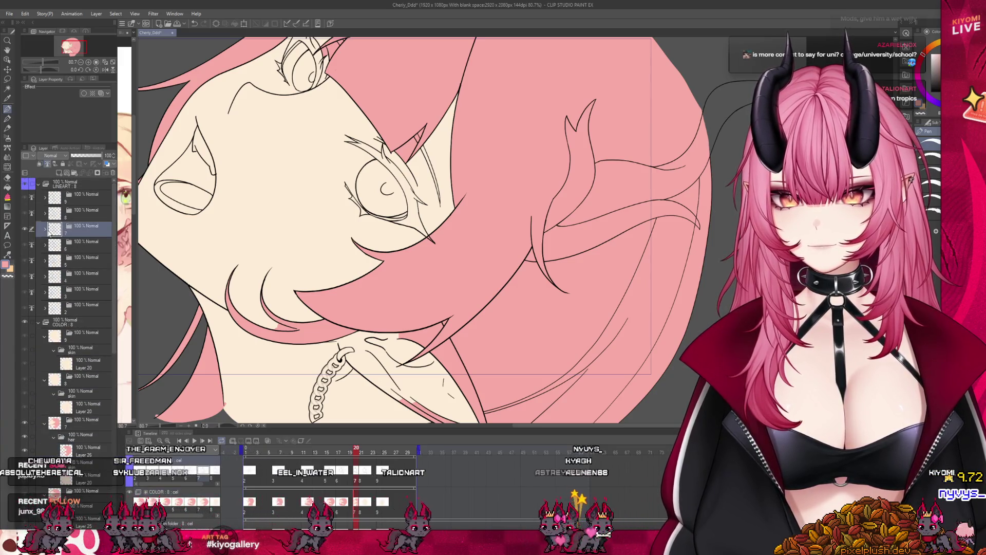
{"action": "left_click", "coordinate": [45, 231]}
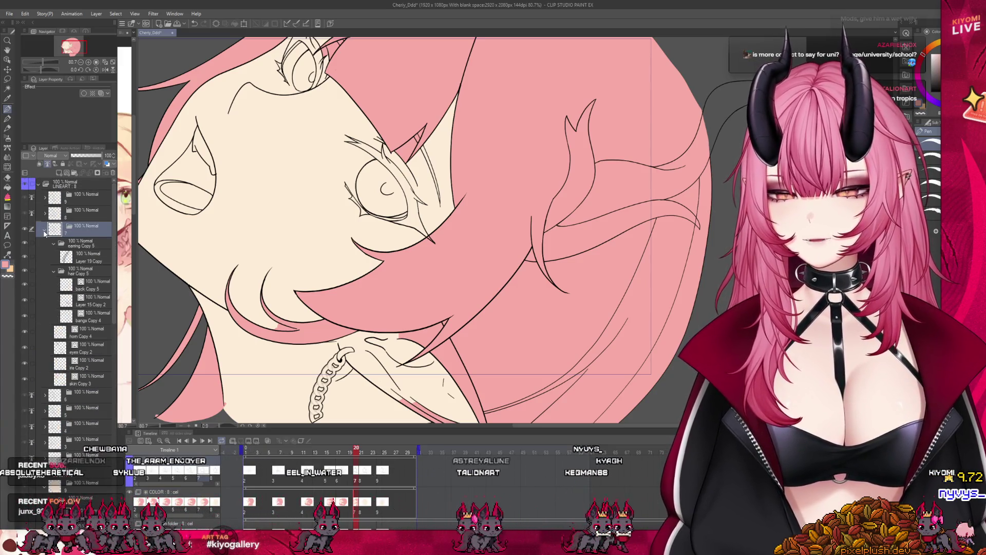
{"action": "left_click", "coordinate": [68, 385]}
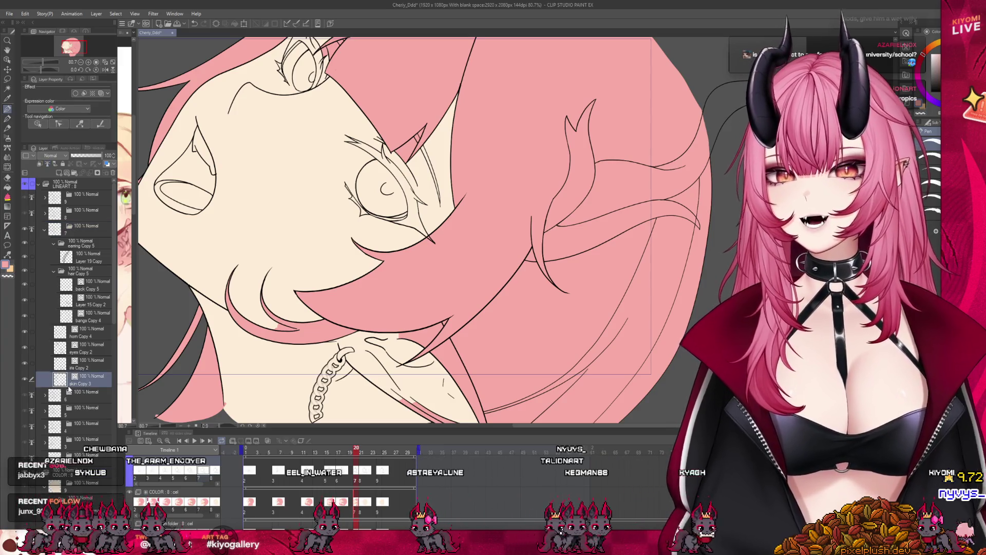
{"action": "left_click", "coordinate": [87, 365]}
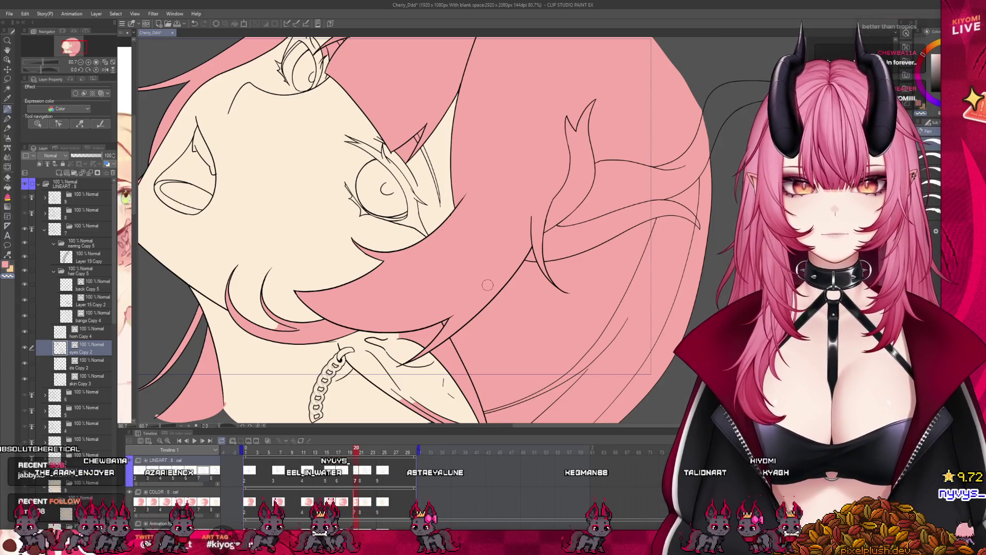
{"action": "scroll", "coordinate": [440, 234], "scroll_direction": "down", "scroll_amount": 3}
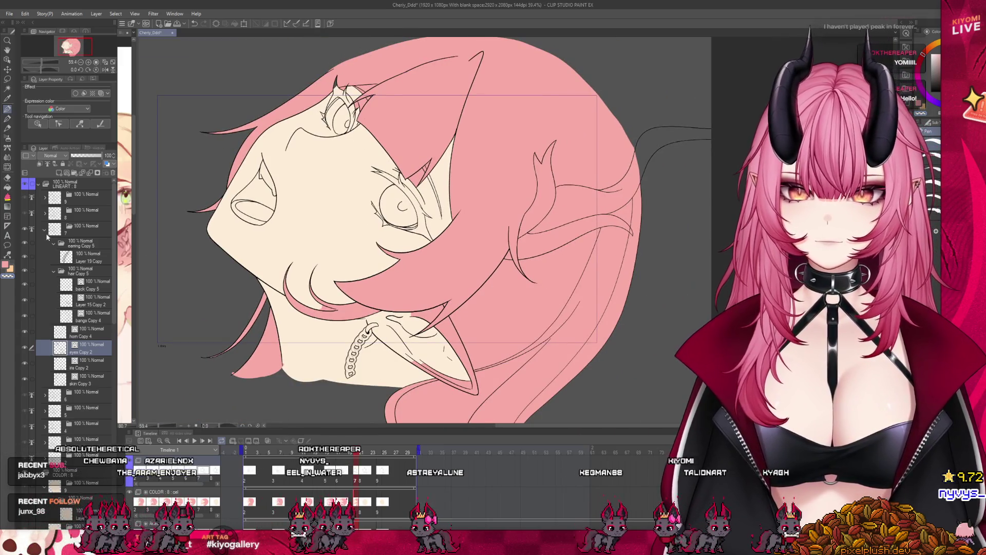
Collapse folder 7, pick a brush, and make hair Layer 26 the active layer
{"action": "left_click", "coordinate": [45, 230]}
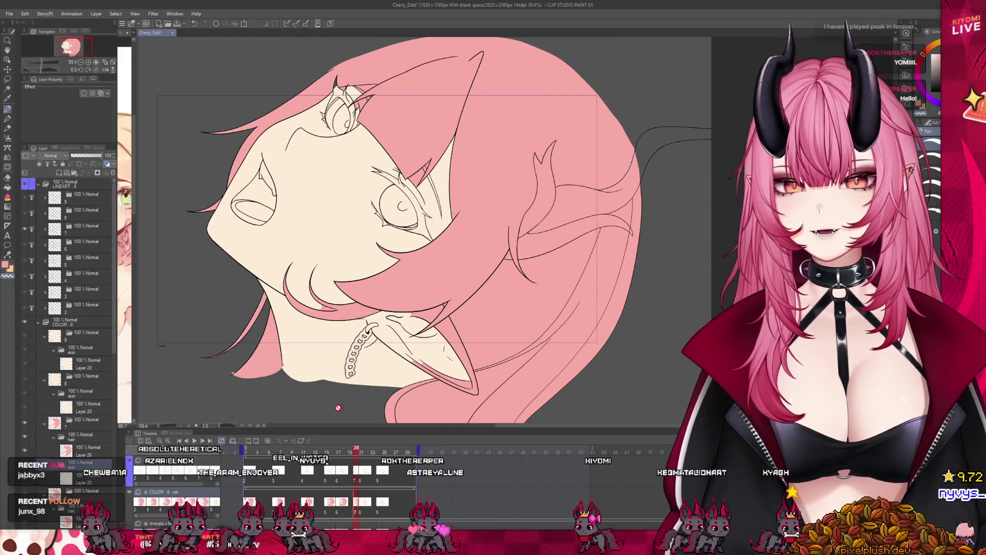
{"action": "scroll", "coordinate": [383, 390], "scroll_direction": "up", "scroll_amount": 1}
{"action": "left_click", "coordinate": [7, 187]}
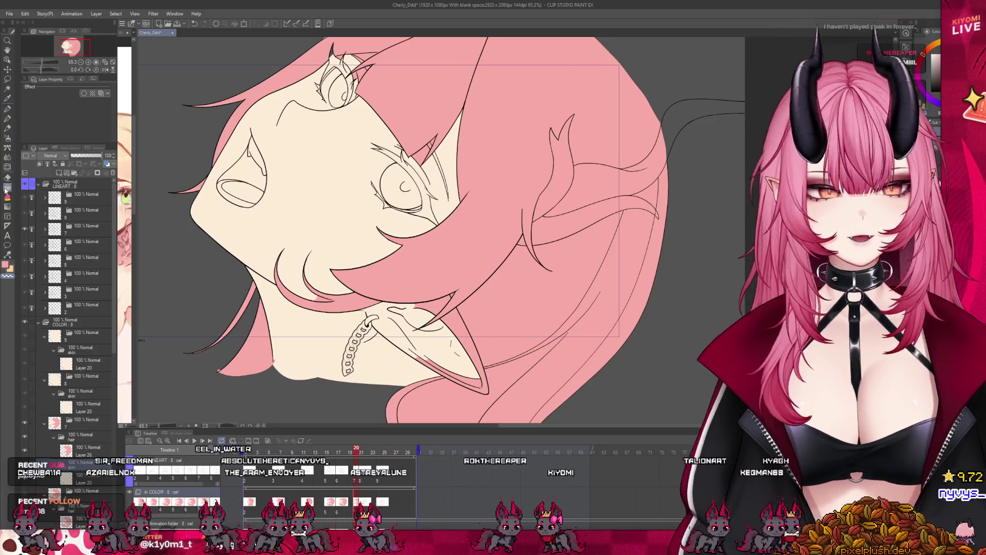
{"action": "left_click", "coordinate": [462, 335], "text": "ctrl"}
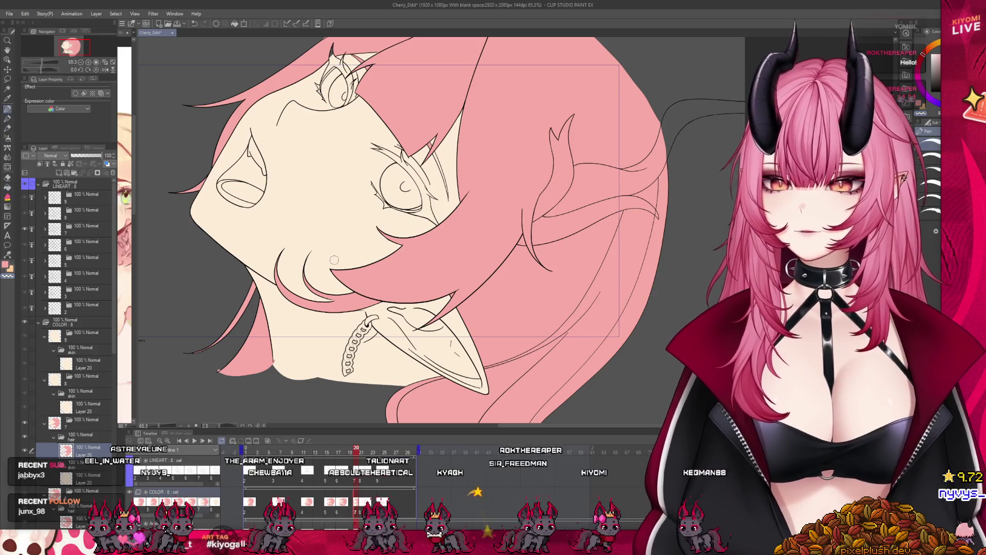
Paint pink into the hair gap beside the eye and play nearby frames to check
{"action": "scroll", "coordinate": [428, 296], "scroll_direction": "down", "scroll_amount": 1}
{"action": "scroll", "coordinate": [427, 296], "scroll_direction": "up", "scroll_amount": 3}
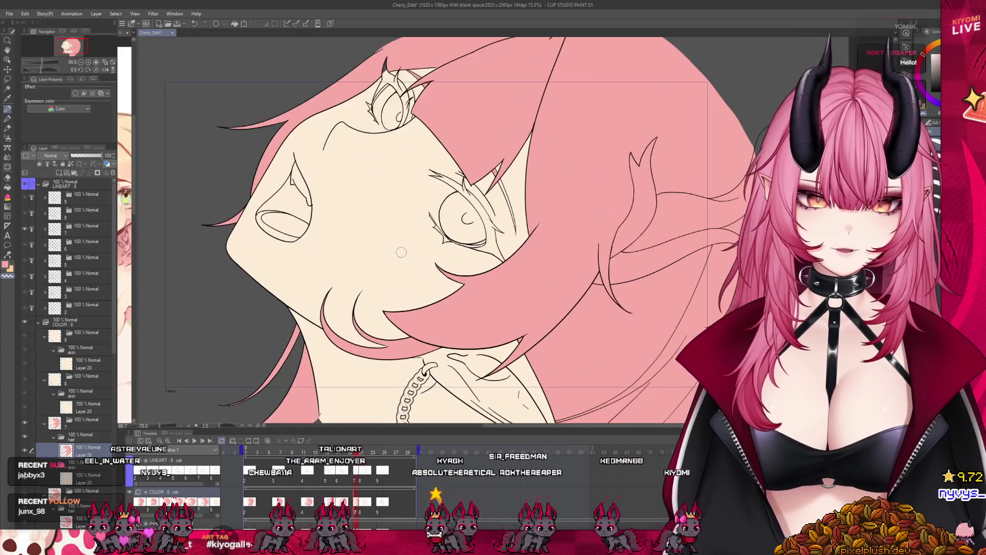
{"action": "scroll", "coordinate": [490, 254], "scroll_direction": "up", "scroll_amount": 1}
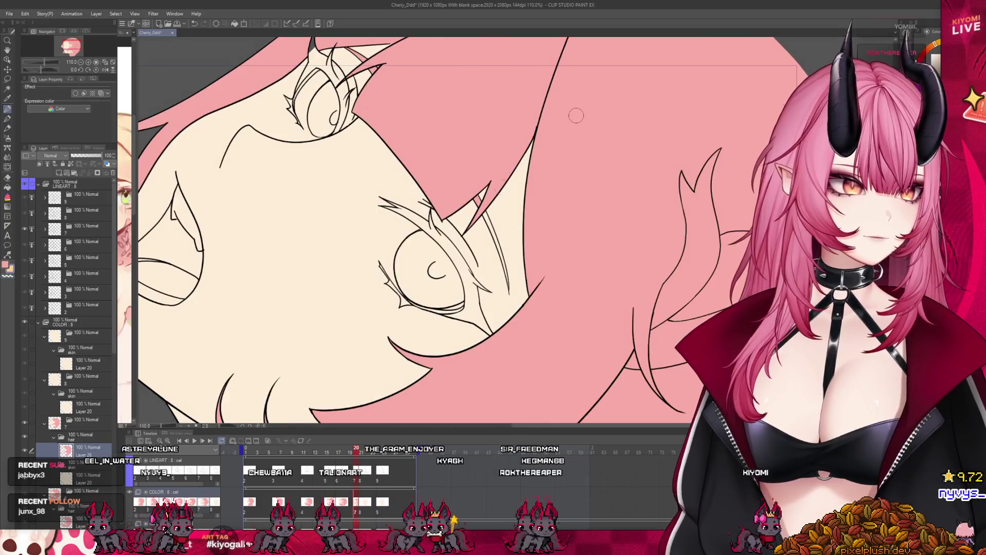
{"action": "left_click_drag", "start_coordinate": [475, 197], "coordinate": [507, 279]}
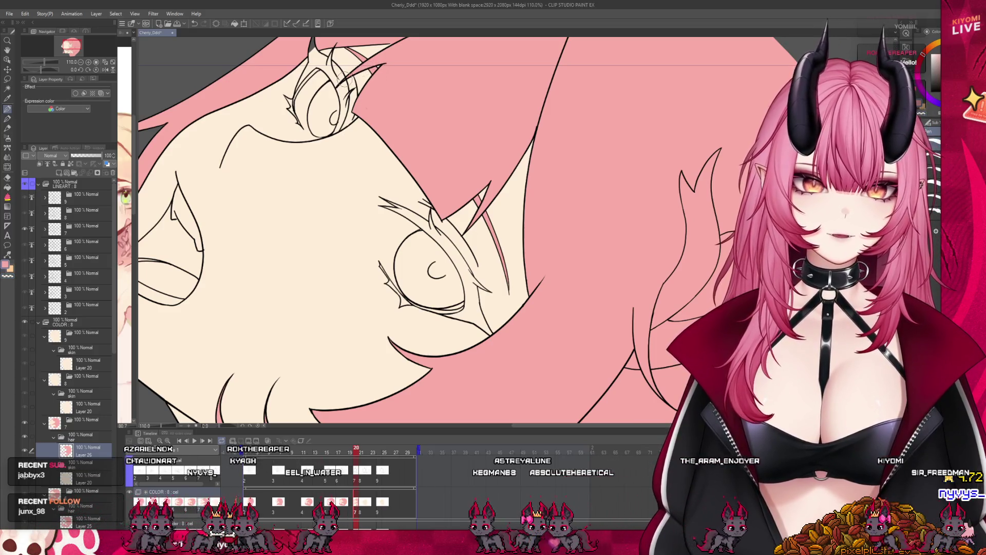
{"action": "scroll", "coordinate": [377, 225], "scroll_direction": "down", "scroll_amount": 5}
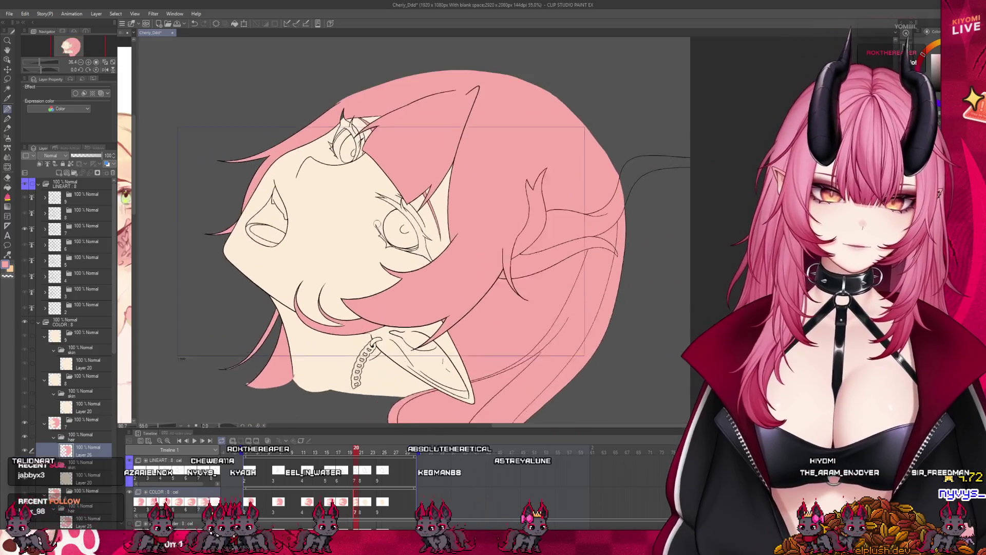
{"action": "scroll", "coordinate": [404, 237], "scroll_direction": "up", "scroll_amount": 1}
{"action": "left_click_drag", "start_coordinate": [356, 450], "coordinate": [355, 454]}
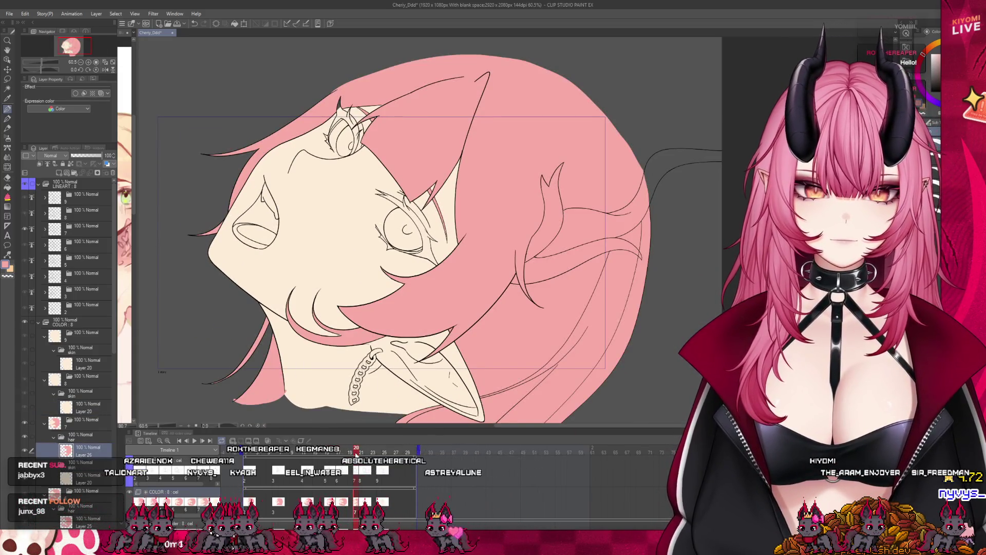
{"action": "scroll", "coordinate": [309, 307], "scroll_direction": "up", "scroll_amount": 5}
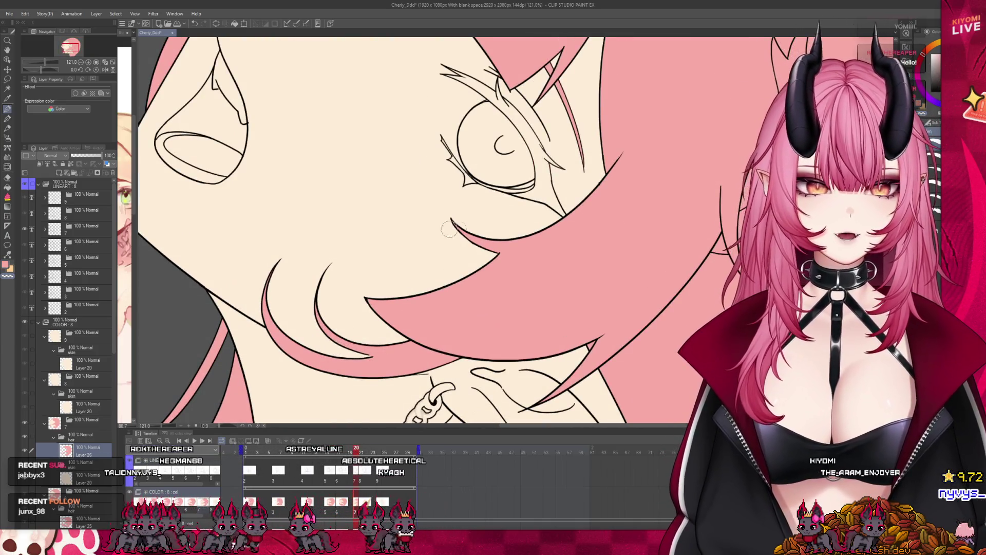
{"action": "scroll", "coordinate": [503, 143], "scroll_direction": "down", "scroll_amount": 2}
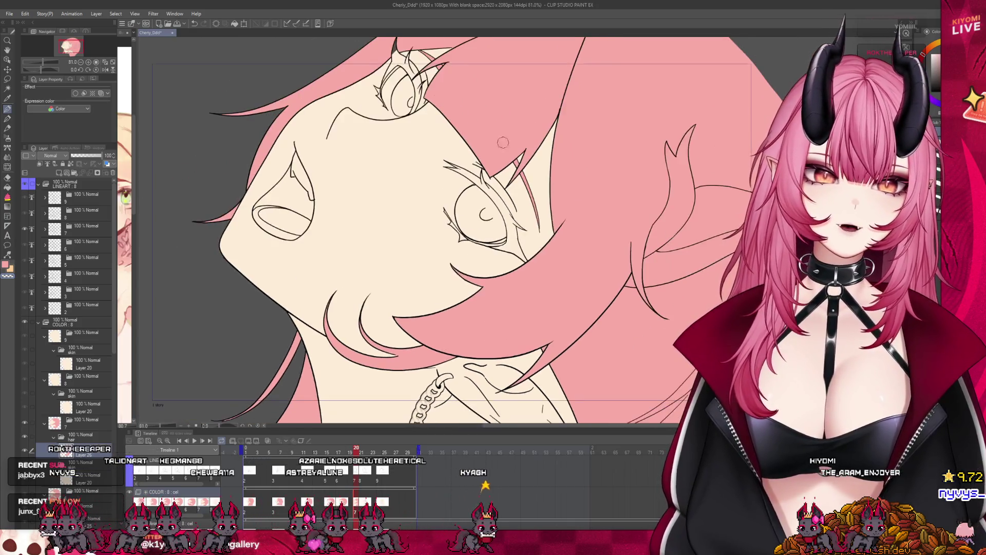
Review frame 17, panning to bring the chin and choker into view
{"action": "scroll", "coordinate": [503, 142], "scroll_direction": "up", "scroll_amount": 2}
{"action": "left_click", "coordinate": [341, 506]}
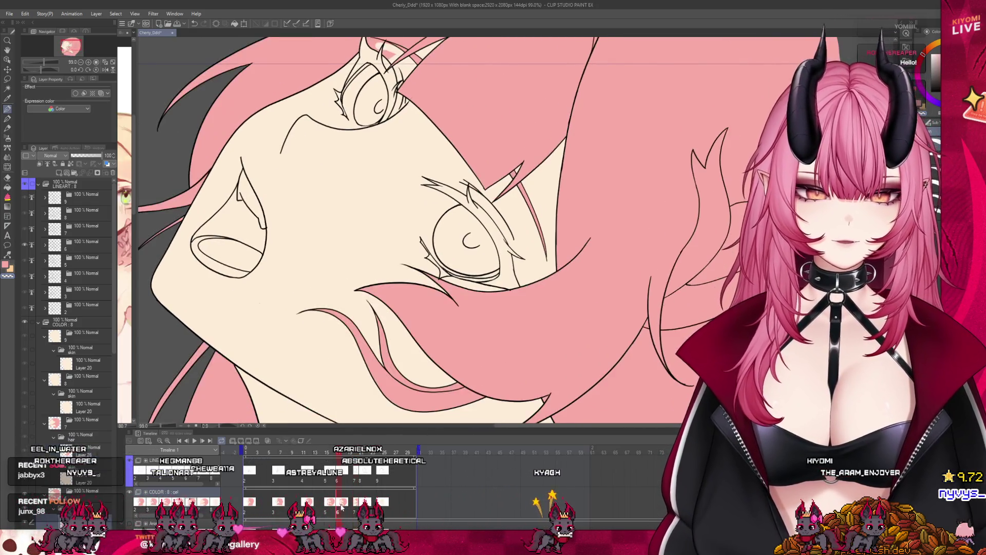
{"action": "scroll", "coordinate": [365, 221], "scroll_direction": "down", "scroll_amount": 1}
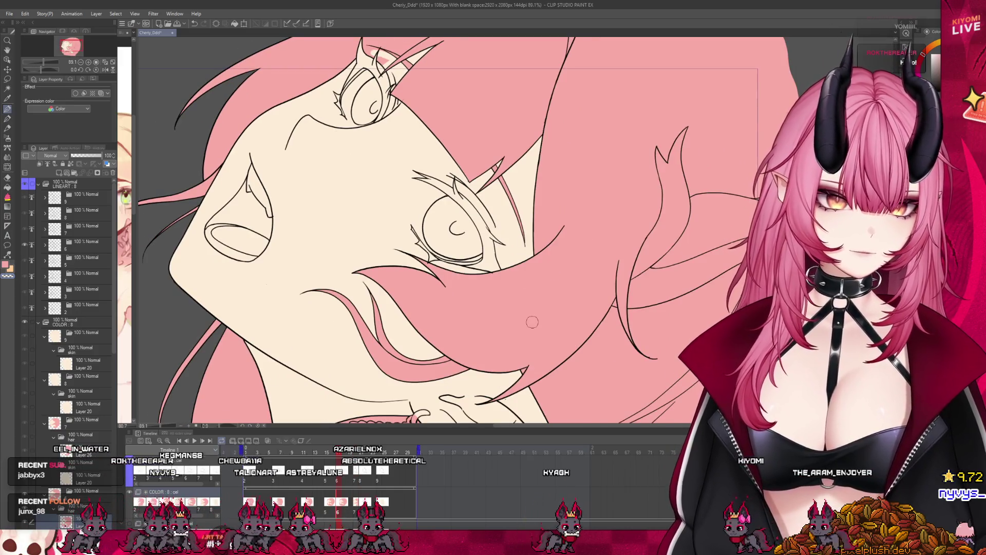
{"action": "mouse_move", "coordinate": [452, 390]}
{"action": "left_mouse_down"}
{"action": "mouse_move", "coordinate": [432, 377]}
{"action": "mouse_move", "coordinate": [386, 265]}
{"action": "left_mouse_up"}
{"action": "scroll", "coordinate": [386, 265], "scroll_direction": "up", "scroll_amount": 1}
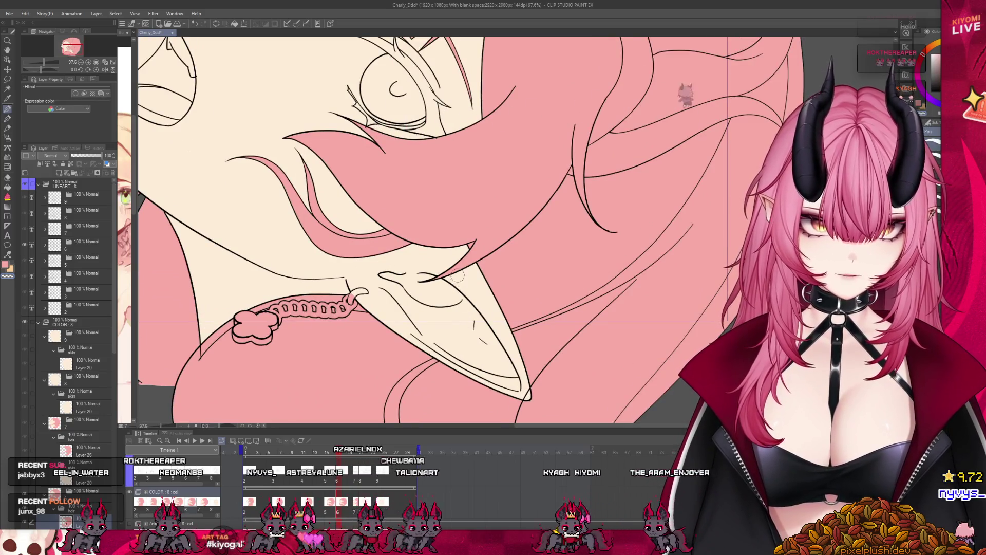
Step through the timeline to the frame 21 drawing with its cream-only head
{"action": "left_click", "coordinate": [331, 504]}
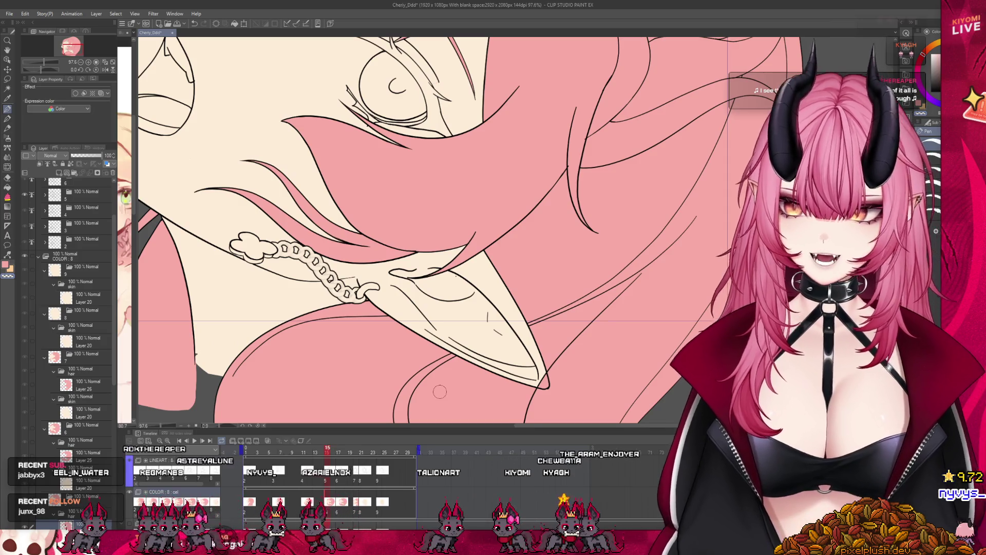
{"action": "scroll", "coordinate": [366, 81], "scroll_direction": "down", "scroll_amount": 3}
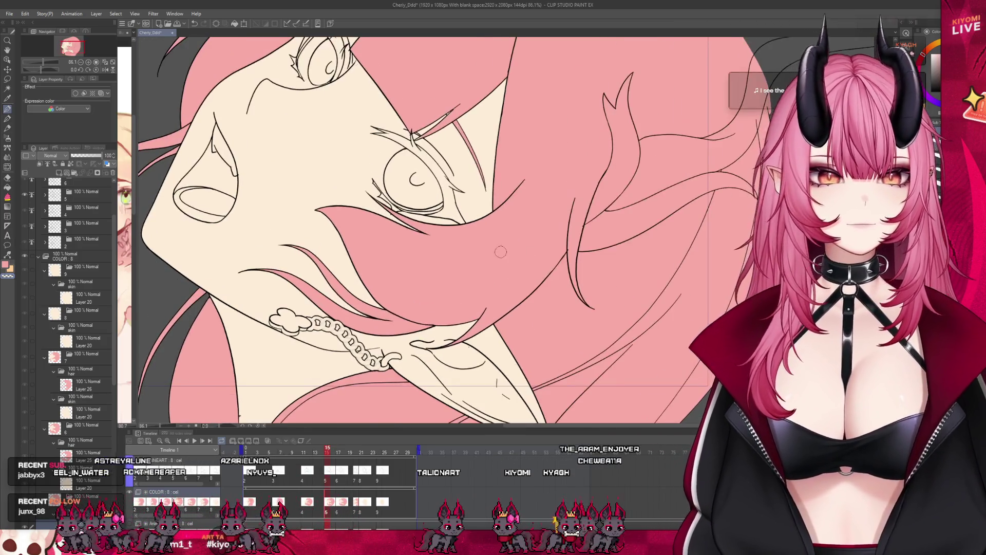
{"action": "scroll", "coordinate": [367, 81], "scroll_direction": "down", "scroll_amount": 2}
{"action": "scroll", "coordinate": [438, 107], "scroll_direction": "up", "scroll_amount": 3}
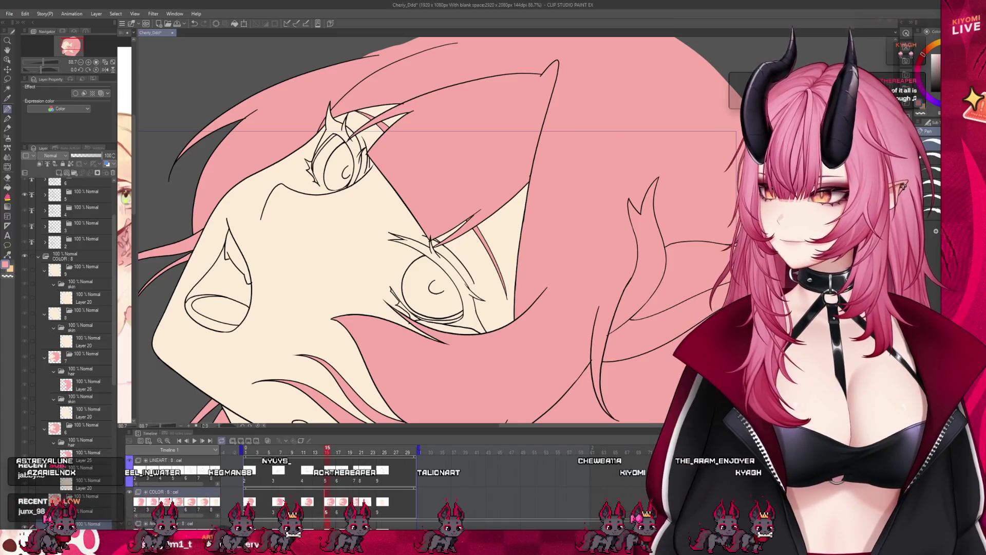
{"action": "scroll", "coordinate": [437, 149], "scroll_direction": "down", "scroll_amount": 4}
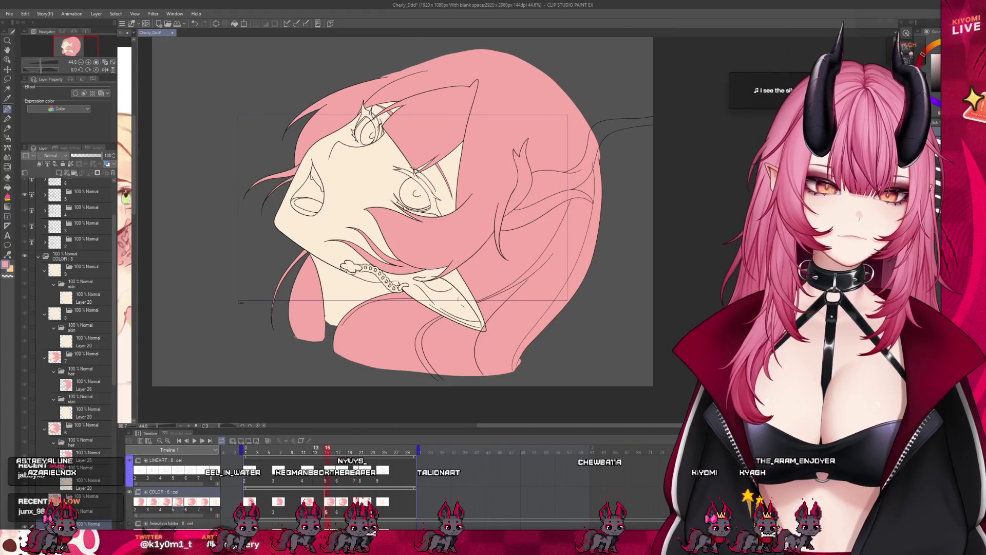
{"action": "left_click", "coordinate": [310, 448]}
{"action": "key", "text": "space"}
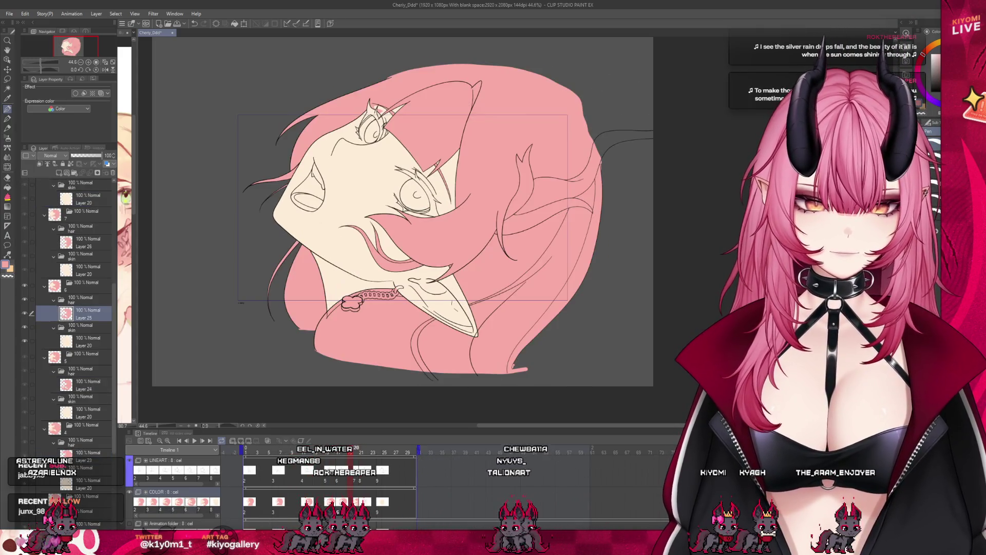
{"action": "scroll", "coordinate": [399, 215], "scroll_direction": "up", "scroll_amount": 2}
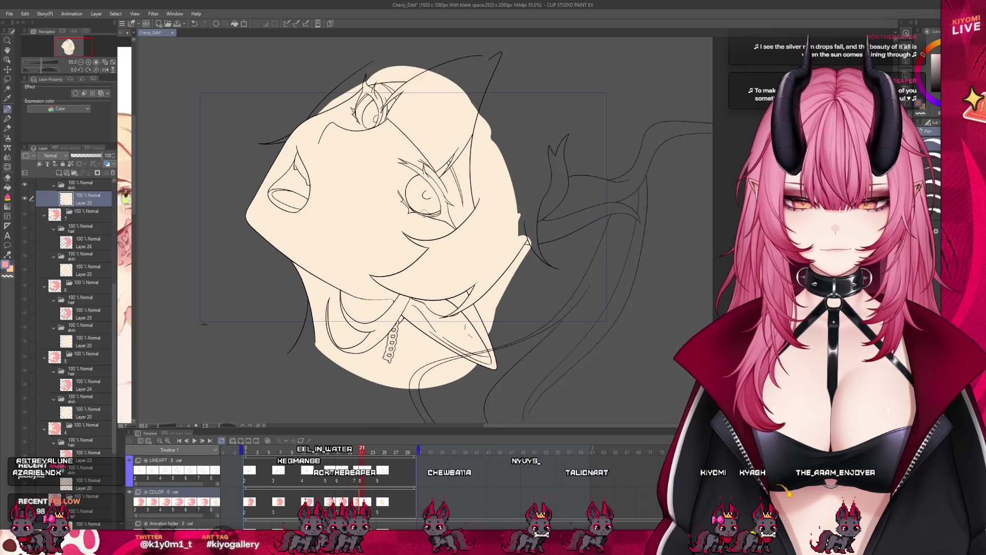
Create a new folder and raster layer (Layer 27) for the hair fill
{"action": "scroll", "coordinate": [86, 234], "scroll_direction": "up", "scroll_amount": 2}
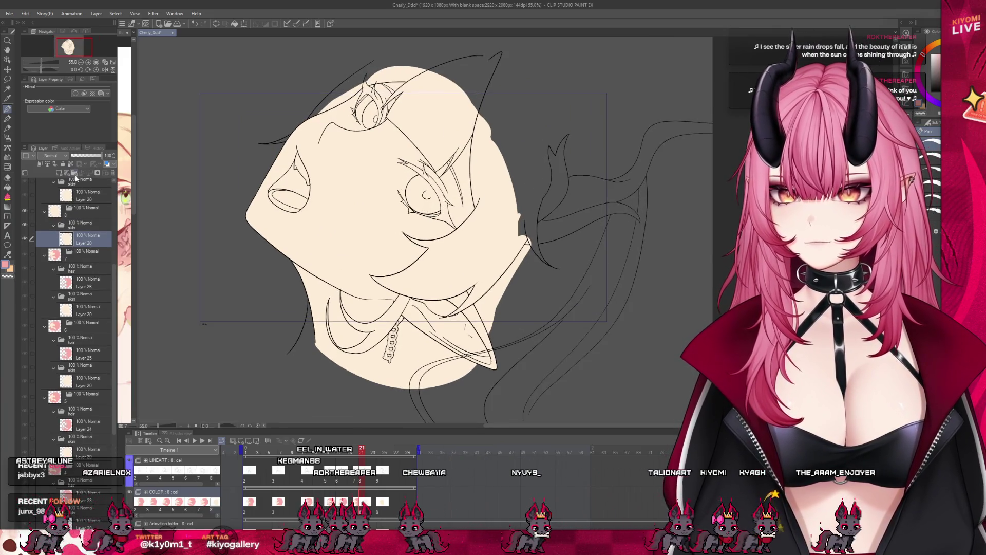
{"action": "left_click", "coordinate": [76, 176]}
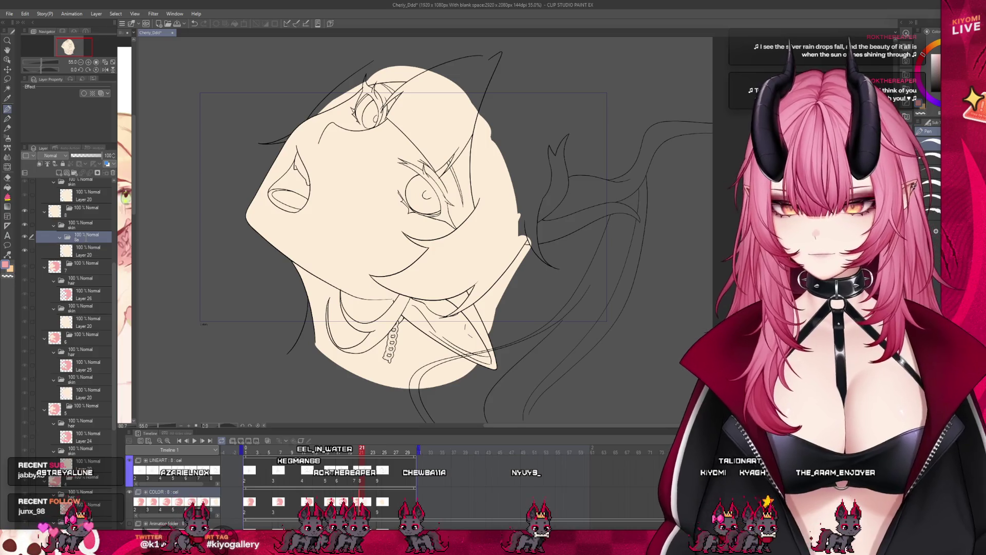
{"action": "left_click", "coordinate": [59, 174]}
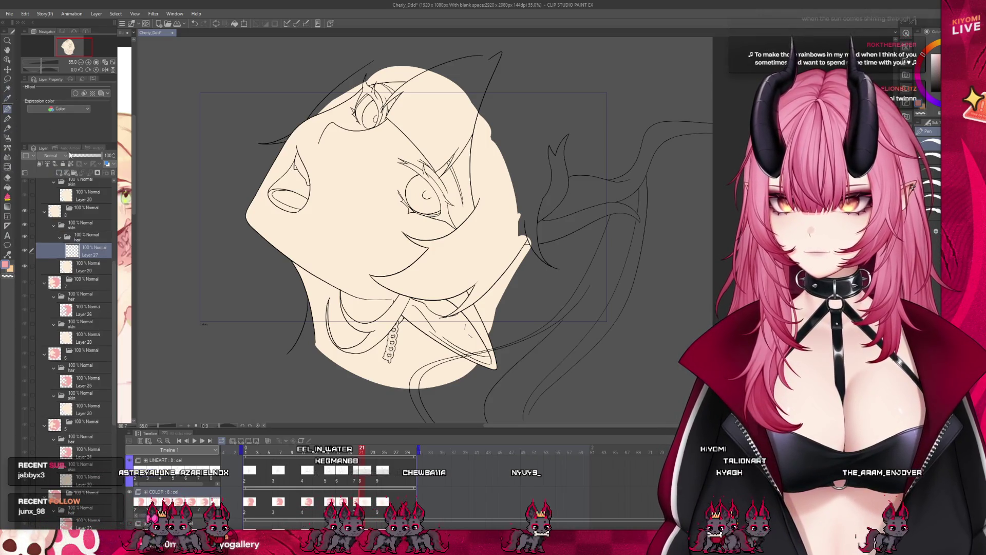
Sketch pink hair edges and lasso-fill the hair area around the head pink
{"action": "left_click_drag", "start_coordinate": [291, 352], "coordinate": [315, 343]}
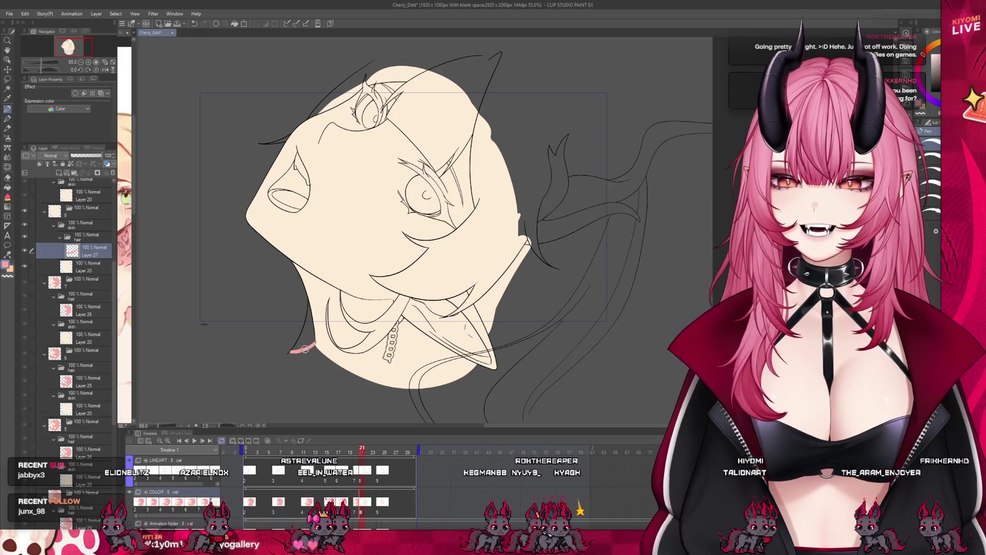
{"action": "key", "text": "ctrl+minus"}
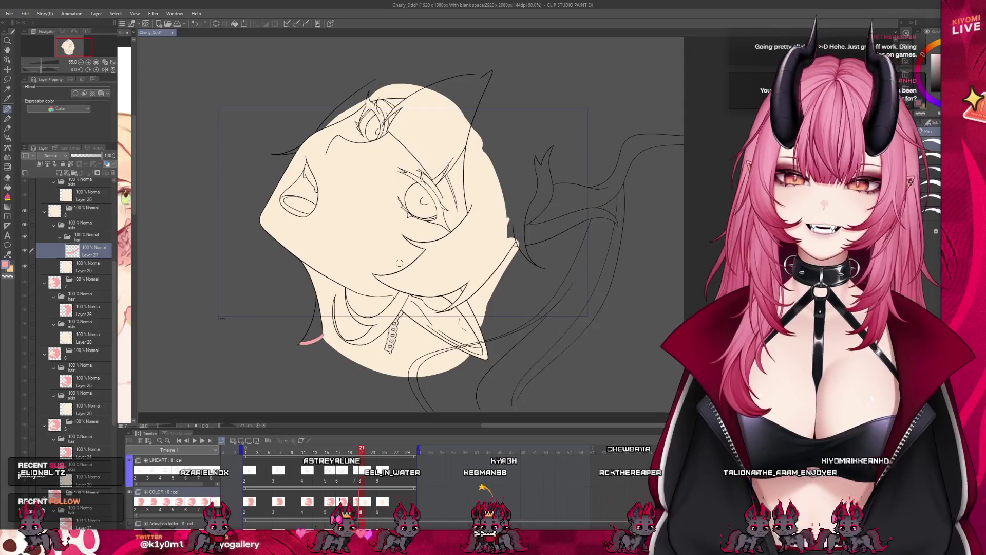
{"action": "left_click_drag", "start_coordinate": [433, 411], "coordinate": [449, 410]}
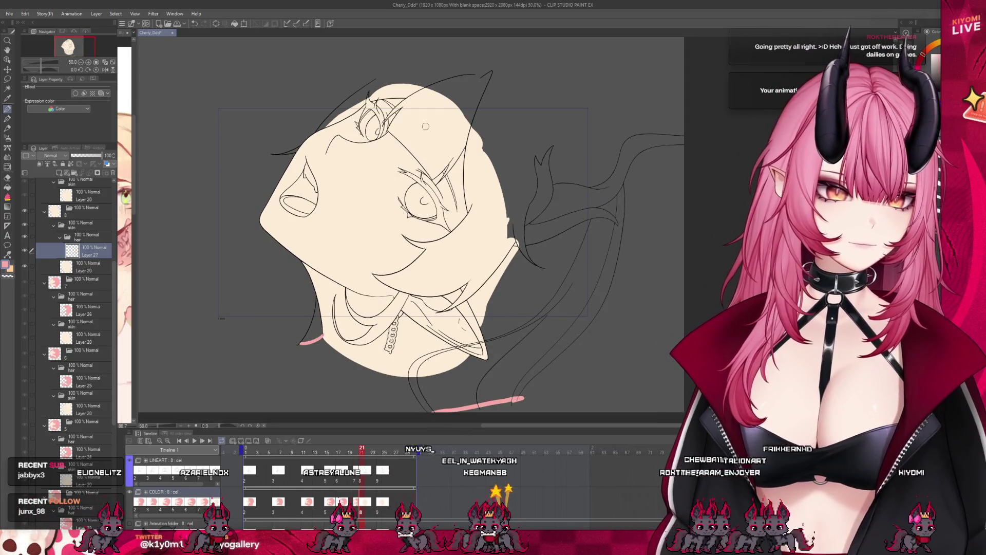
{"action": "left_click_drag", "start_coordinate": [612, 134], "coordinate": [623, 185]}
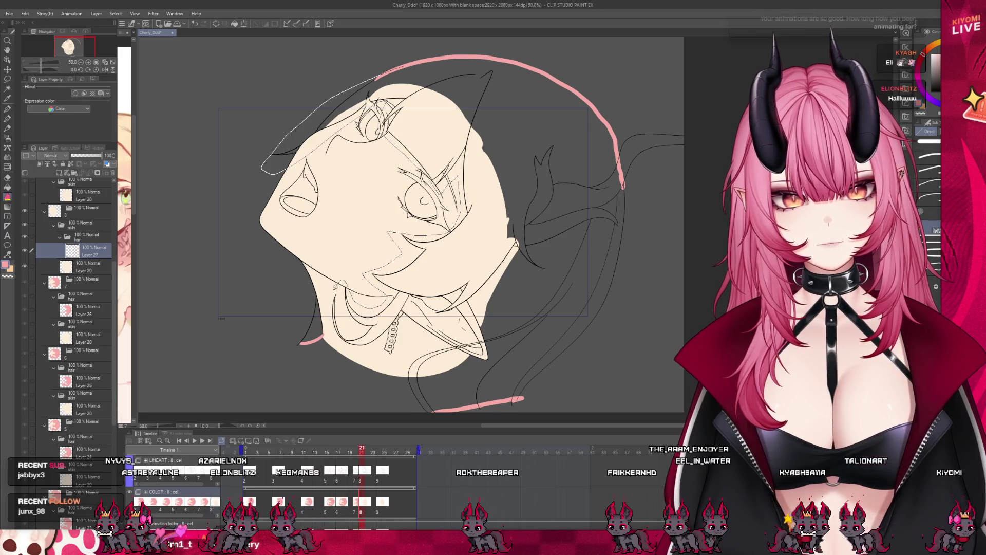
{"action": "mouse_move", "coordinate": [437, 341]}
{"action": "left_mouse_down"}
{"action": "mouse_move", "coordinate": [514, 406]}
{"action": "mouse_move", "coordinate": [642, 287]}
{"action": "mouse_move", "coordinate": [591, 87]}
{"action": "mouse_move", "coordinate": [350, 79]}
{"action": "left_mouse_up"}
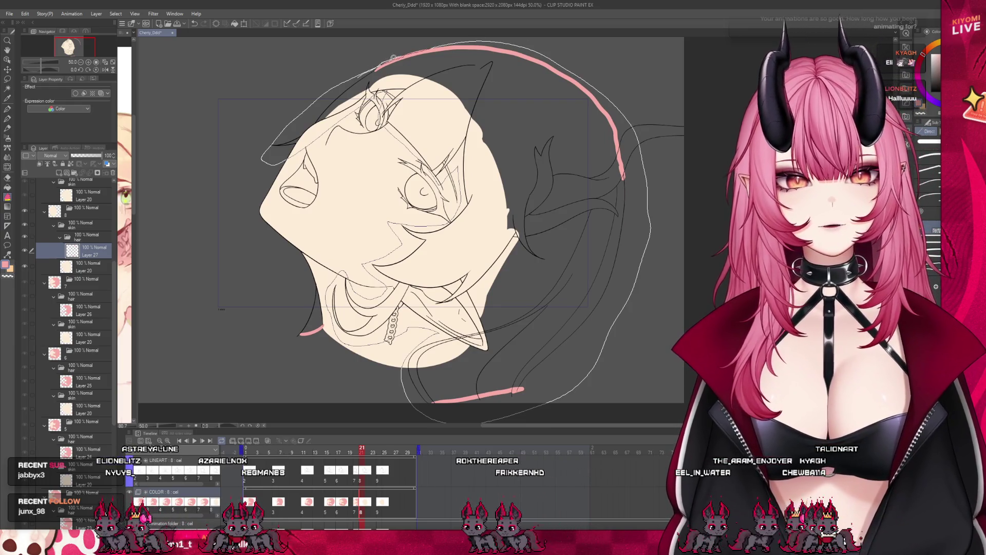
{"action": "left_click_drag", "start_coordinate": [393, 57], "coordinate": [426, 37]}
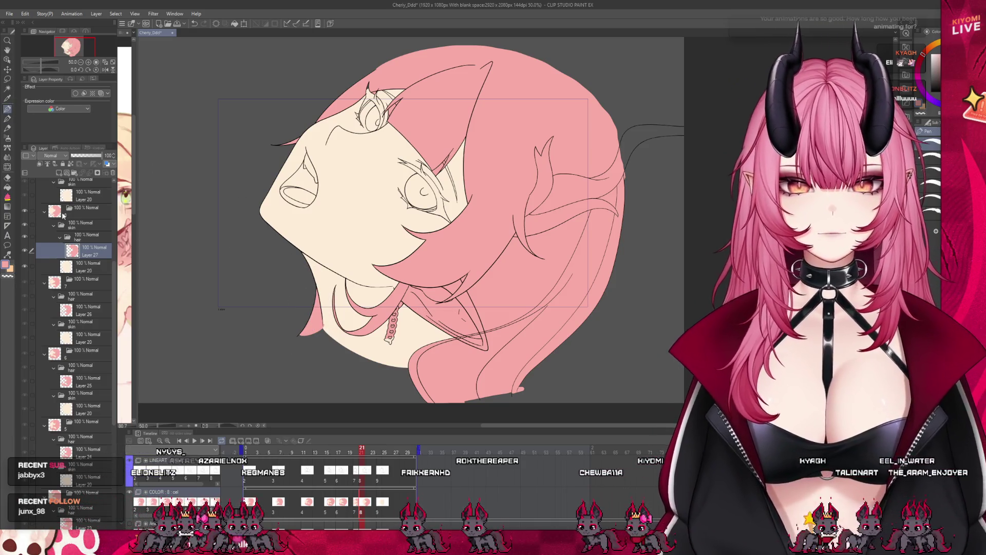
Fill the small gaps under the chin and by the collar lines with the Fill tool
{"action": "key", "text": "g"}
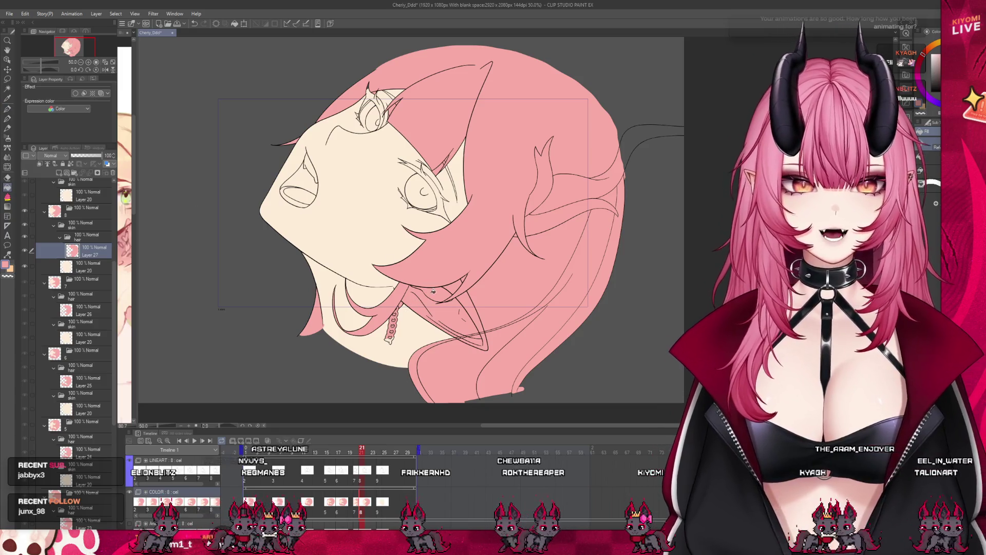
{"action": "left_click", "coordinate": [442, 289]}
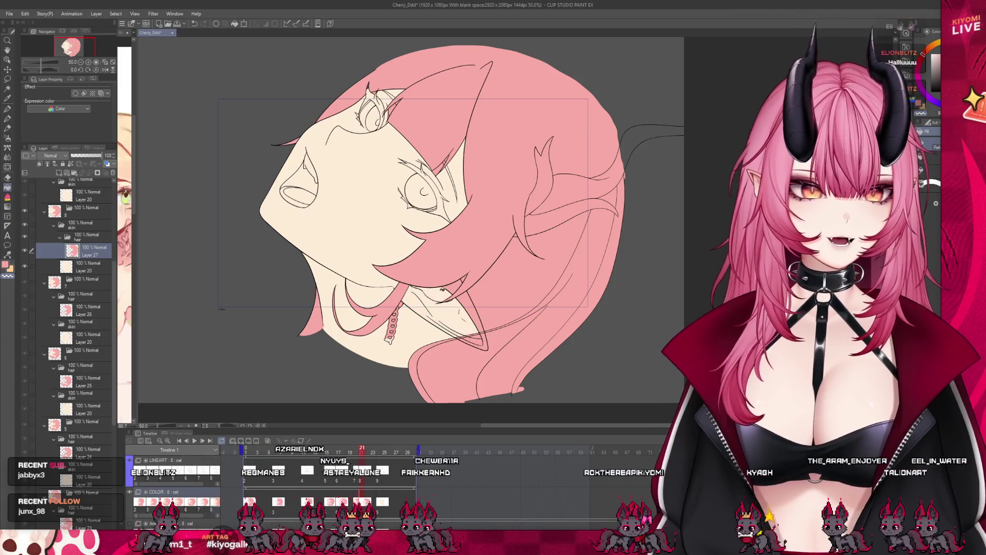
{"action": "left_click", "coordinate": [480, 322]}
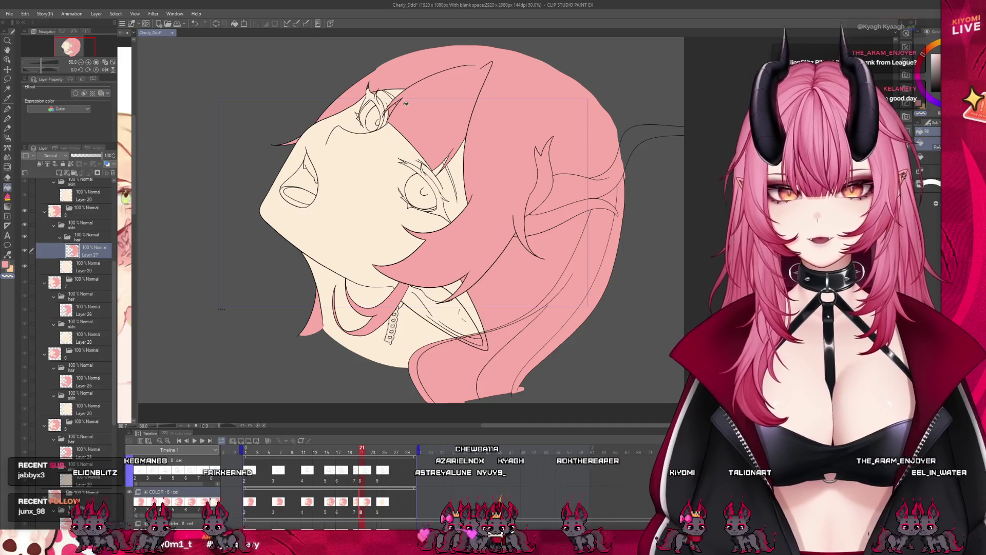
Return to the Pen and zoom and pan around the head to check the fill
{"action": "key", "text": "p"}
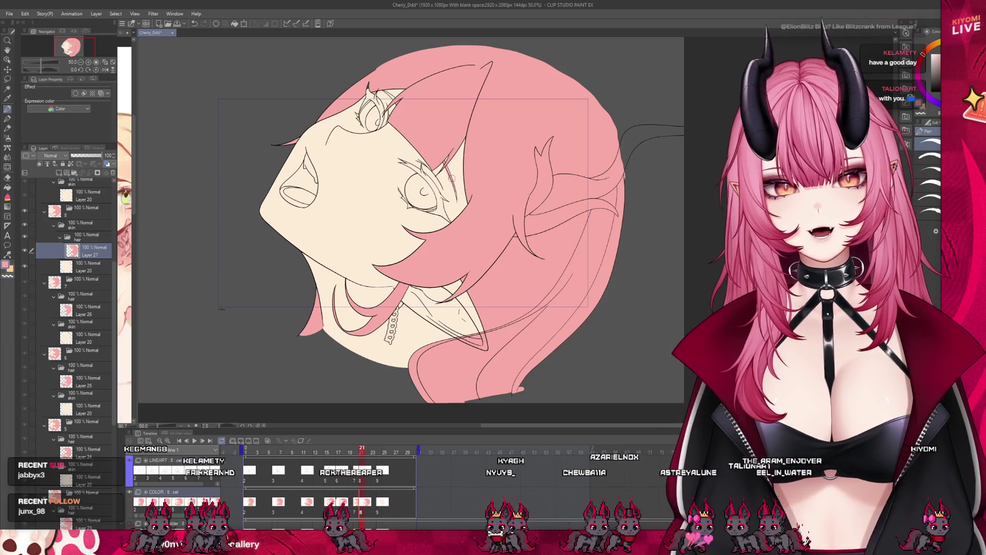
{"action": "scroll", "coordinate": [452, 108], "scroll_direction": "up", "scroll_amount": 7}
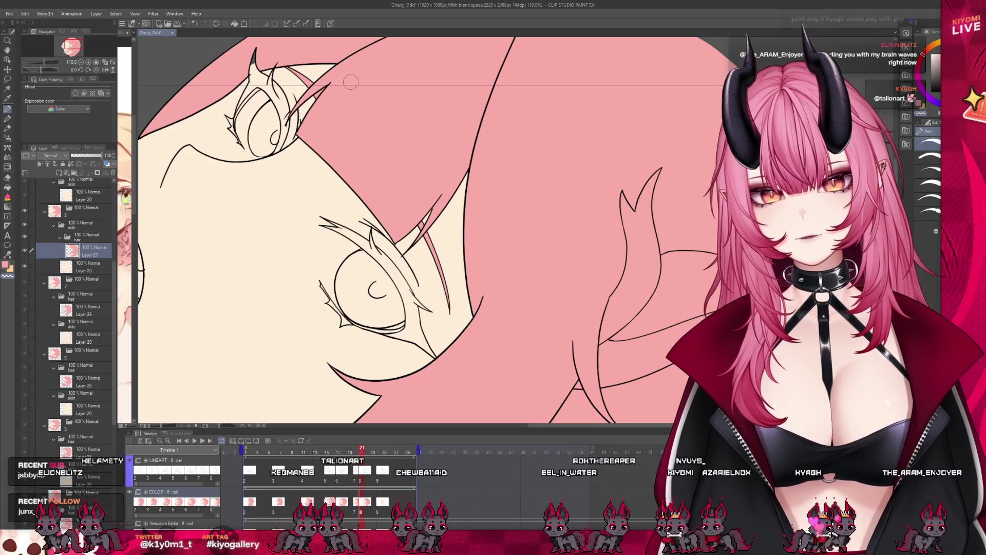
{"action": "scroll", "coordinate": [450, 279], "scroll_direction": "down", "scroll_amount": 4}
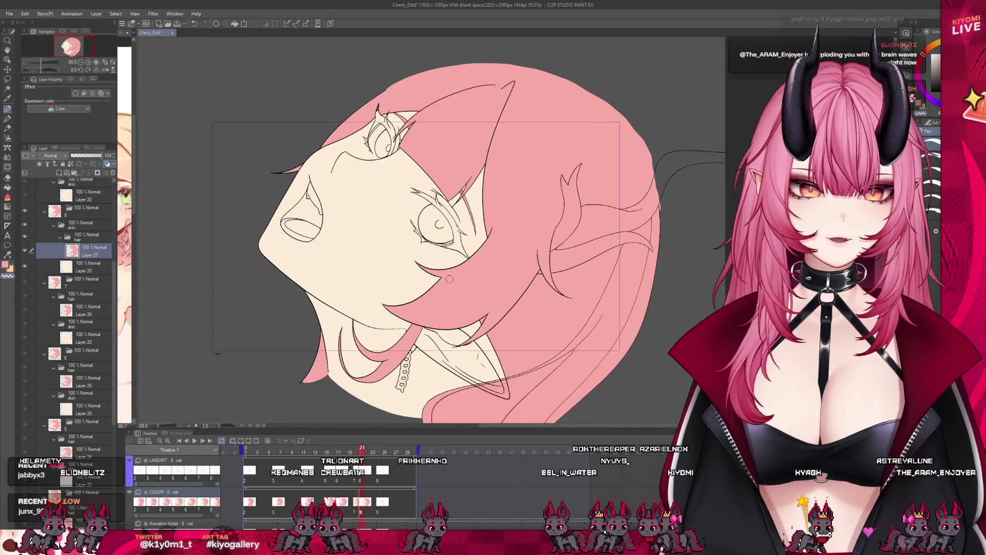
{"action": "scroll", "coordinate": [449, 279], "scroll_direction": "up", "scroll_amount": 3}
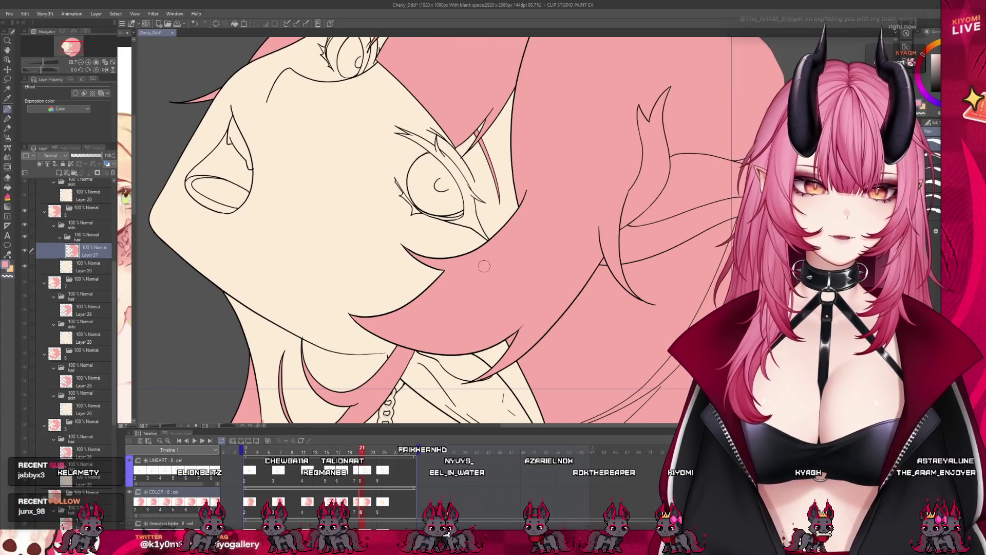
{"action": "scroll", "coordinate": [378, 324], "scroll_direction": "down", "scroll_amount": 3}
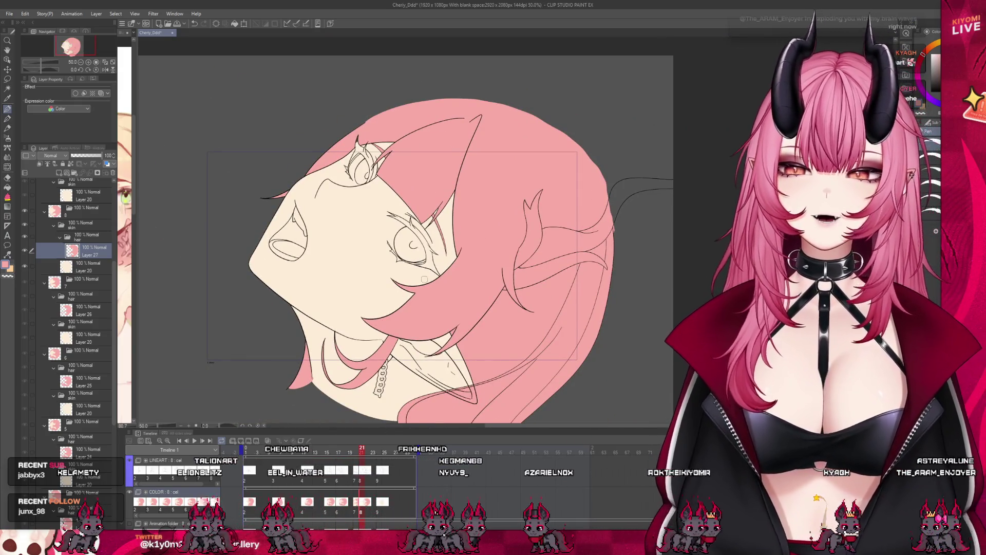
{"action": "scroll", "coordinate": [424, 283], "scroll_direction": "up", "scroll_amount": 1}
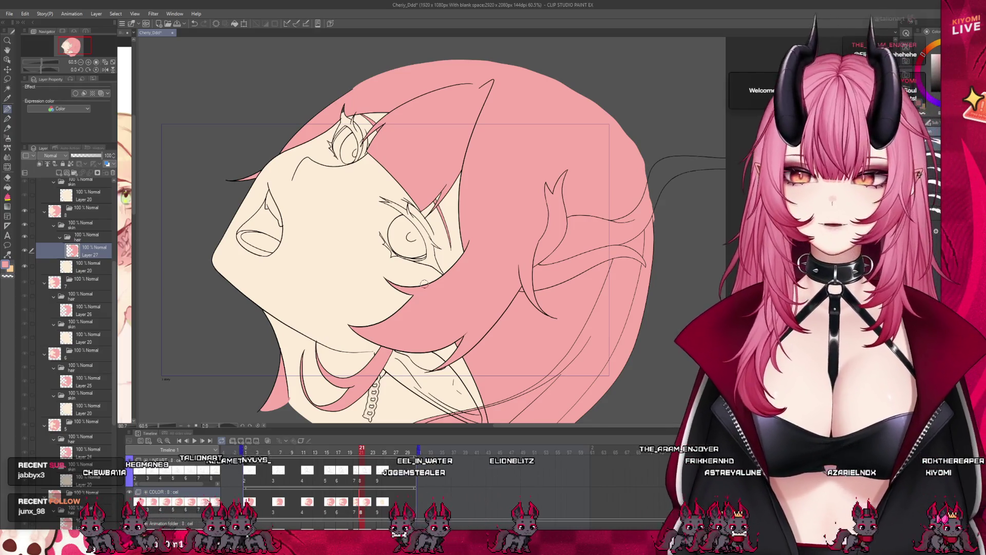
{"action": "left_click_drag", "start_coordinate": [509, 319], "coordinate": [385, 332]}
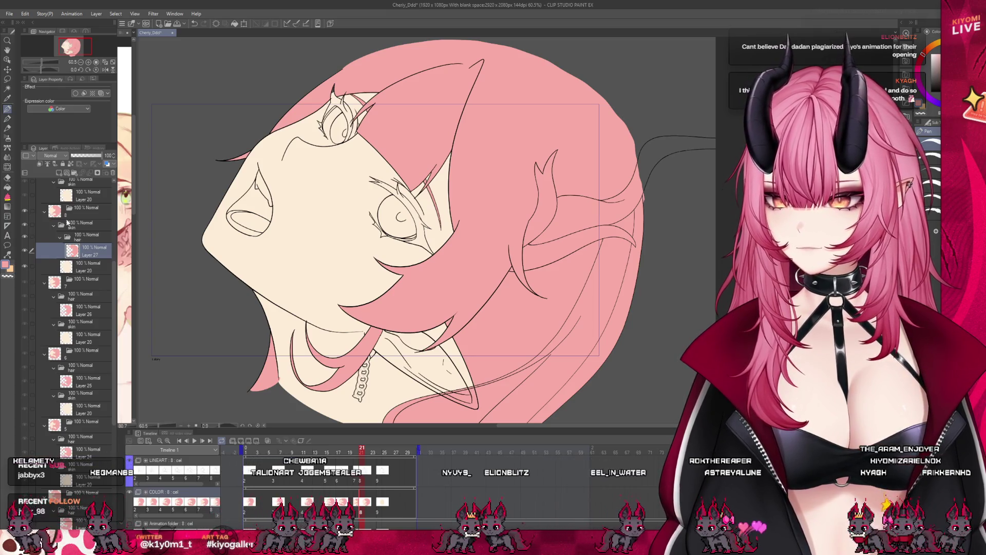
{"action": "scroll", "coordinate": [443, 178], "scroll_direction": "up", "scroll_amount": 2}
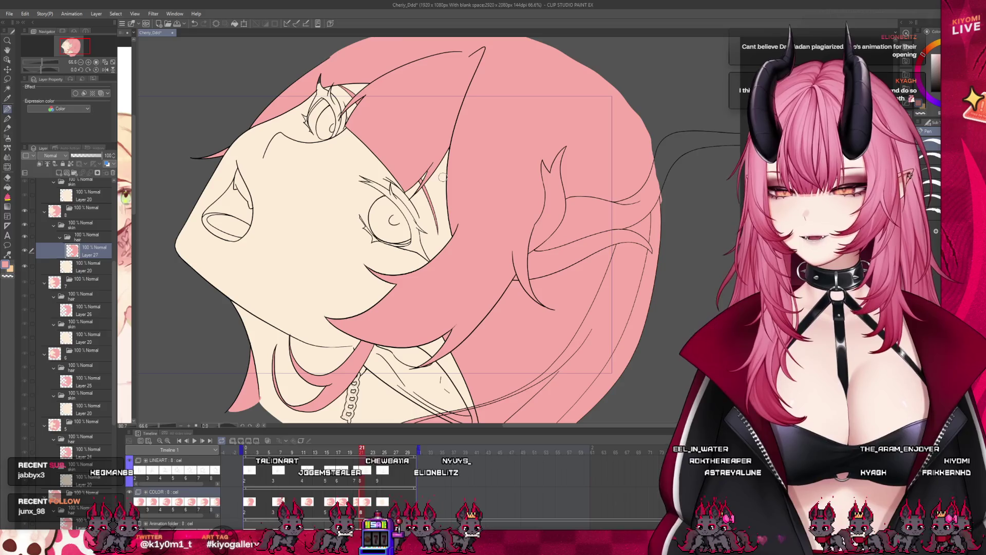
{"action": "scroll", "coordinate": [478, 162], "scroll_direction": "down", "scroll_amount": 2}
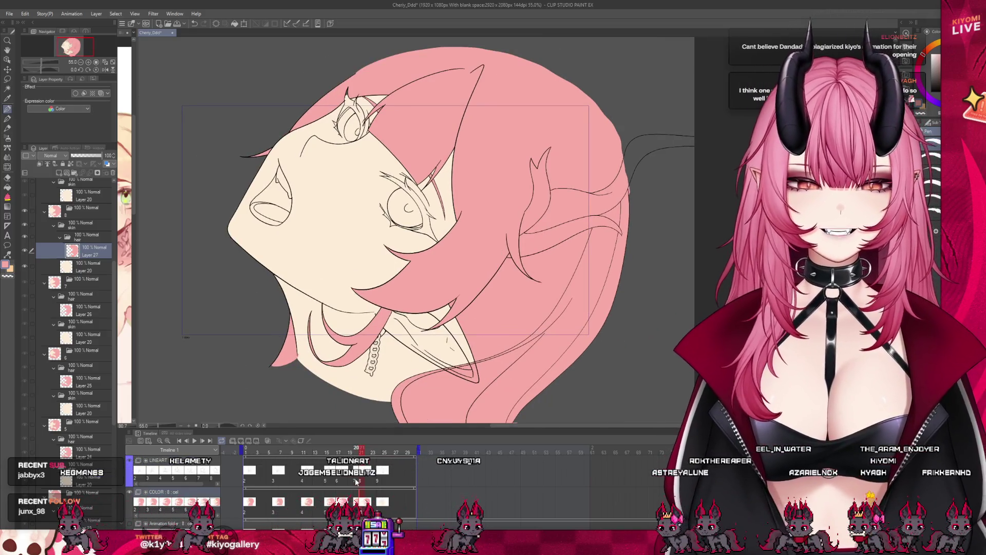
Move through the timeline to the frame 24 drawing
{"action": "left_click", "coordinate": [356, 481]}
{"action": "left_click", "coordinate": [357, 484]}
{"action": "left_click", "coordinate": [361, 486]}
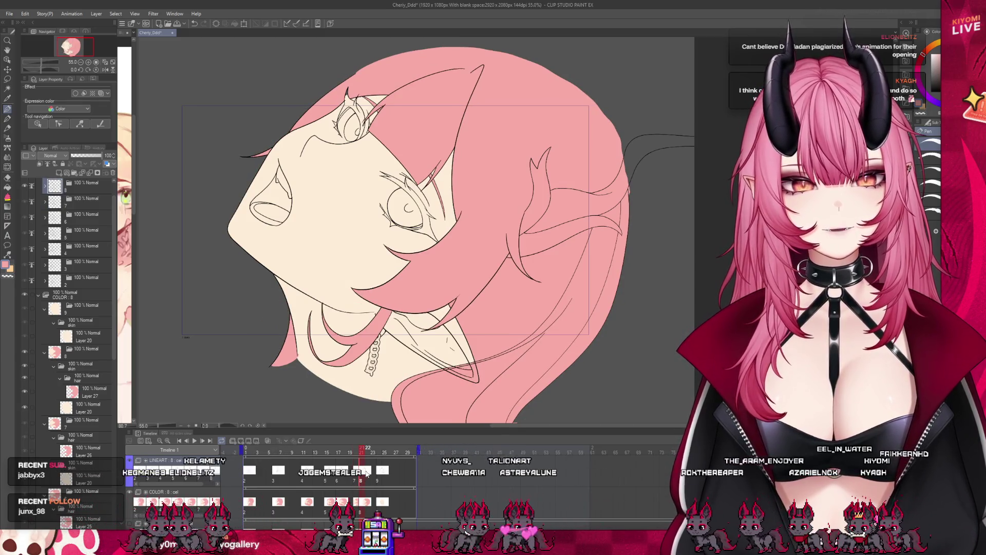
{"action": "left_click", "coordinate": [378, 485]}
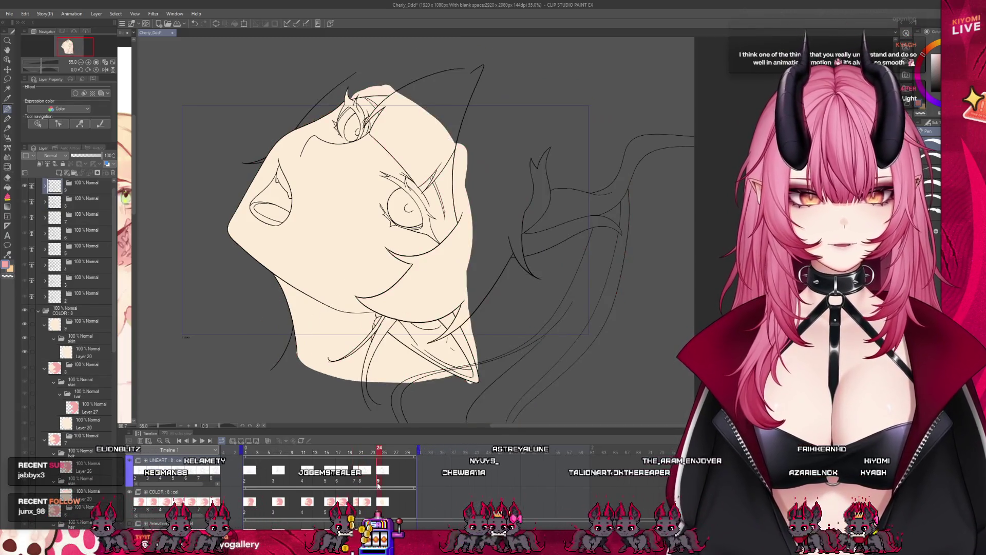
{"action": "left_click", "coordinate": [87, 351]}
Create a layer folder named 'hair' and add a new layer inside it
{"action": "key", "text": "ctrl+g"}
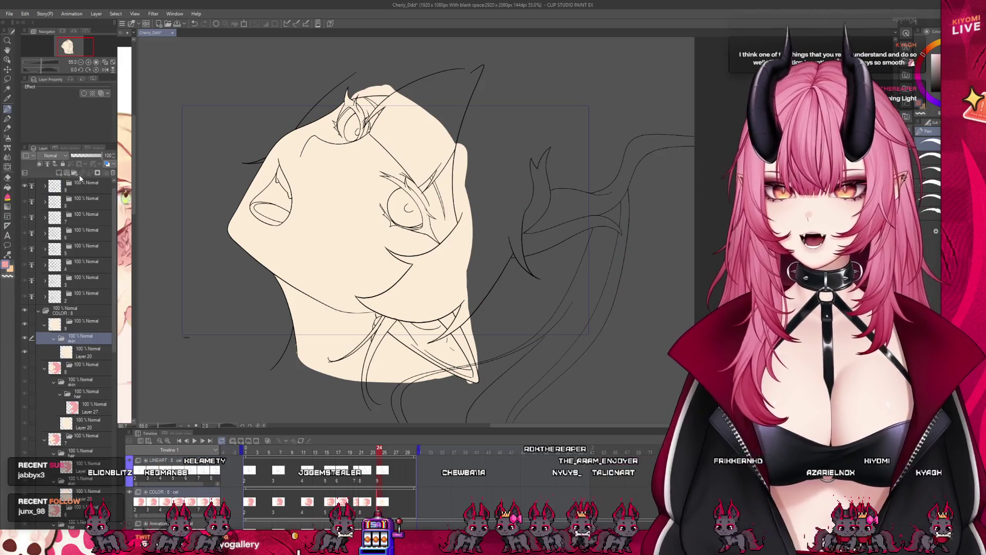
{"action": "double_click", "coordinate": [72, 340]}
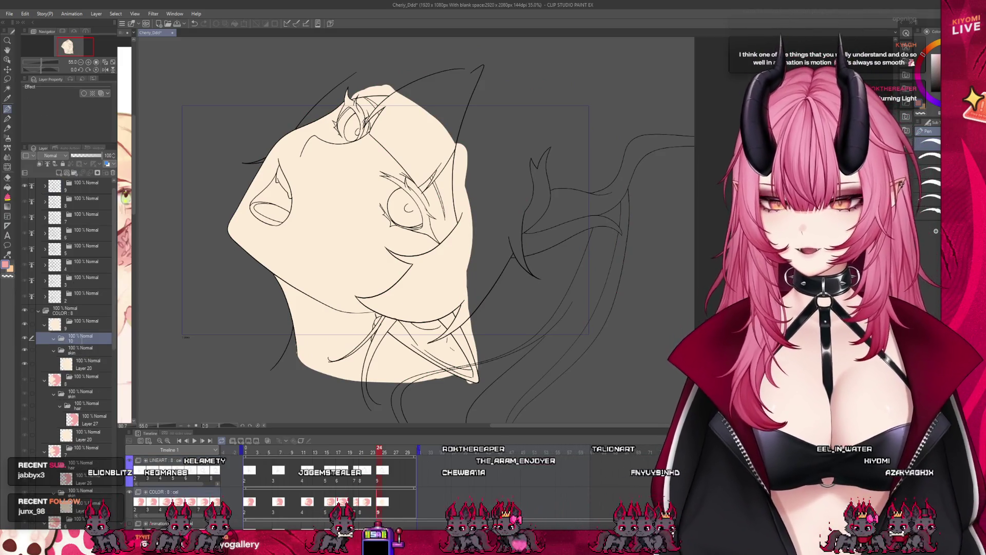
{"action": "type", "text": "hair"}
{"action": "key", "text": "Return"}
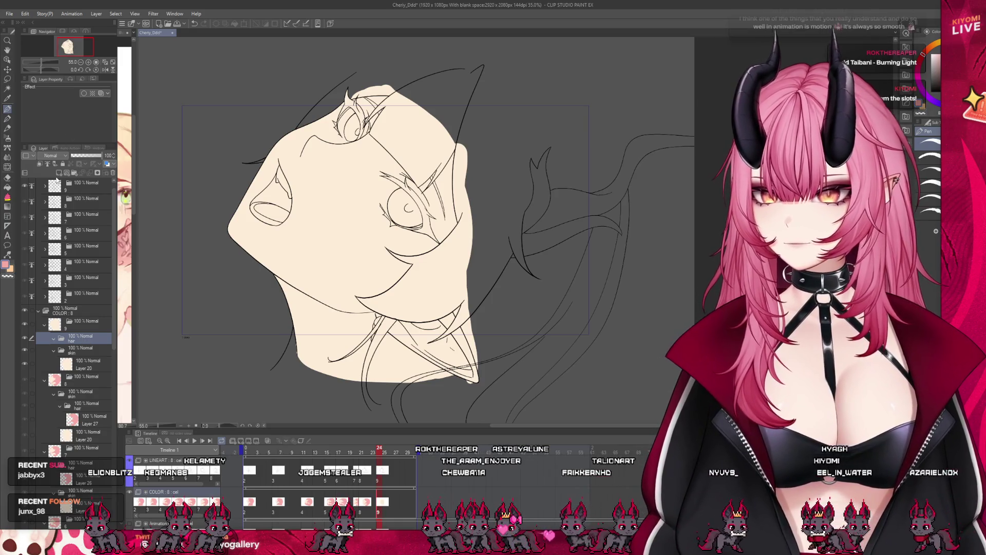
{"action": "left_click", "coordinate": [60, 173]}
Outline the hair in pink around the head and lasso-fill the hair area pink
{"action": "scroll", "coordinate": [357, 268], "scroll_direction": "up", "scroll_amount": 3}
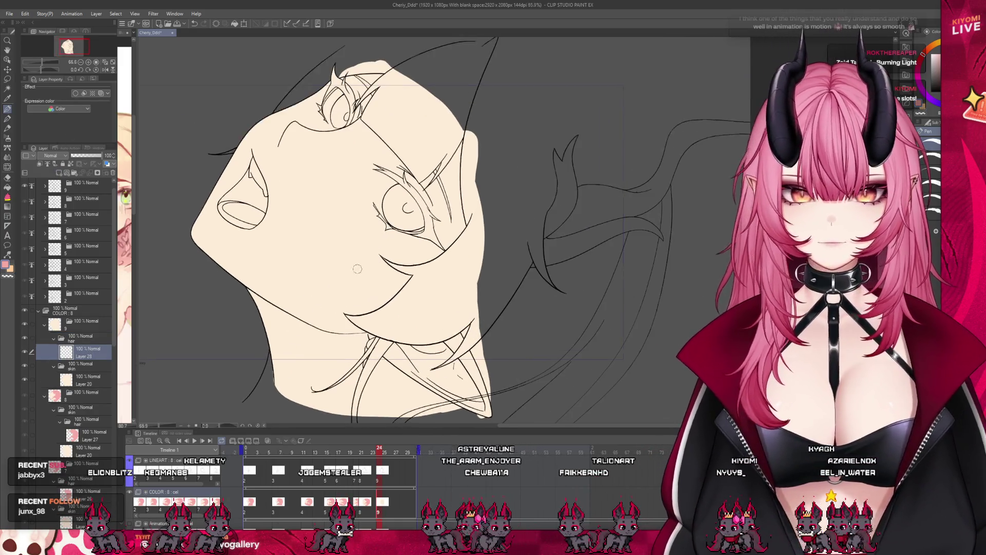
{"action": "scroll", "coordinate": [289, 352], "scroll_direction": "down", "scroll_amount": 3}
{"action": "left_click_drag", "start_coordinate": [256, 391], "coordinate": [278, 378]}
{"action": "mouse_move", "coordinate": [329, 124]}
{"action": "left_mouse_down"}
{"action": "mouse_move", "coordinate": [469, 101]}
{"action": "mouse_move", "coordinate": [579, 205]}
{"action": "mouse_move", "coordinate": [577, 234]}
{"action": "left_mouse_up"}
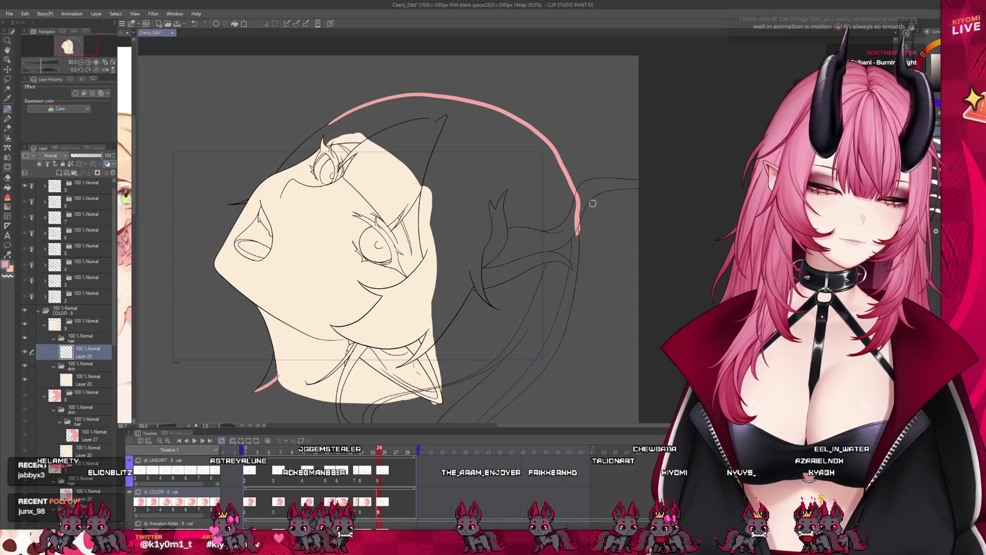
{"action": "scroll", "coordinate": [458, 226], "scroll_direction": "down", "scroll_amount": 1}
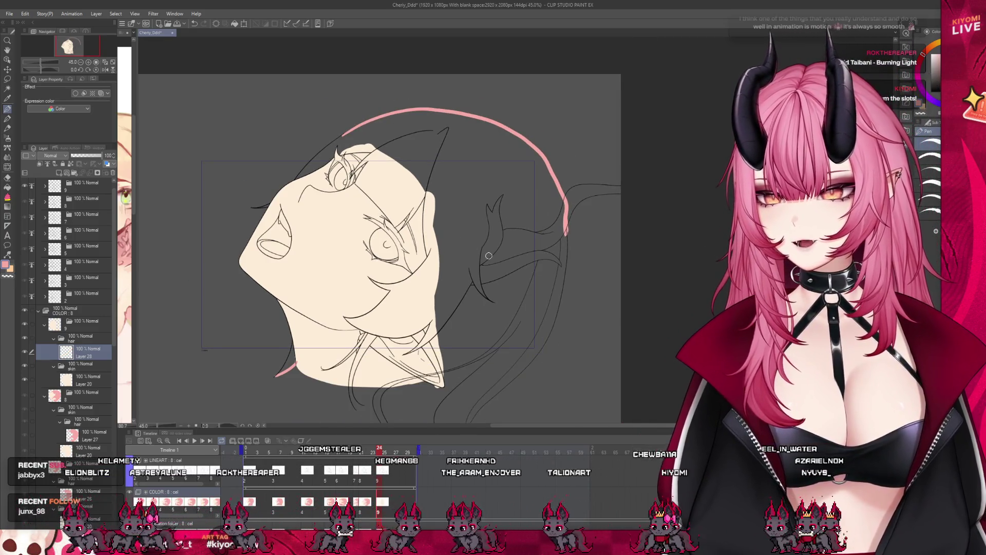
{"action": "scroll", "coordinate": [488, 256], "scroll_direction": "up", "scroll_amount": 1}
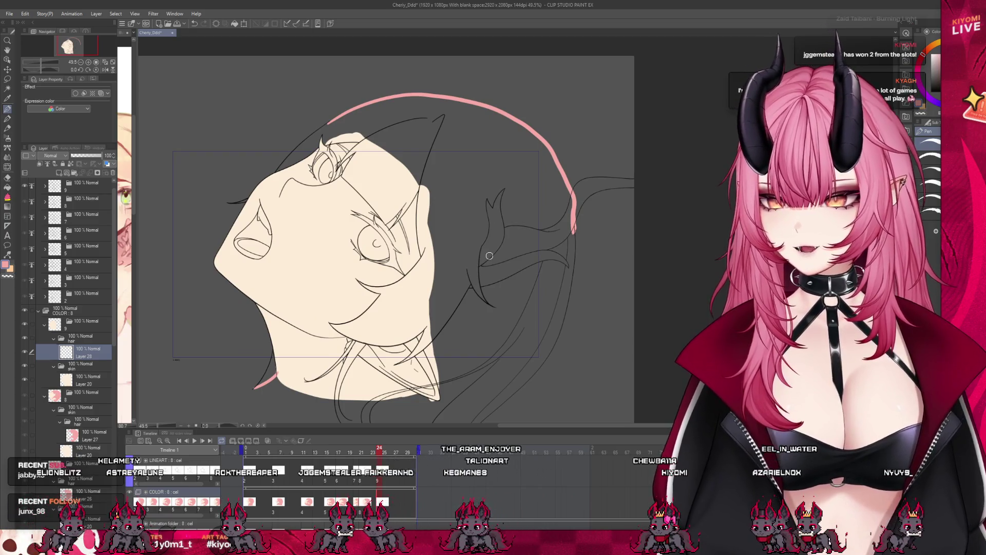
{"action": "left_click_drag", "start_coordinate": [492, 417], "coordinate": [341, 421]}
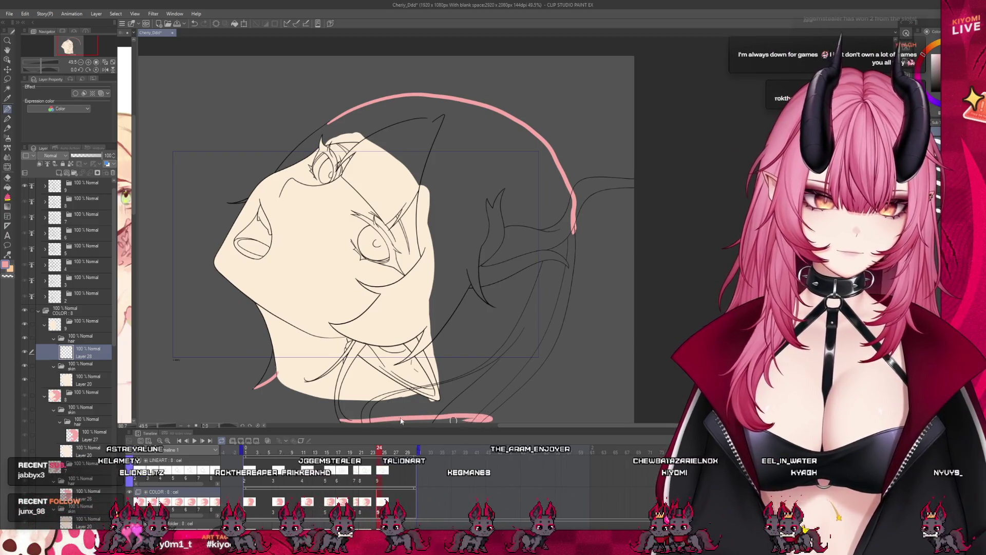
{"action": "key", "text": "ctrl+z"}
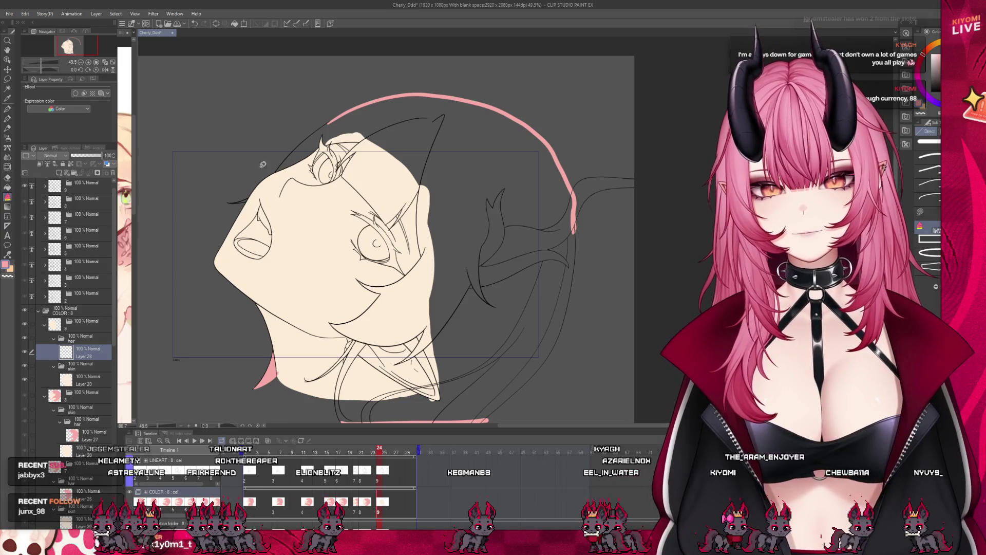
{"action": "left_click_drag", "start_coordinate": [307, 123], "coordinate": [293, 180]}
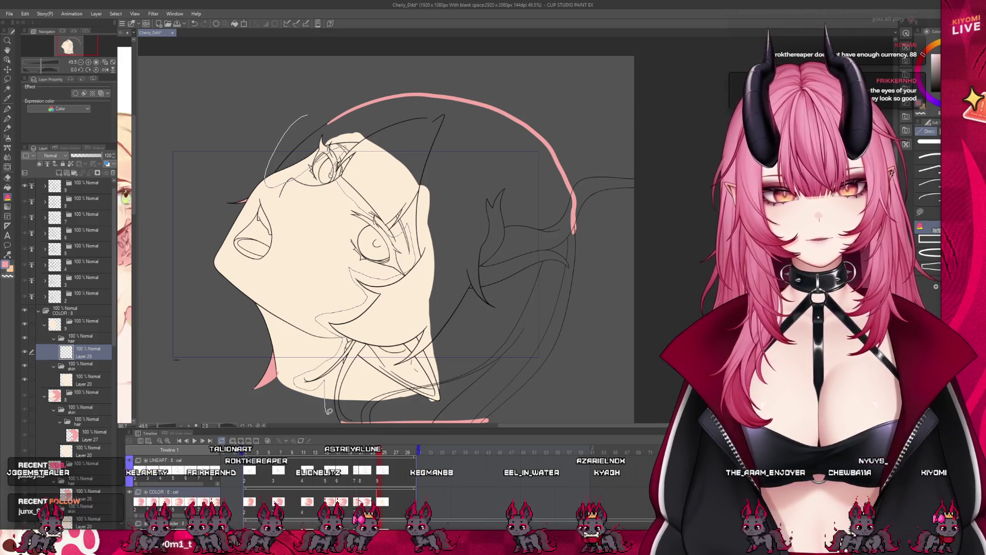
{"action": "scroll", "coordinate": [328, 411], "scroll_direction": "down", "scroll_amount": 3}
{"action": "scroll", "coordinate": [579, 209], "scroll_direction": "up", "scroll_amount": 1}
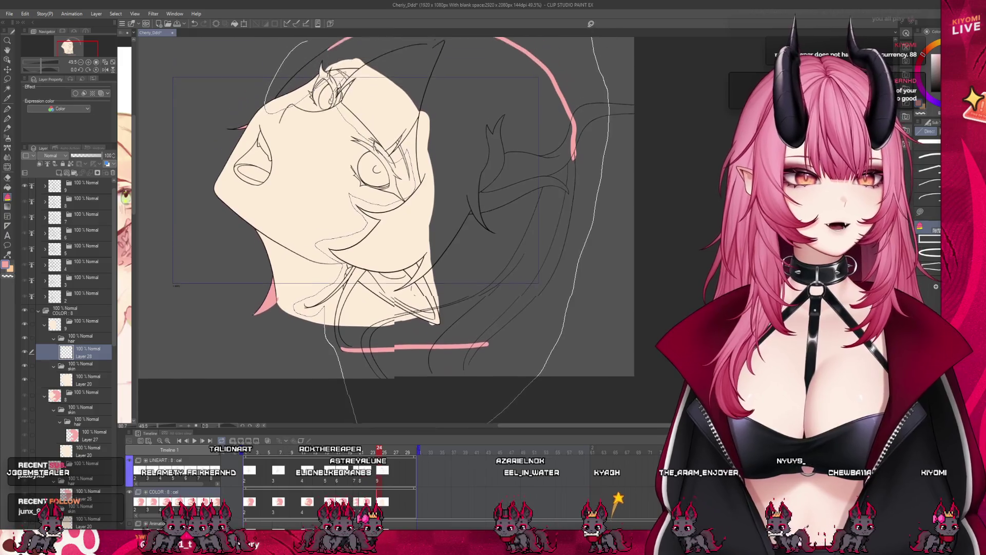
{"action": "left_click_drag", "start_coordinate": [355, 418], "coordinate": [360, 421]}
{"action": "scroll", "coordinate": [339, 65], "scroll_direction": "up", "scroll_amount": 2}
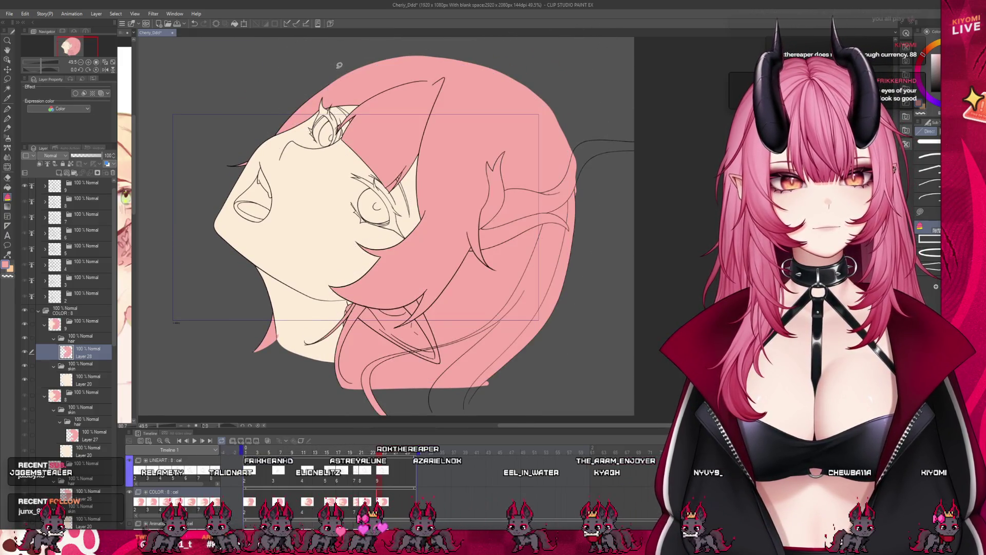
Paint pink into an unfilled gap between the hair lines with the Pen
{"action": "key", "text": "p"}
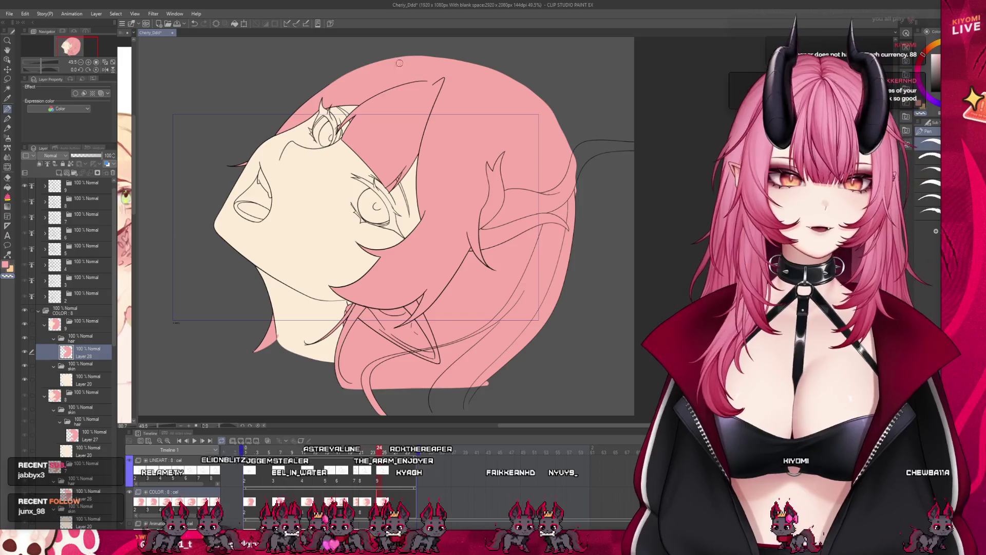
{"action": "scroll", "coordinate": [412, 82], "scroll_direction": "up", "scroll_amount": 5}
{"action": "scroll", "coordinate": [350, 105], "scroll_direction": "up", "scroll_amount": 1}
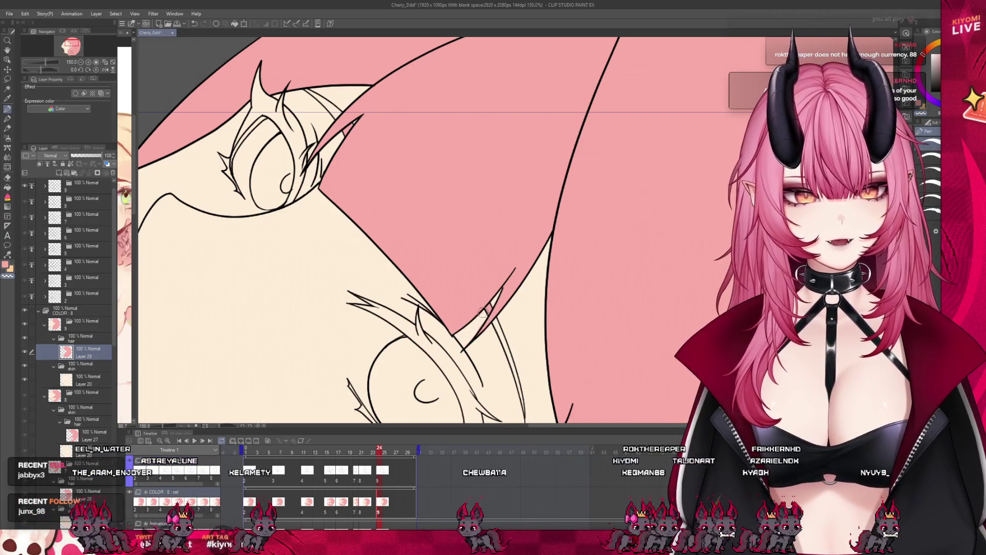
{"action": "left_click_drag", "start_coordinate": [486, 314], "coordinate": [522, 397]}
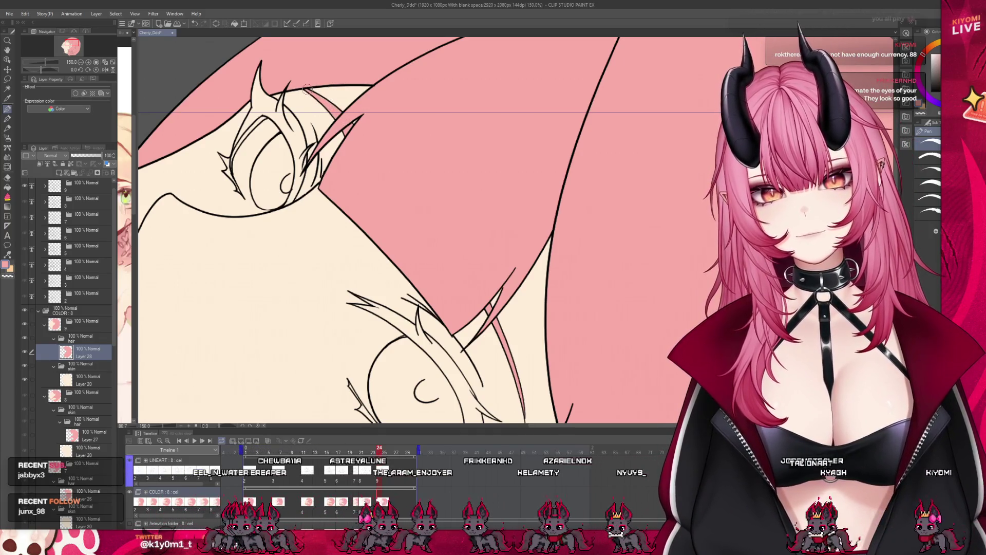
Reselect the pen and zoom around the hair to check for remaining slivers
{"action": "scroll", "coordinate": [398, 176], "scroll_direction": "down", "scroll_amount": 3}
{"action": "scroll", "coordinate": [398, 176], "scroll_direction": "down", "scroll_amount": 3}
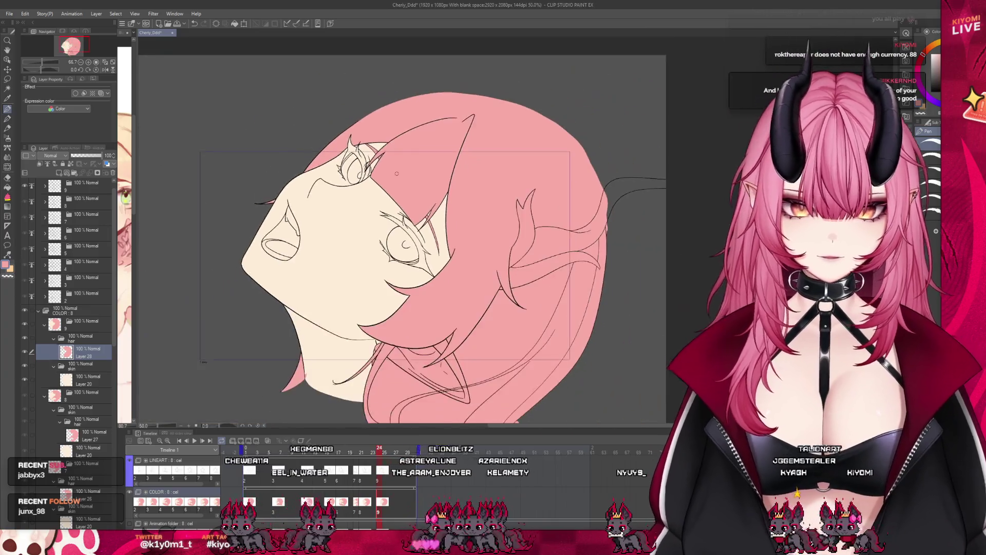
{"action": "scroll", "coordinate": [397, 176], "scroll_direction": "up", "scroll_amount": 1}
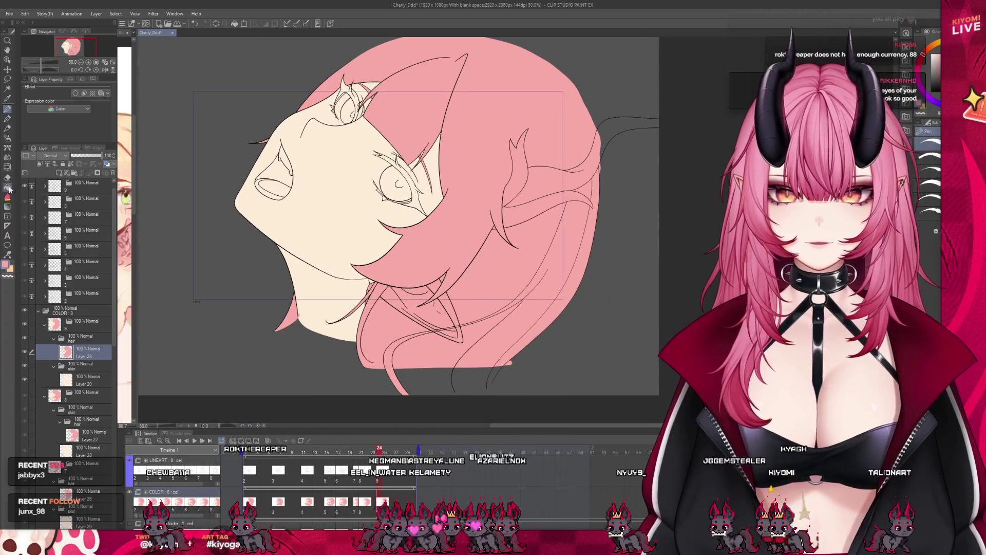
{"action": "scroll", "coordinate": [419, 284], "scroll_direction": "up", "scroll_amount": 2}
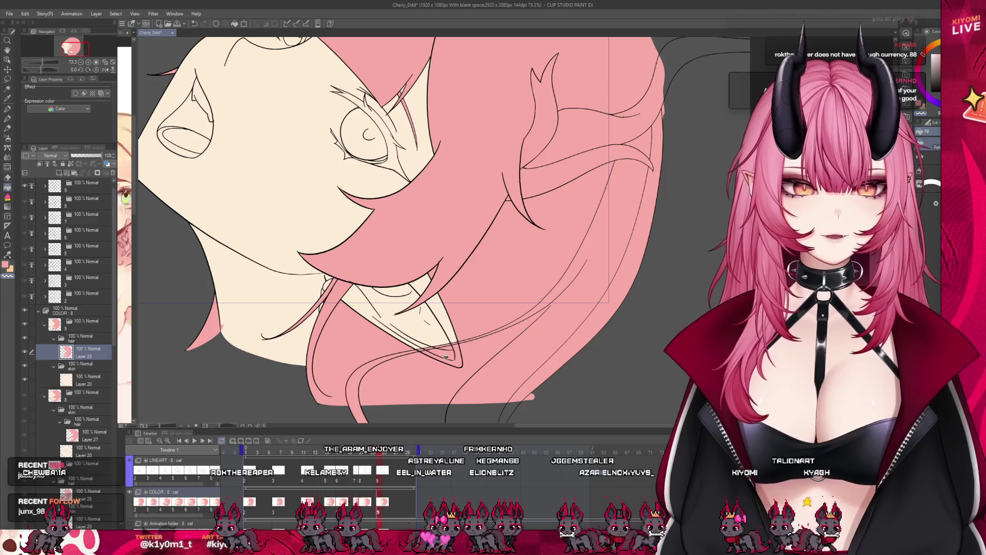
{"action": "scroll", "coordinate": [395, 265], "scroll_direction": "up", "scroll_amount": 2}
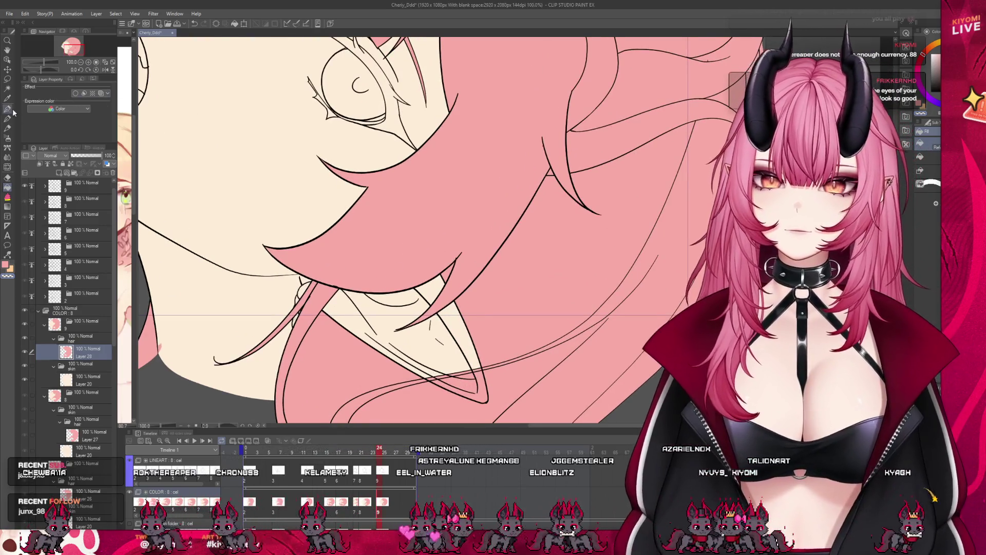
{"action": "left_click", "coordinate": [8, 109]}
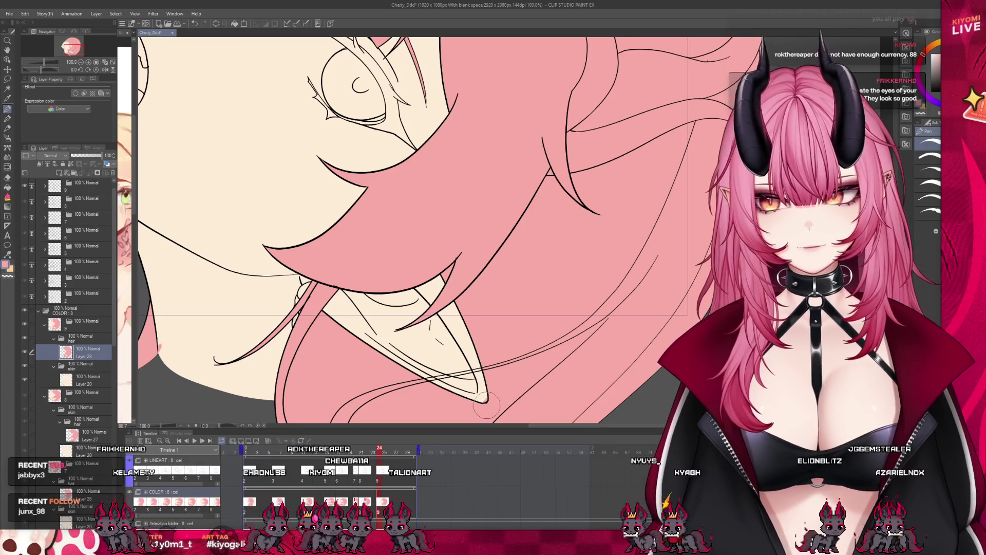
{"action": "scroll", "coordinate": [483, 401], "scroll_direction": "down", "scroll_amount": 1}
{"action": "scroll", "coordinate": [524, 359], "scroll_direction": "down", "scroll_amount": 1}
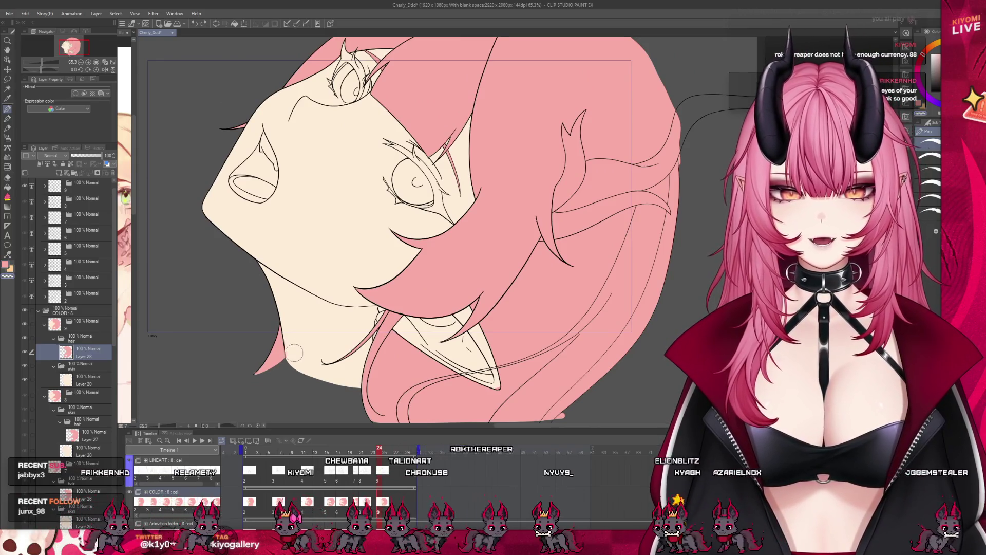
{"action": "scroll", "coordinate": [293, 353], "scroll_direction": "down", "scroll_amount": 3}
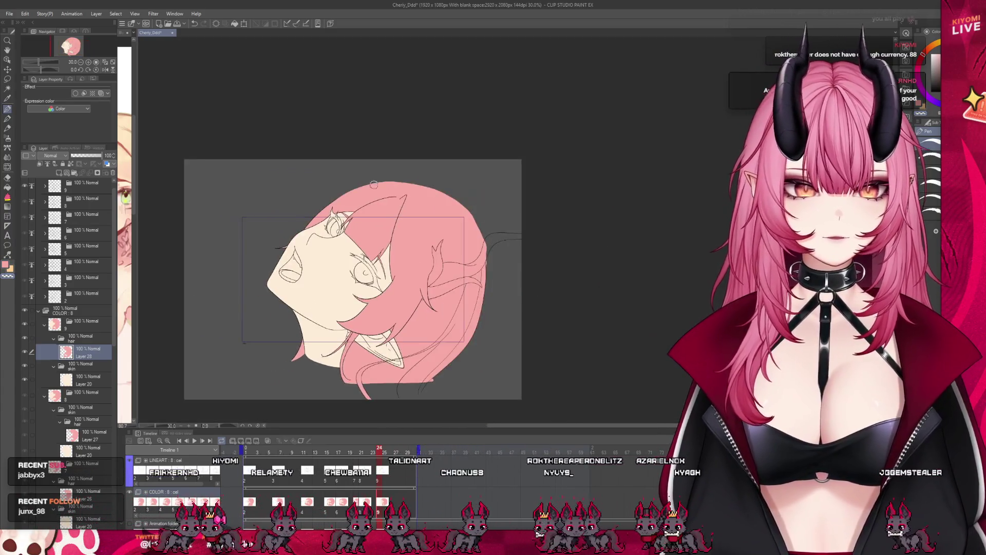
{"action": "scroll", "coordinate": [308, 334], "scroll_direction": "up", "scroll_amount": 3}
{"action": "scroll", "coordinate": [331, 314], "scroll_direction": "down", "scroll_amount": 3}
{"action": "scroll", "coordinate": [331, 314], "scroll_direction": "up", "scroll_amount": 3}
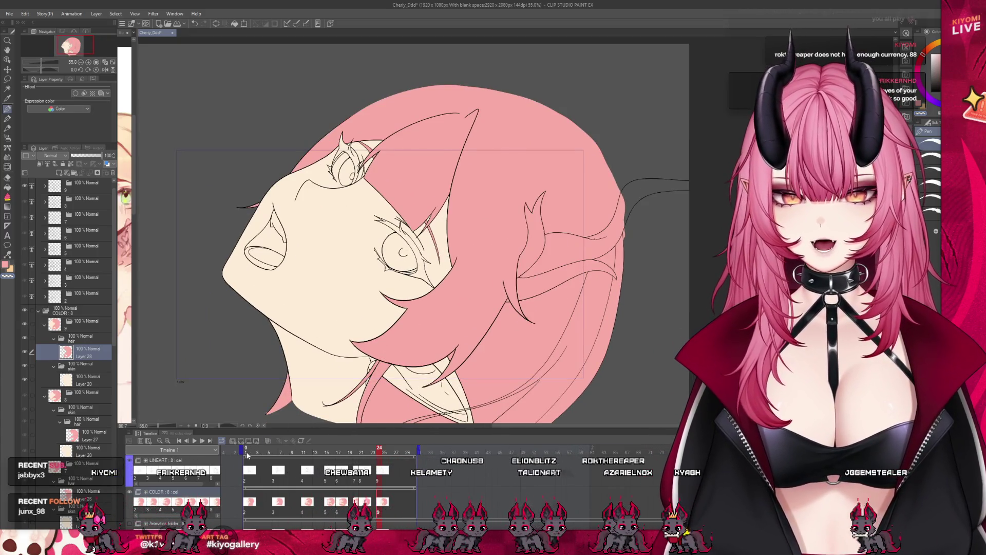
Jump to frame 1 and select the COLOR folder
{"action": "left_click", "coordinate": [247, 455]}
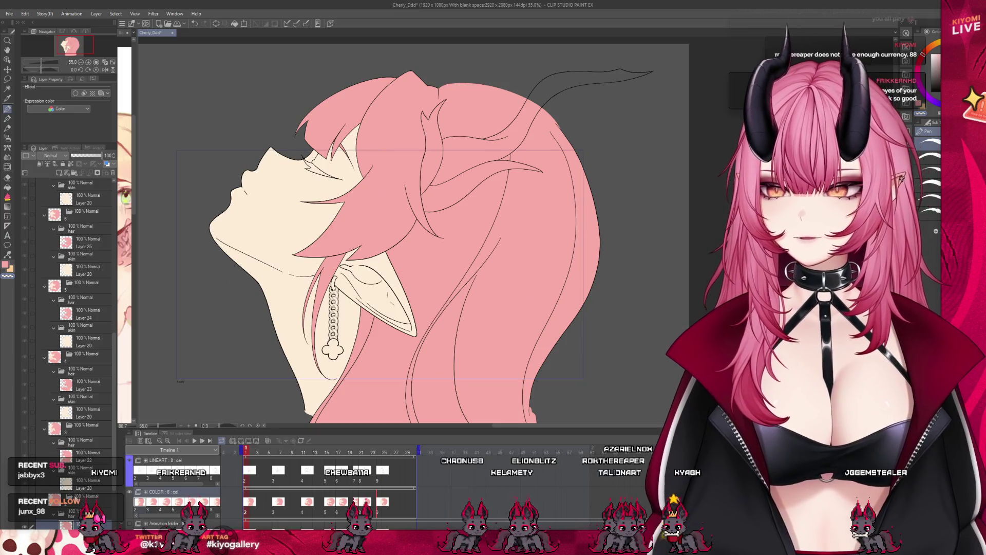
{"action": "scroll", "coordinate": [68, 354], "scroll_direction": "up", "scroll_amount": 1}
{"action": "left_click_drag", "start_coordinate": [114, 398], "coordinate": [127, 247]}
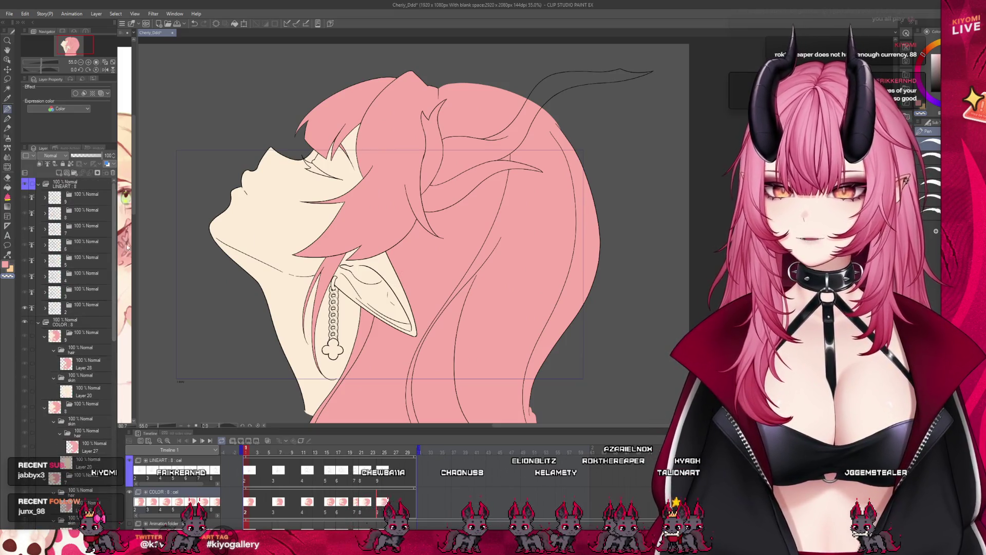
{"action": "left_click", "coordinate": [77, 322]}
{"action": "scroll", "coordinate": [288, 352], "scroll_direction": "up", "scroll_amount": 2}
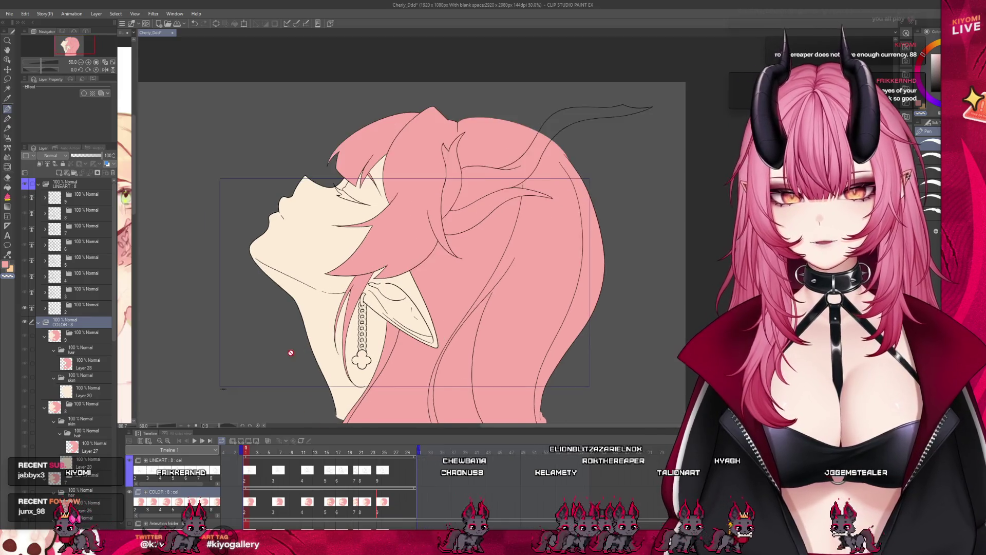
{"action": "scroll", "coordinate": [424, 369], "scroll_direction": "up", "scroll_amount": 2}
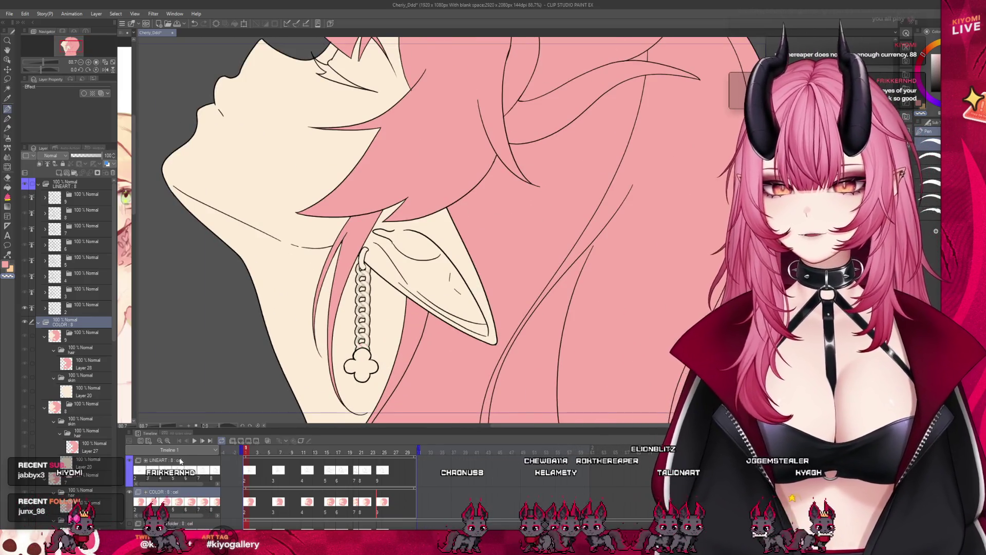
Play the animation to preview the flats, stop it, and go to frame 2
{"action": "left_click", "coordinate": [191, 440]}
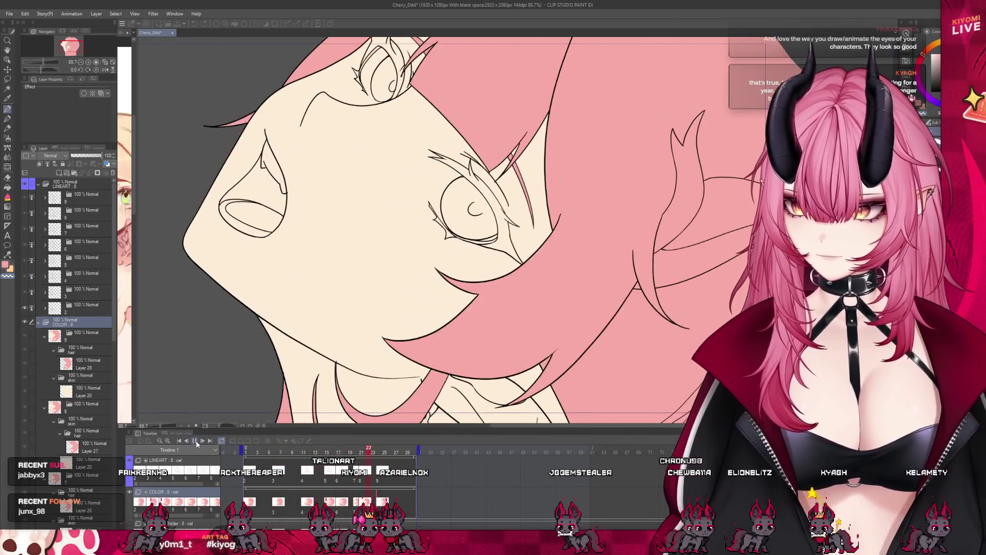
{"action": "left_click", "coordinate": [196, 441]}
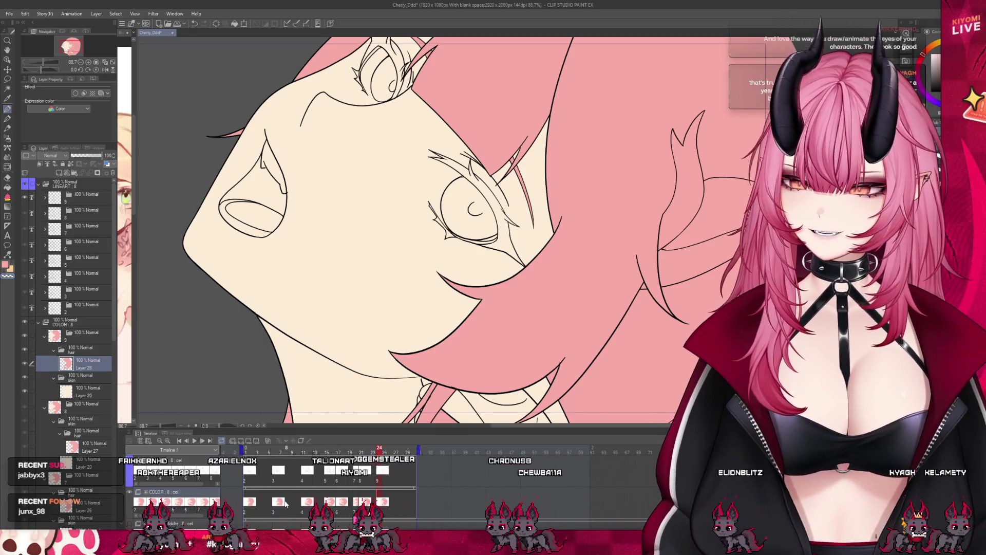
{"action": "left_click", "coordinate": [250, 451]}
{"action": "scroll", "coordinate": [452, 276], "scroll_direction": "down", "scroll_amount": 3}
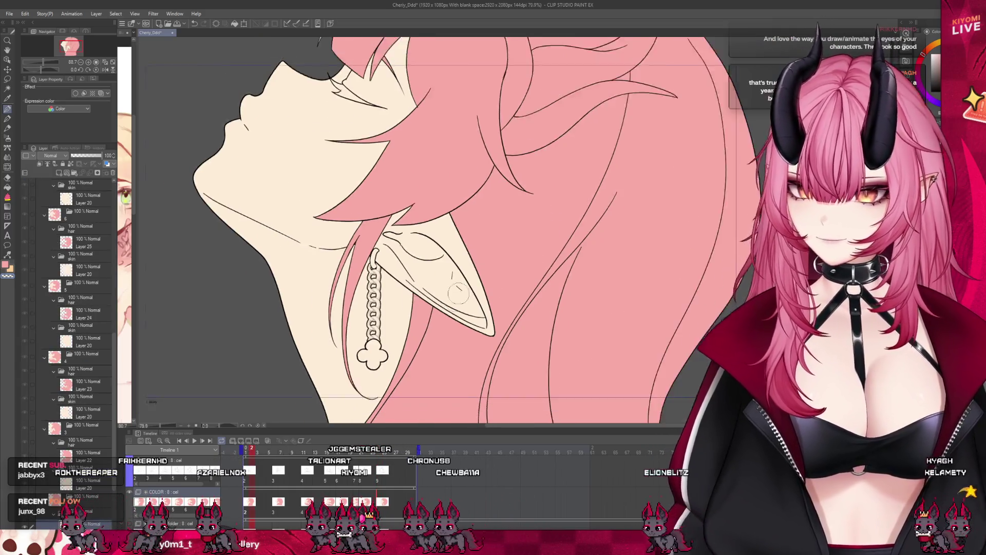
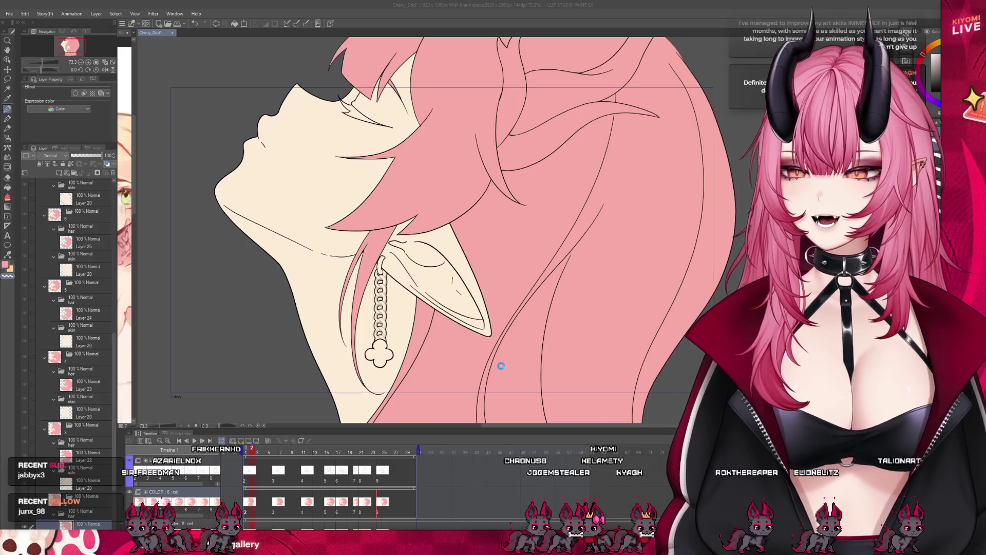
Hide the handwritten notes layer on the car scene
{"action": "scroll", "coordinate": [471, 350], "scroll_direction": "down", "scroll_amount": 3}
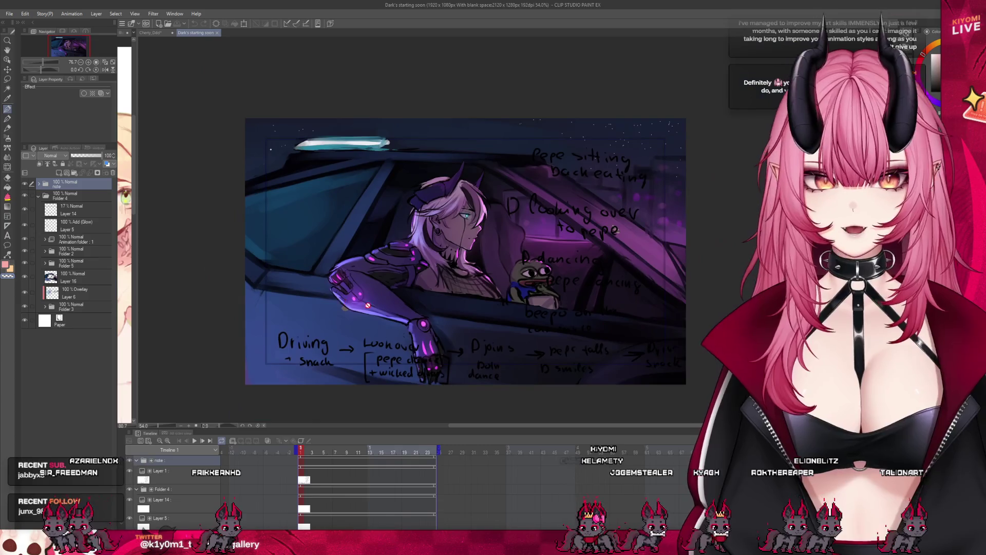
{"action": "scroll", "coordinate": [536, 216], "scroll_direction": "up", "scroll_amount": 1}
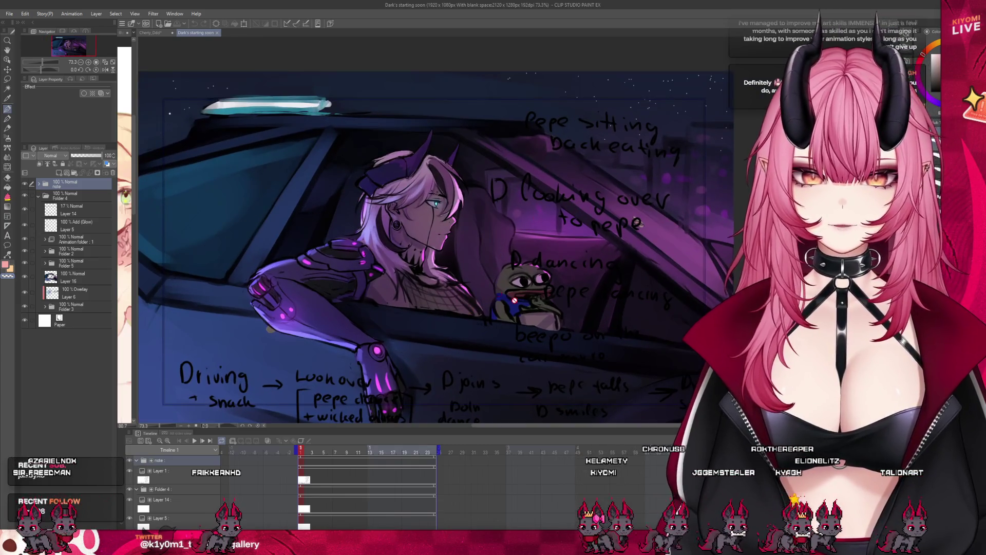
{"action": "left_click", "coordinate": [24, 183]}
Scrub the car animation to its last frame, then close the car-scene document
{"action": "scroll", "coordinate": [443, 288], "scroll_direction": "down", "scroll_amount": 1}
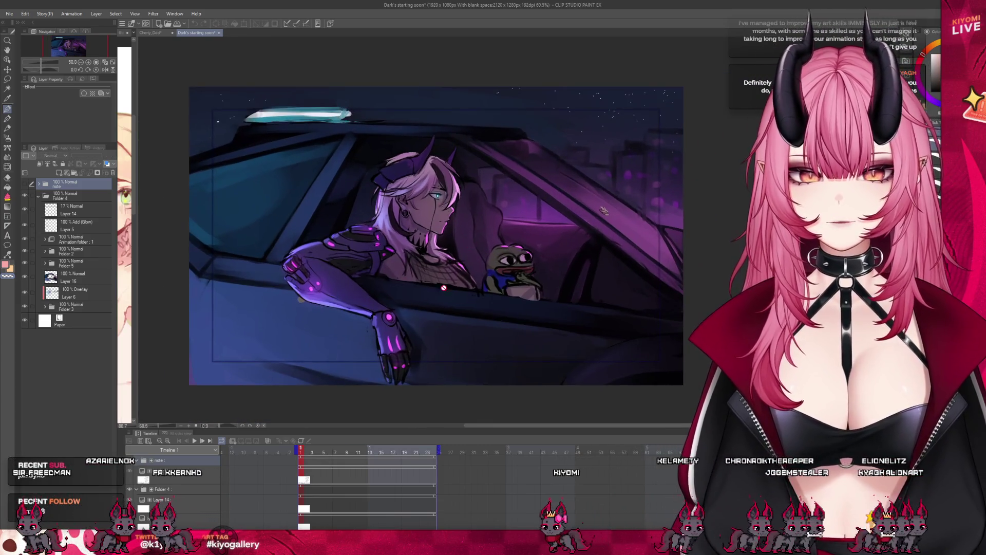
{"action": "left_click_drag", "start_coordinate": [303, 452], "coordinate": [490, 458]}
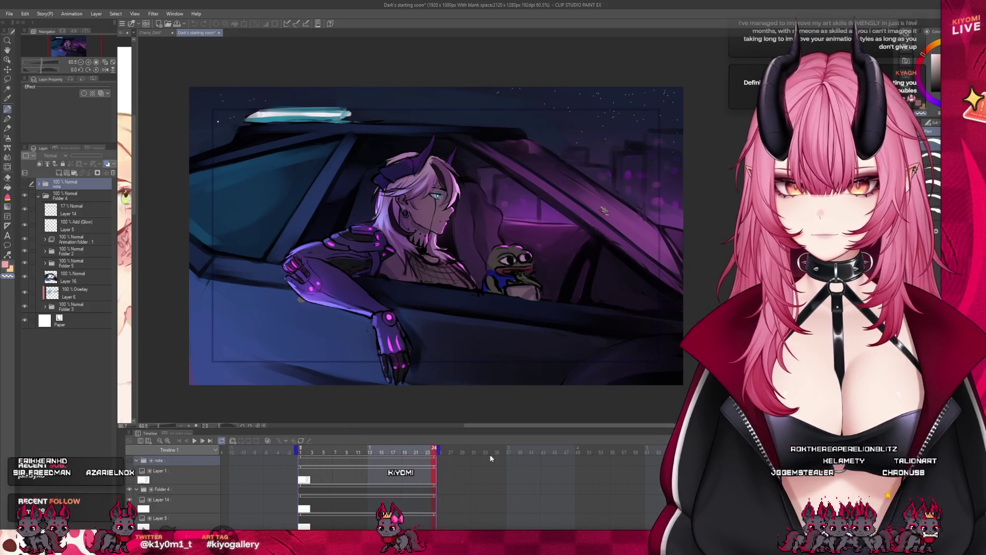
{"action": "scroll", "coordinate": [605, 188], "scroll_direction": "up", "scroll_amount": 1}
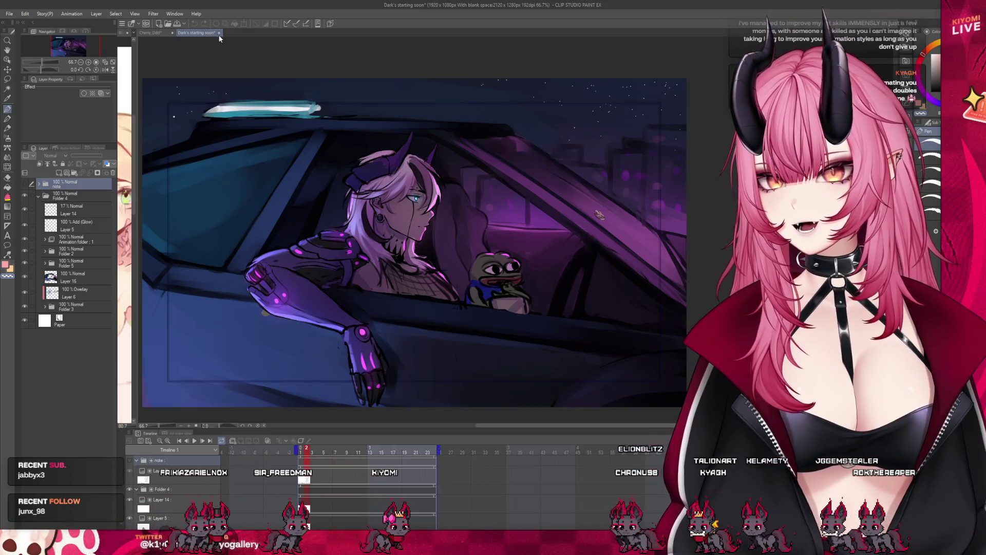
{"action": "left_click", "coordinate": [218, 35]}
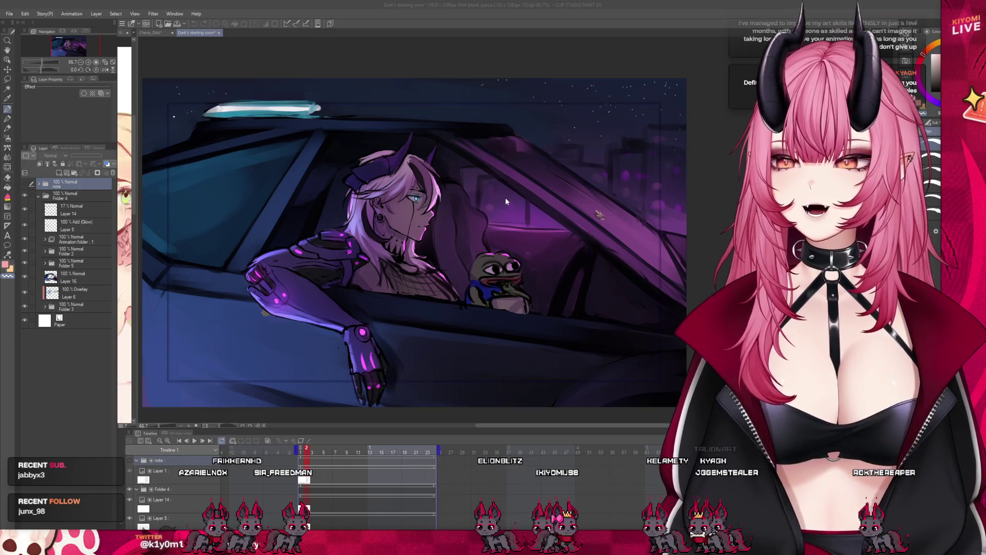
{"action": "key", "text": "ctrl+w"}
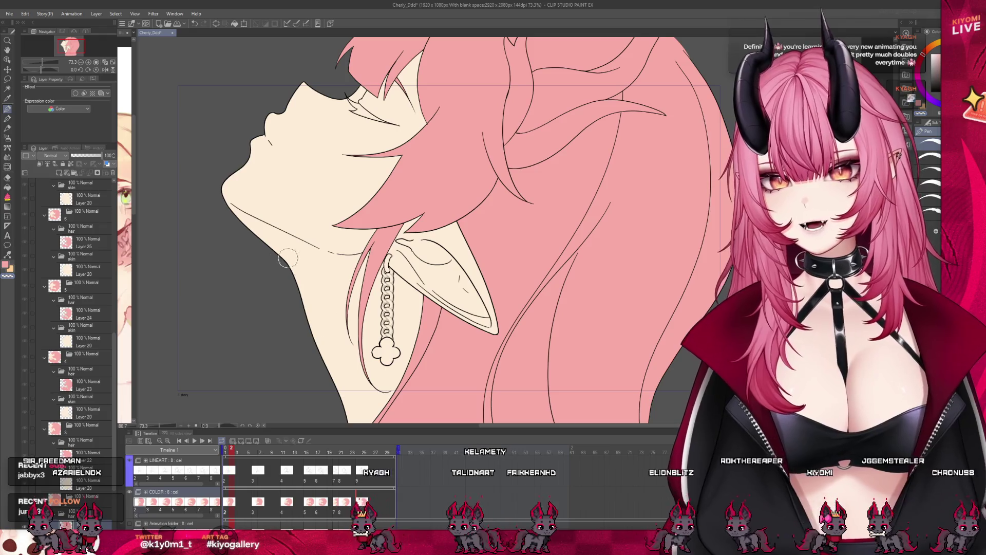
Scrub the head-tilt timeline between frames 3 and 18 and play back the motion
{"action": "scroll", "coordinate": [287, 259], "scroll_direction": "down", "scroll_amount": 3}
{"action": "scroll", "coordinate": [288, 259], "scroll_direction": "up", "scroll_amount": 2}
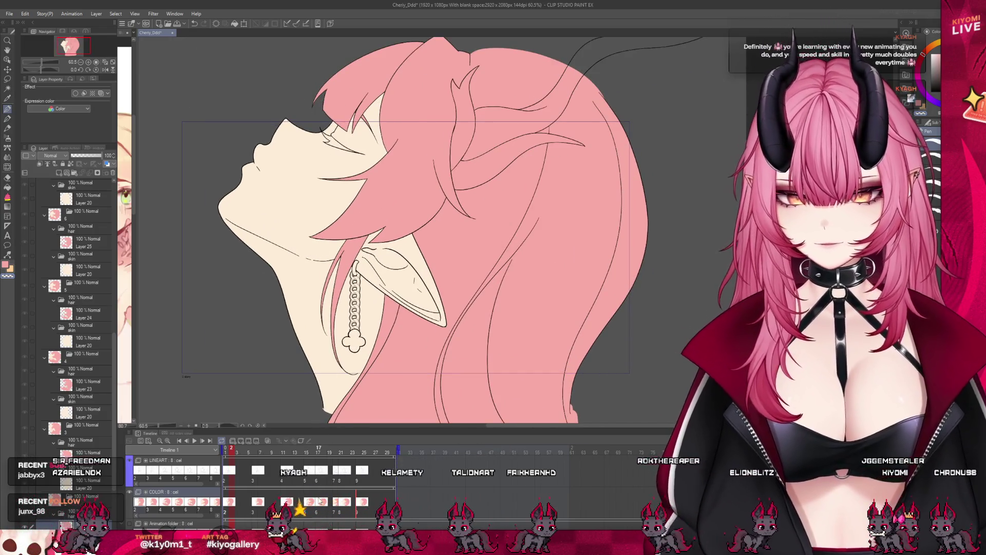
{"action": "left_click", "coordinate": [284, 451]}
{"action": "left_click_drag", "start_coordinate": [285, 453], "coordinate": [383, 466]}
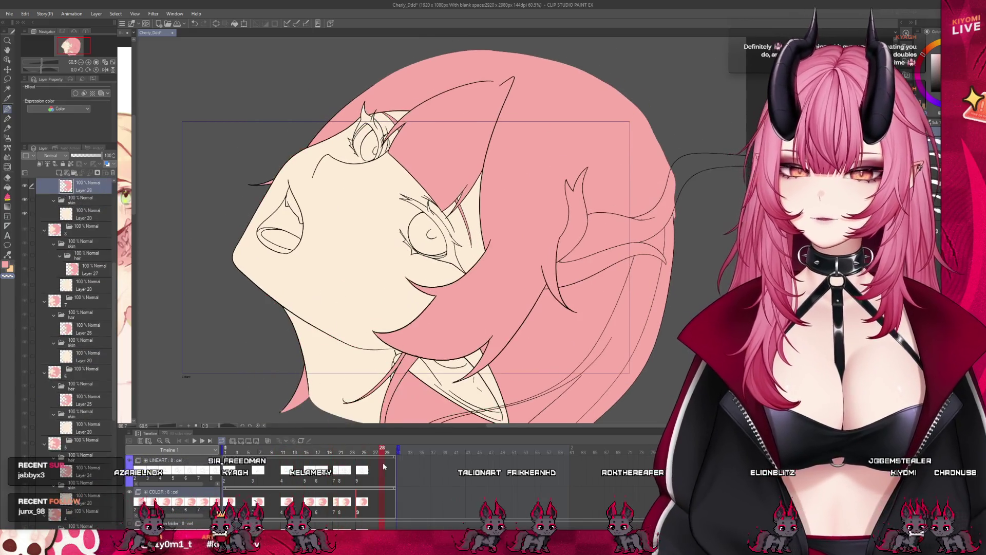
{"action": "left_click", "coordinate": [238, 466]}
{"action": "left_click_drag", "start_coordinate": [238, 466], "coordinate": [312, 457]}
{"action": "key", "text": "space"}
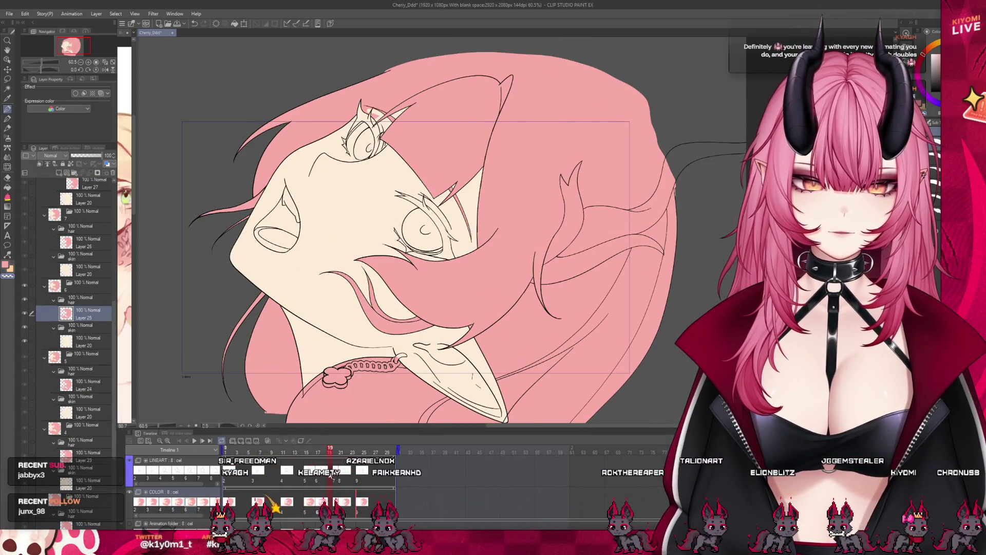
{"action": "left_click", "coordinate": [377, 474]}
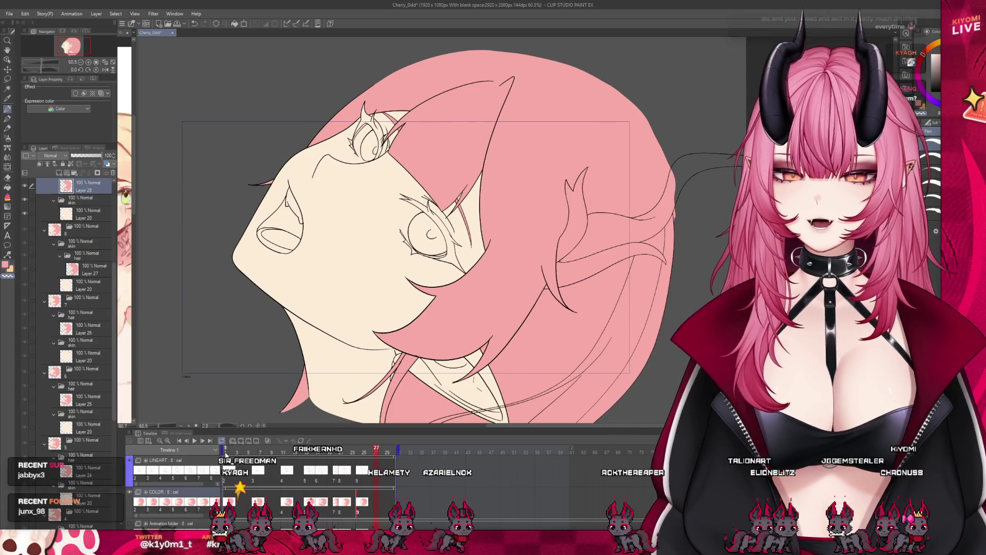
Step through frames 6, 12, 14 and 22, settling on frame 20 with the face tilted back
{"action": "scroll", "coordinate": [493, 250], "scroll_direction": "up", "scroll_amount": 1}
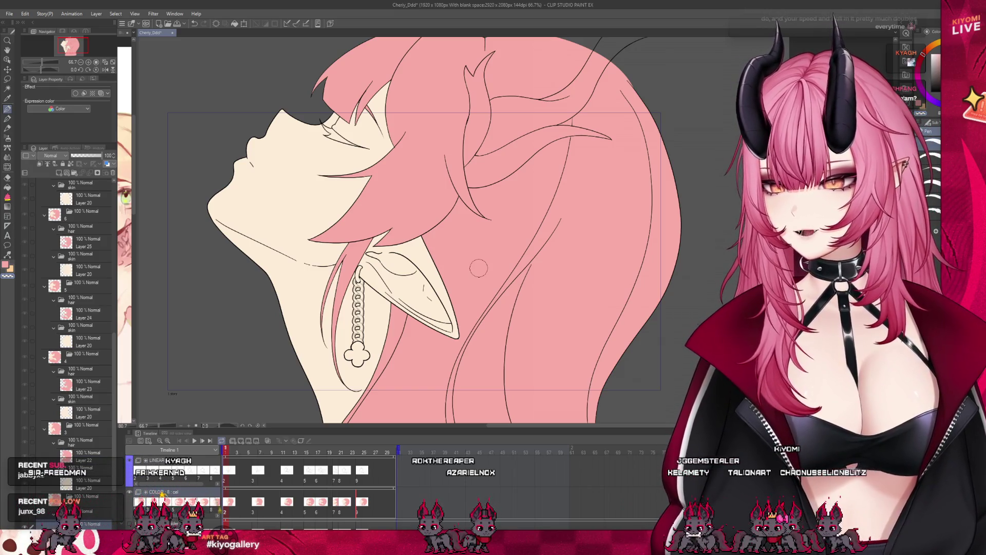
{"action": "scroll", "coordinate": [480, 261], "scroll_direction": "down", "scroll_amount": 1}
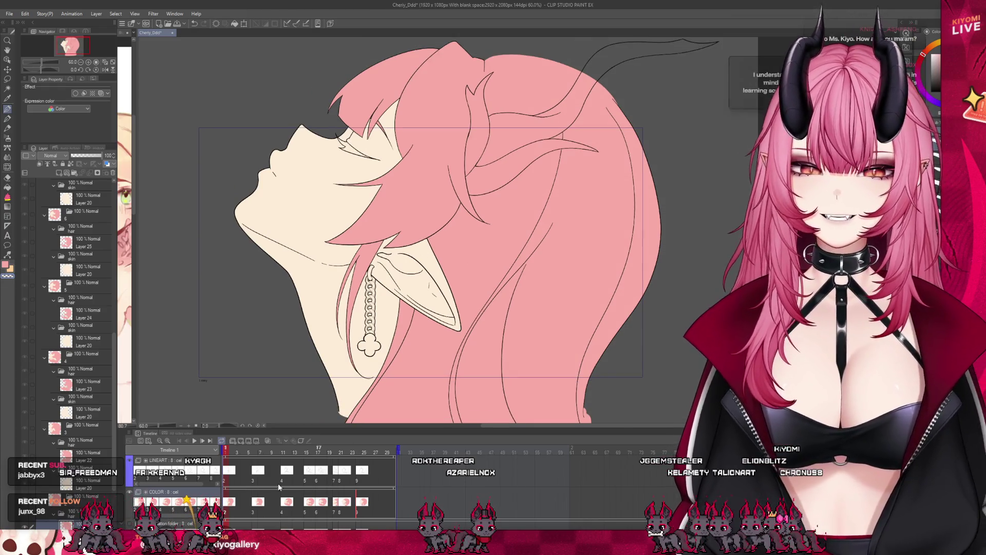
{"action": "left_click_drag", "start_coordinate": [230, 453], "coordinate": [266, 458]}
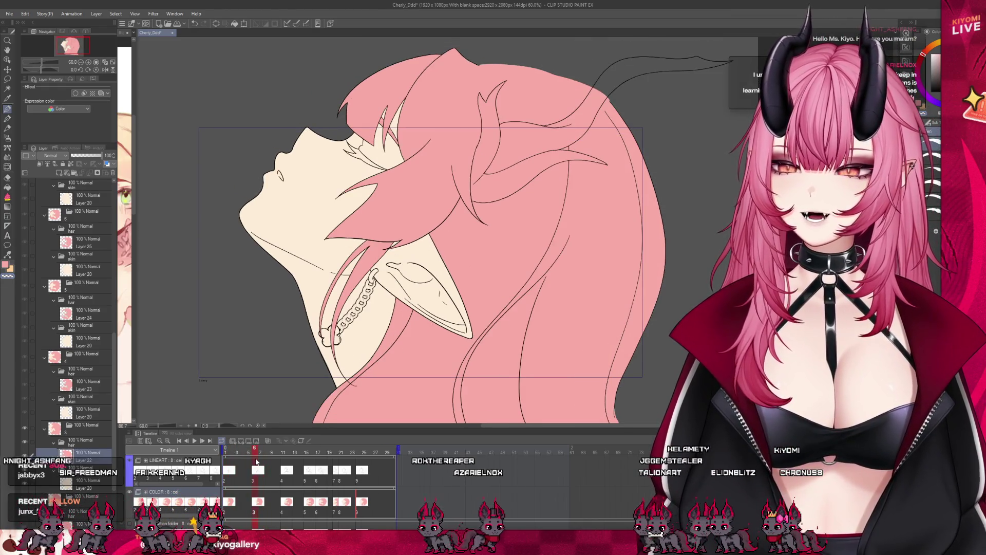
{"action": "left_click_drag", "start_coordinate": [264, 455], "coordinate": [288, 454]}
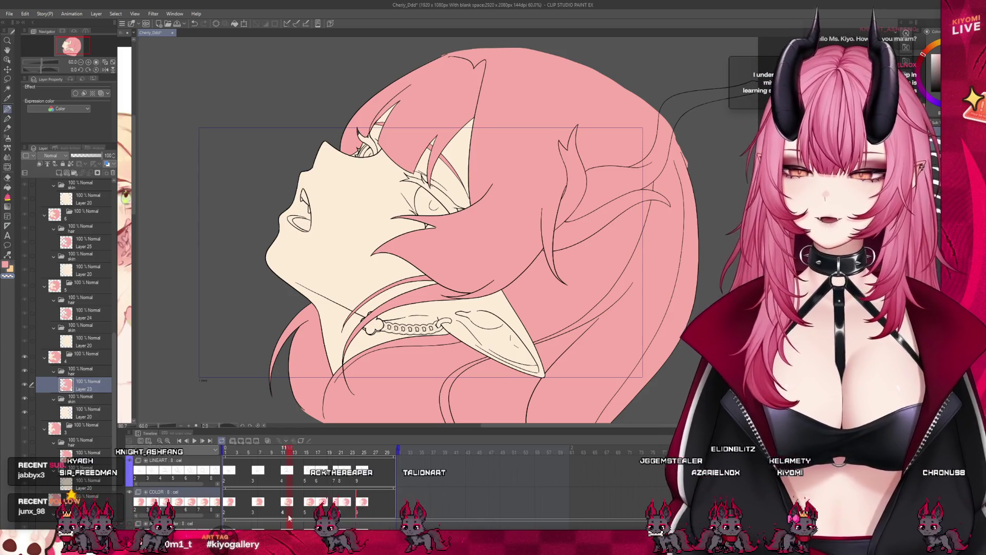
{"action": "left_click_drag", "start_coordinate": [288, 454], "coordinate": [301, 453]}
{"action": "left_click_drag", "start_coordinate": [301, 509], "coordinate": [336, 512]}
{"action": "left_click", "coordinate": [335, 512]}
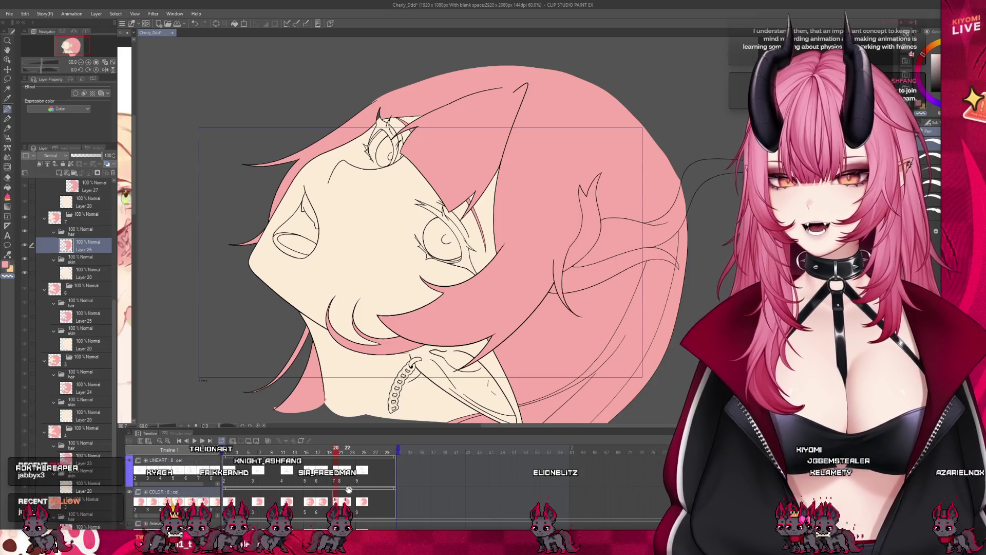
Scrub frames 2 through 22 to compare the profile drawings, ending on frame 3
{"action": "key", "text": "Left"}
{"action": "left_click", "coordinate": [306, 458]}
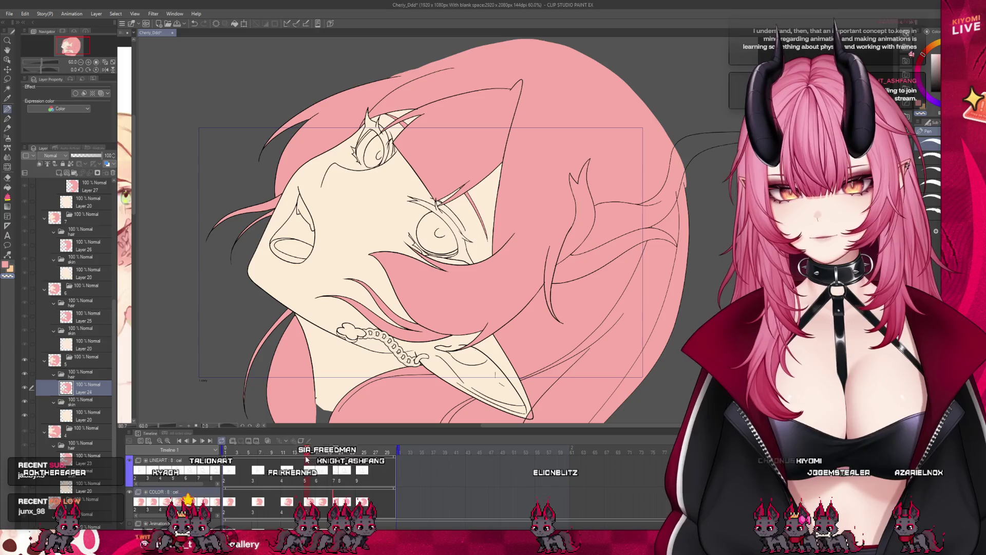
{"action": "mouse_move", "coordinate": [306, 458]}
{"action": "left_mouse_down"}
{"action": "mouse_move", "coordinate": [348, 464]}
{"action": "mouse_move", "coordinate": [318, 480]}
{"action": "mouse_move", "coordinate": [239, 475]}
{"action": "mouse_move", "coordinate": [257, 457]}
{"action": "mouse_move", "coordinate": [267, 476]}
{"action": "mouse_move", "coordinate": [242, 475]}
{"action": "mouse_move", "coordinate": [248, 455]}
{"action": "mouse_move", "coordinate": [368, 480]}
{"action": "mouse_move", "coordinate": [308, 485]}
{"action": "mouse_move", "coordinate": [328, 483]}
{"action": "left_mouse_up"}
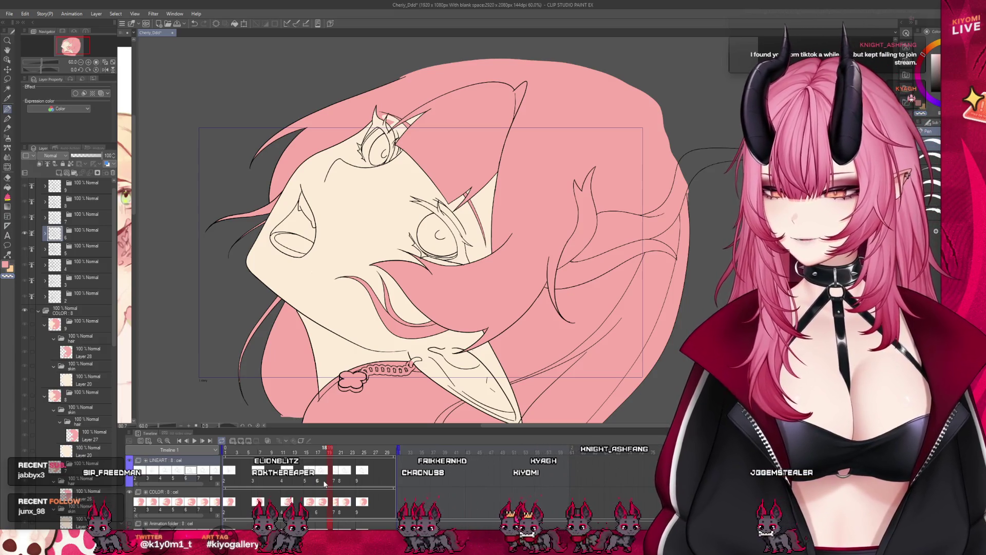
{"action": "mouse_move", "coordinate": [323, 479]}
{"action": "left_mouse_down"}
{"action": "mouse_move", "coordinate": [263, 478]}
{"action": "mouse_move", "coordinate": [285, 474]}
{"action": "left_mouse_up"}
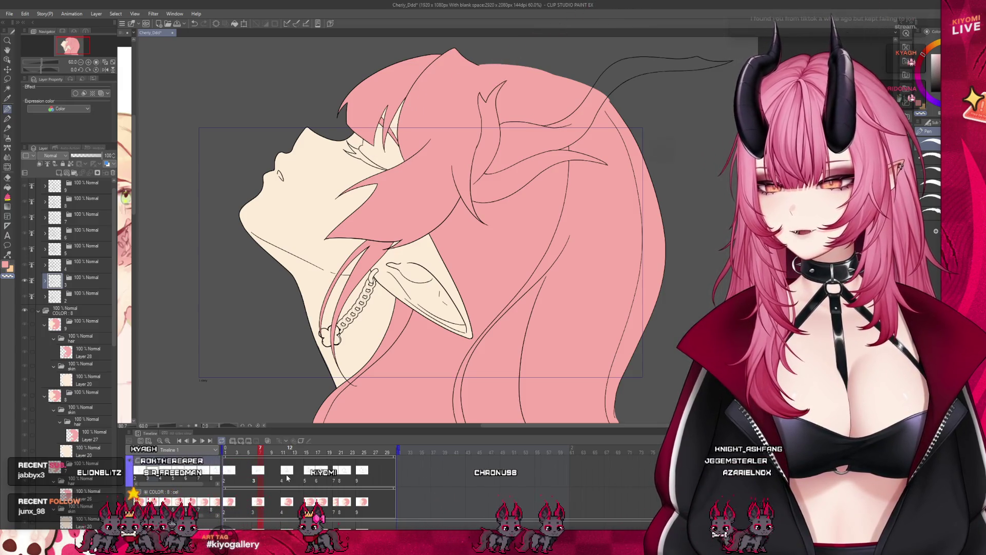
{"action": "key", "text": "space"}
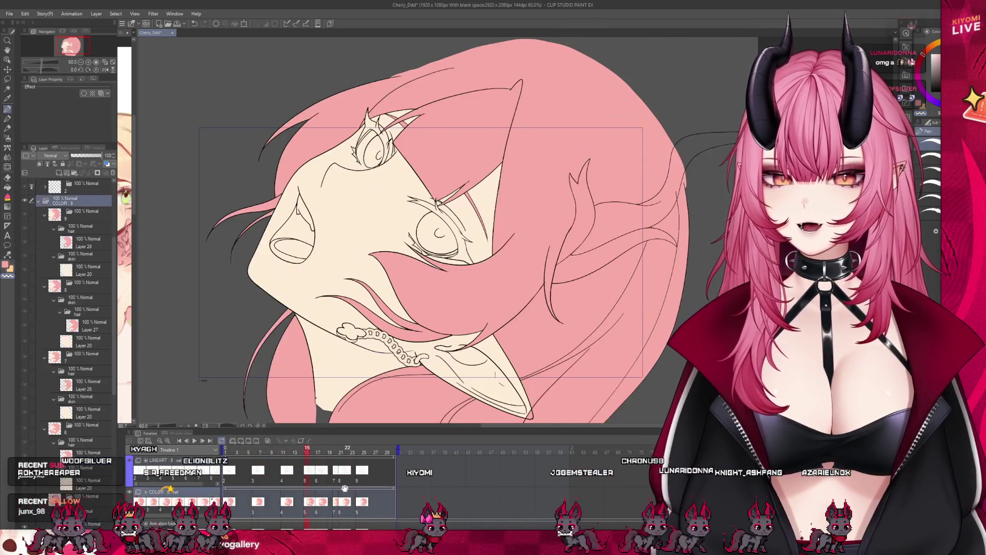
{"action": "left_click", "coordinate": [282, 480]}
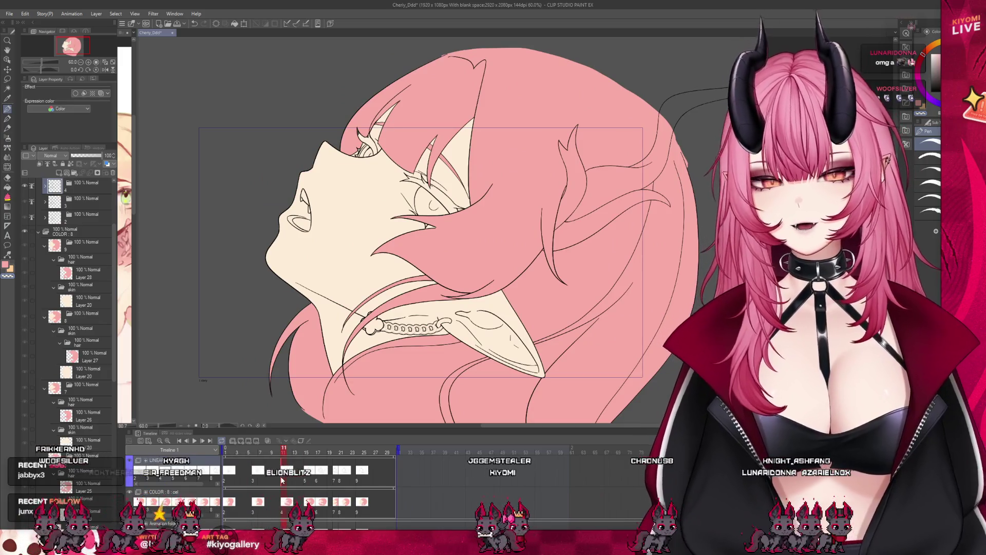
{"action": "left_click", "coordinate": [232, 457]}
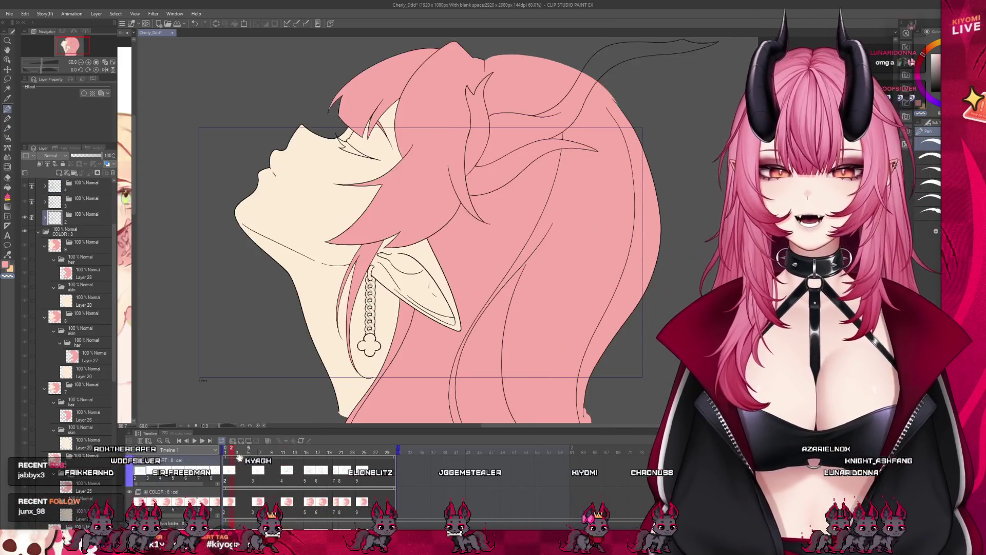
{"action": "left_click", "coordinate": [245, 452]}
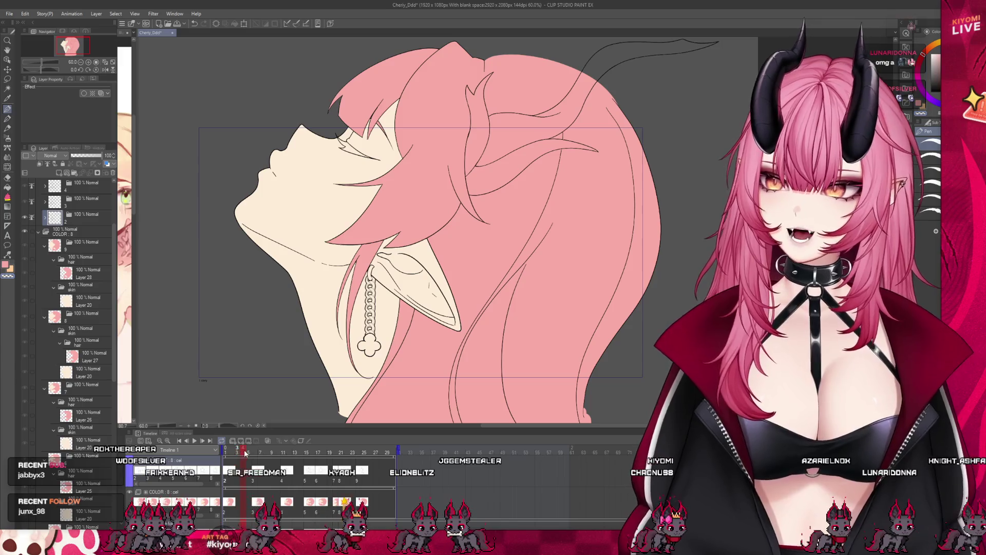
{"action": "left_click", "coordinate": [256, 452]}
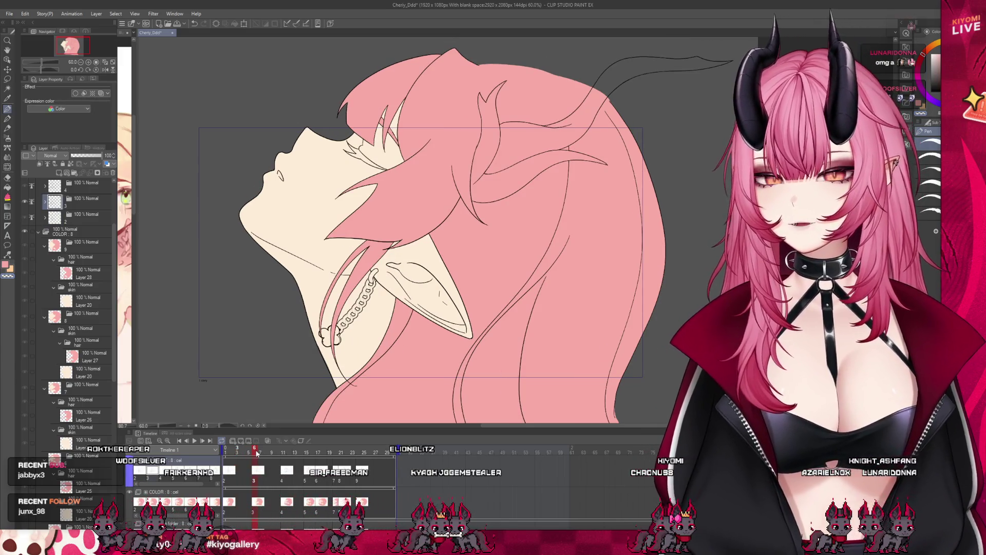
{"action": "mouse_move", "coordinate": [286, 452]}
{"action": "left_mouse_down"}
{"action": "mouse_move", "coordinate": [336, 453]}
{"action": "mouse_move", "coordinate": [347, 469]}
{"action": "left_mouse_up"}
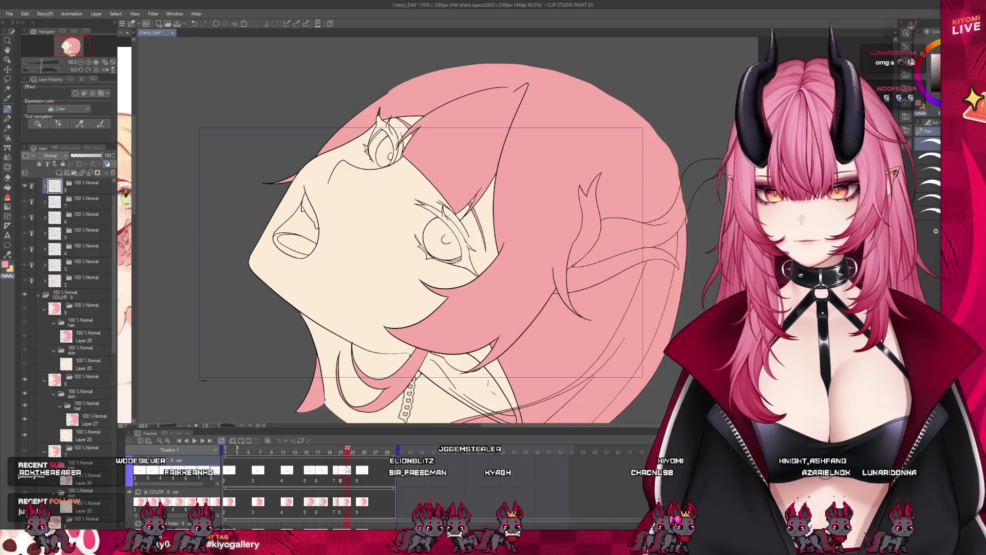
{"action": "left_click", "coordinate": [237, 452]}
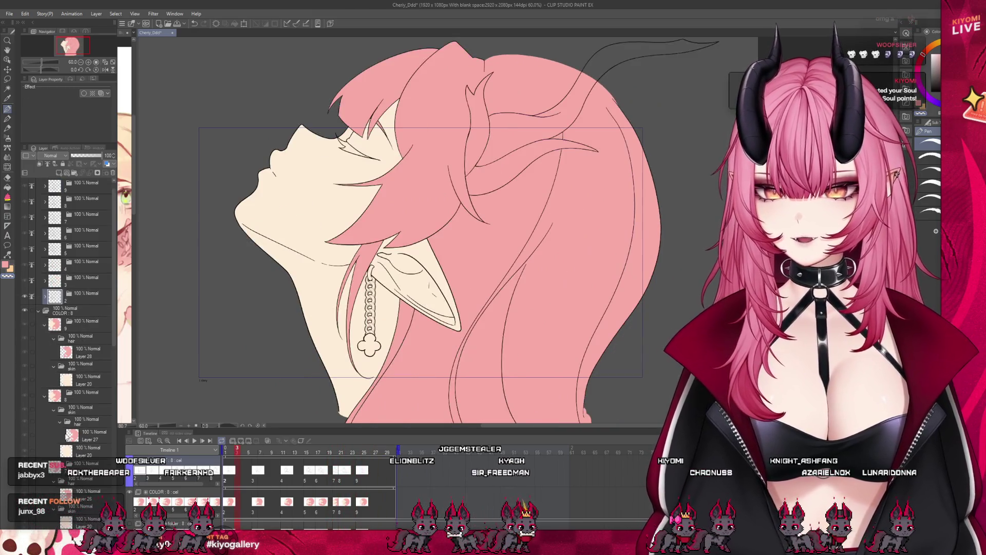
Add a new raster layer and widen the Illustration reference pane beside the canvas
{"action": "scroll", "coordinate": [72, 435], "scroll_direction": "down", "scroll_amount": 10}
{"action": "scroll", "coordinate": [73, 436], "scroll_direction": "down", "scroll_amount": 4}
{"action": "scroll", "coordinate": [88, 485], "scroll_direction": "down", "scroll_amount": 1}
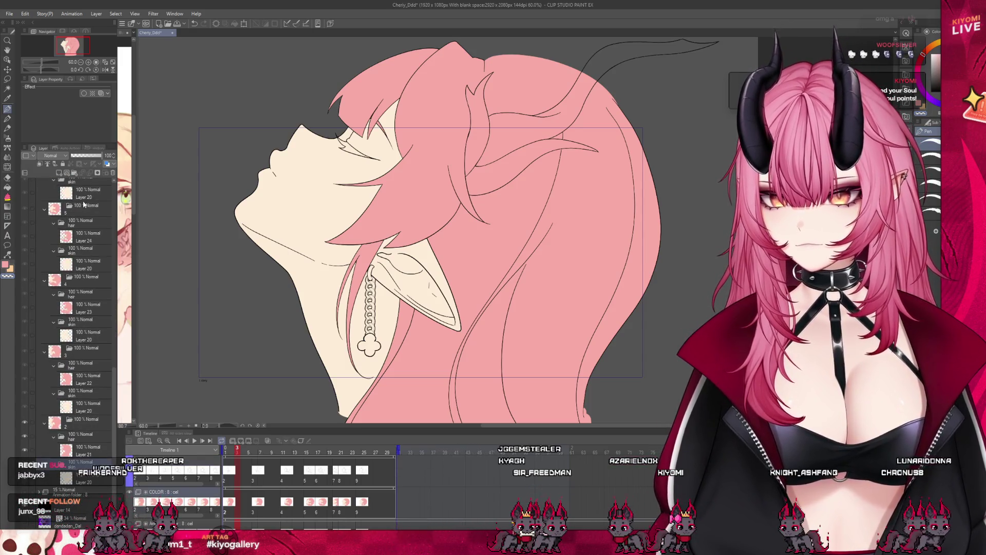
{"action": "left_click", "coordinate": [83, 465]}
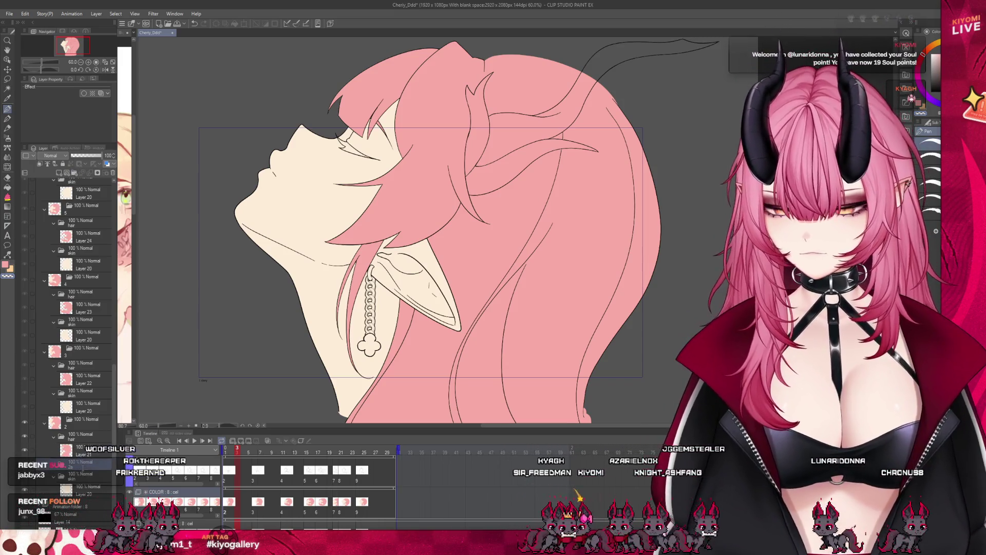
{"action": "left_click", "coordinate": [58, 173]}
{"action": "left_click_drag", "start_coordinate": [138, 236], "coordinate": [222, 235]}
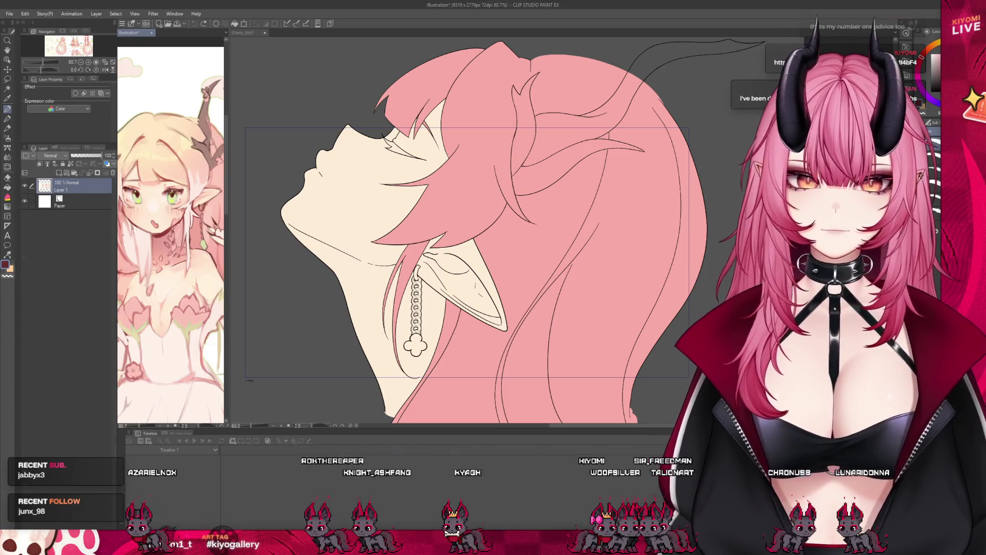
Switch from the Illustration tab back to the Cheriy_Ddd elf animation with Ctrl+Tab
{"action": "key", "text": "ctrl+Tab"}
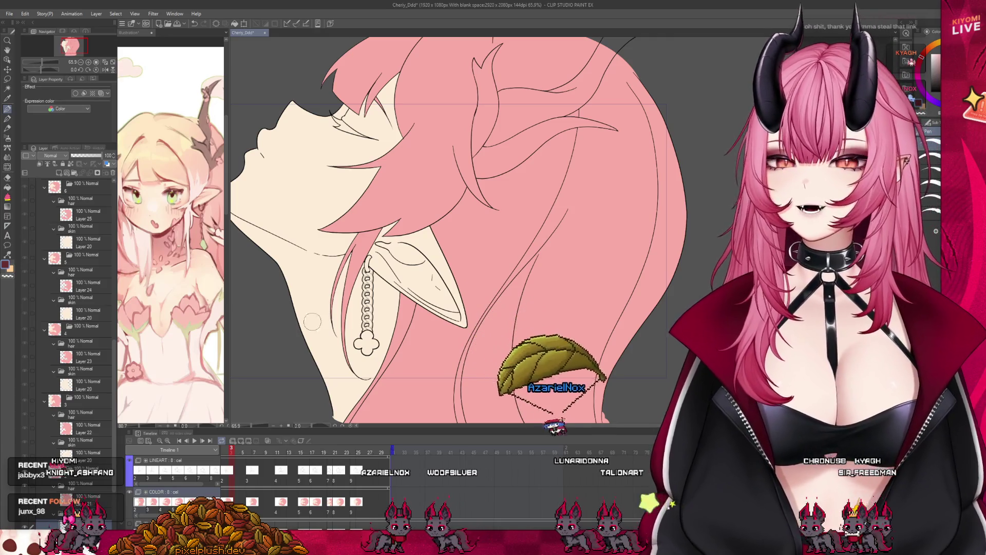
Fill the closed-eye lash shape dark red on the current drawing
{"action": "scroll", "coordinate": [388, 303], "scroll_direction": "down", "scroll_amount": 3}
{"action": "scroll", "coordinate": [388, 303], "scroll_direction": "up", "scroll_amount": 8}
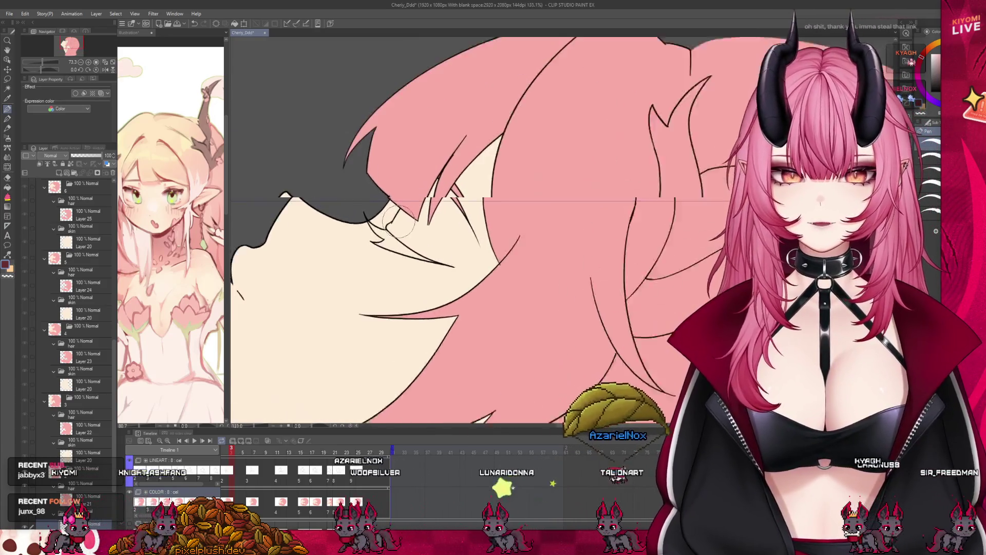
{"action": "key", "text": "g"}
{"action": "left_click", "coordinate": [406, 248]}
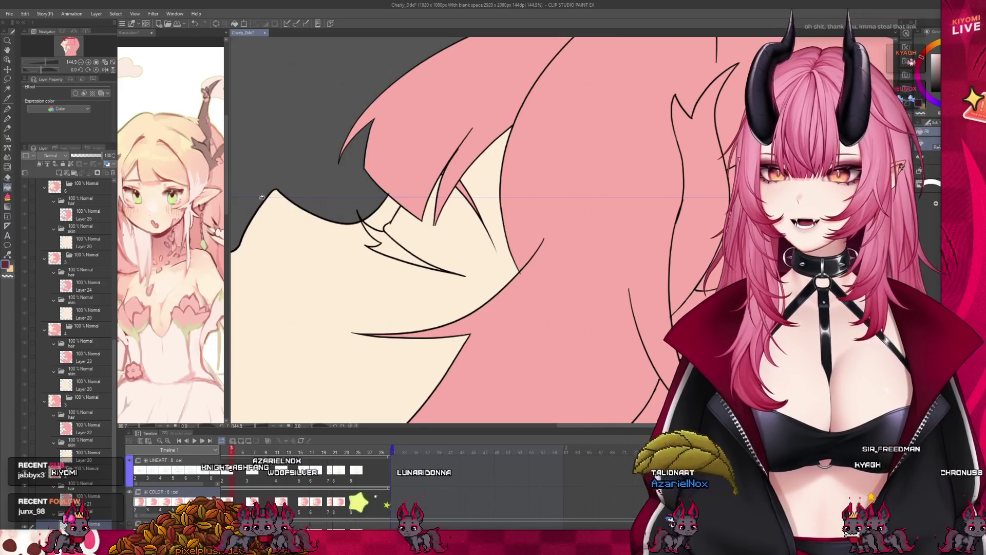
{"action": "key", "text": "p"}
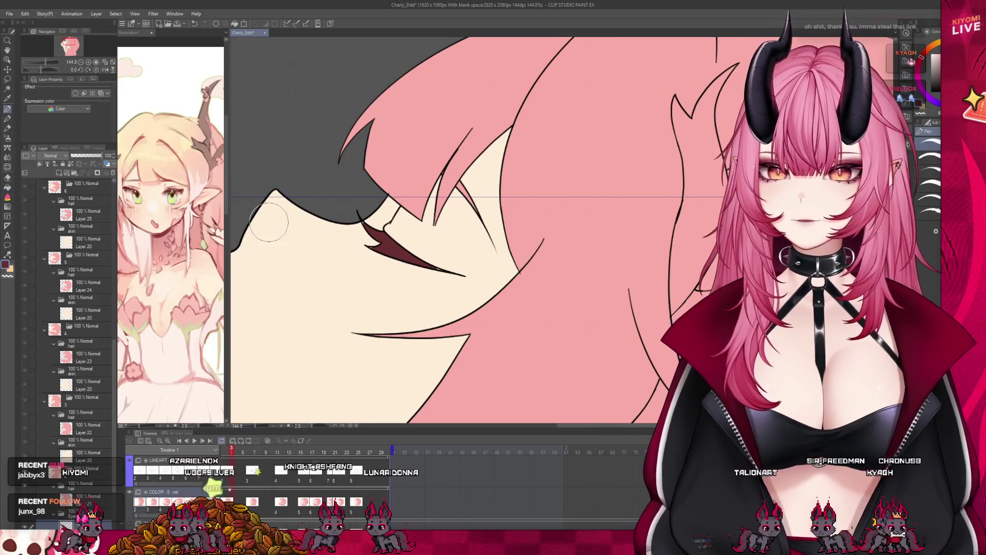
{"action": "scroll", "coordinate": [324, 221], "scroll_direction": "up", "scroll_amount": 3}
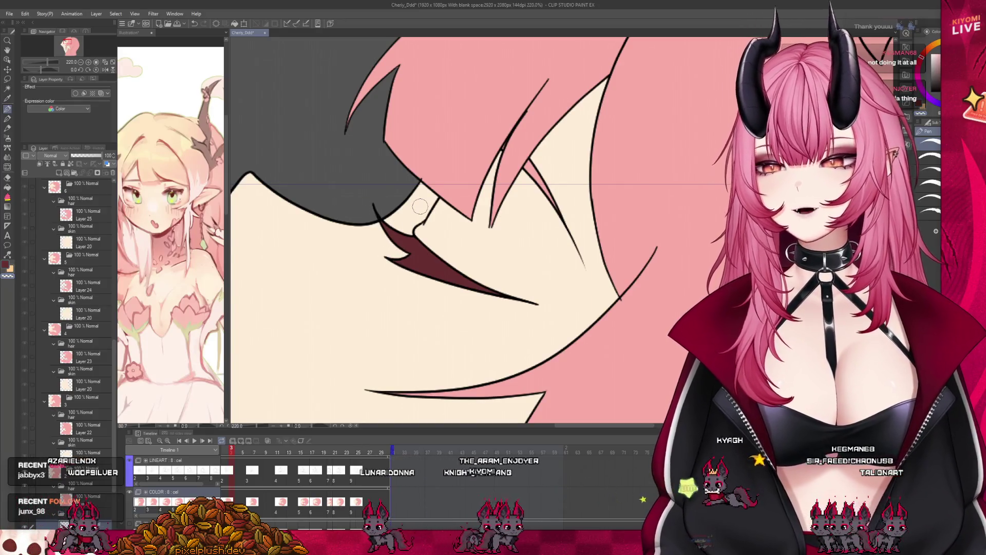
{"action": "scroll", "coordinate": [334, 208], "scroll_direction": "down", "scroll_amount": 3}
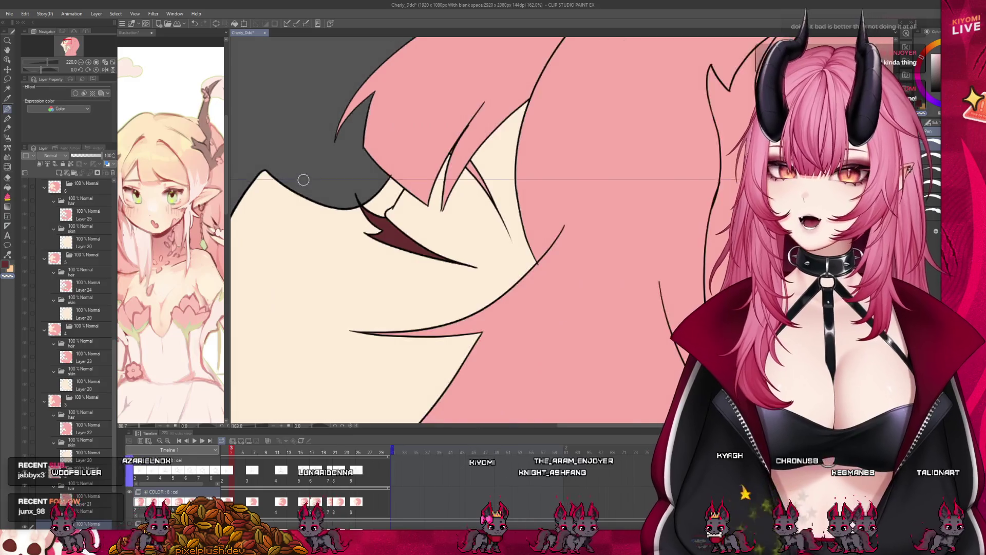
{"action": "scroll", "coordinate": [332, 209], "scroll_direction": "down", "scroll_amount": 4}
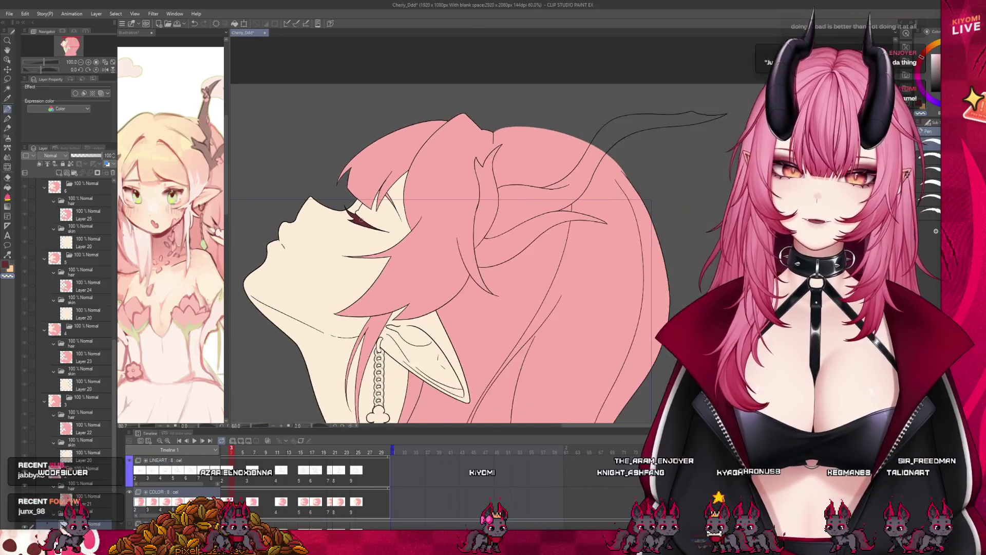
On frame 6, add an eyes folder and layer above skin, then fill the lash dark red
{"action": "left_click", "coordinate": [87, 427]}
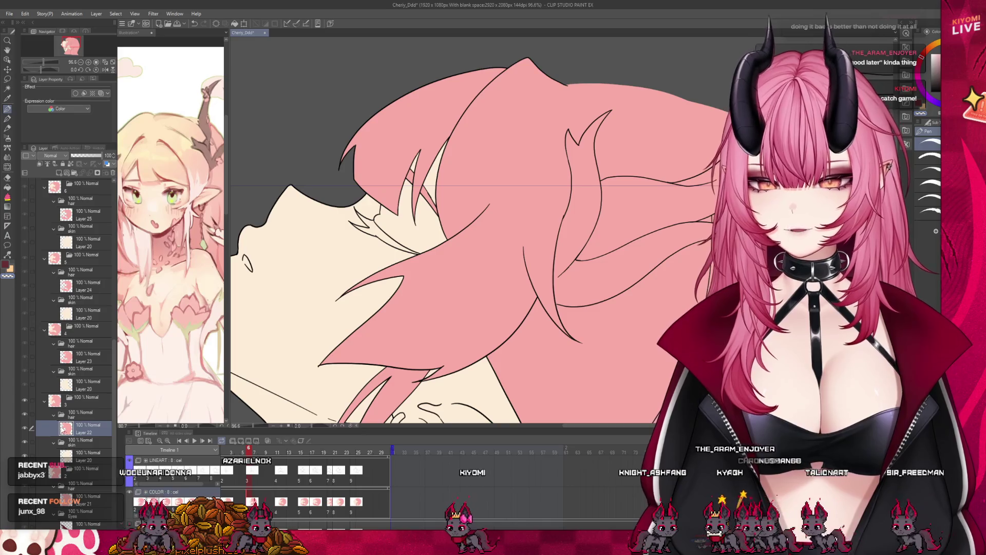
{"action": "left_click", "coordinate": [86, 485]}
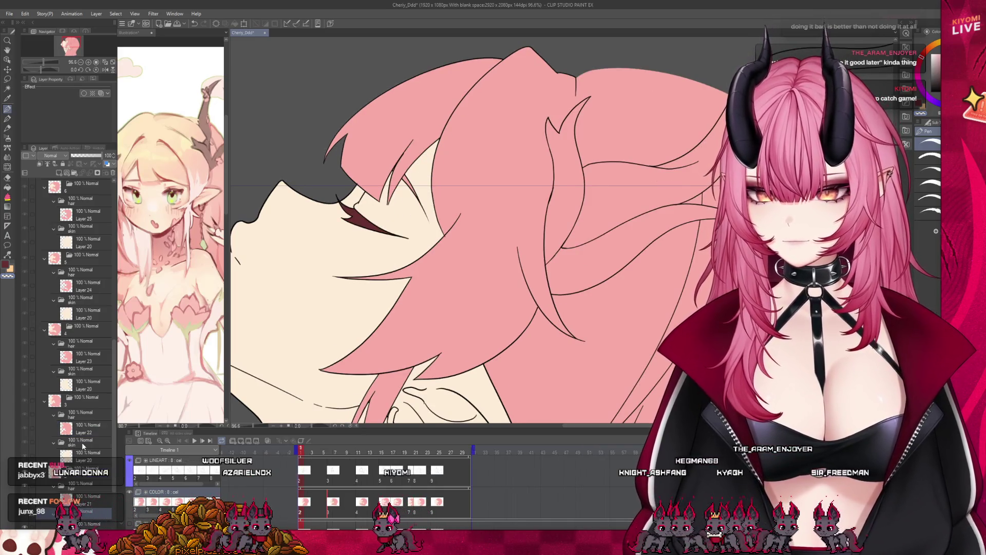
{"action": "left_click", "coordinate": [82, 443]}
{"action": "left_click", "coordinate": [75, 174]}
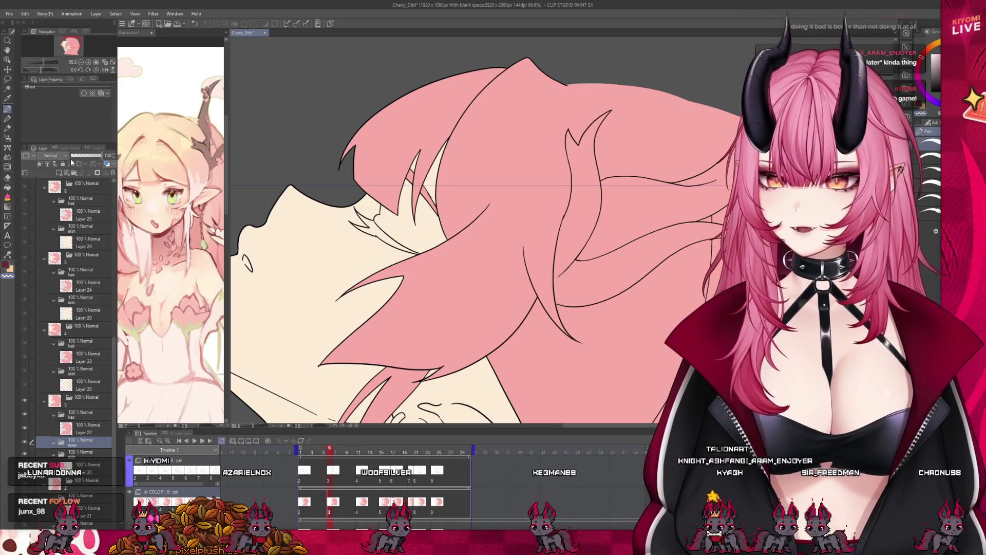
{"action": "left_click", "coordinate": [60, 174]}
{"action": "scroll", "coordinate": [374, 212], "scroll_direction": "up", "scroll_amount": 5}
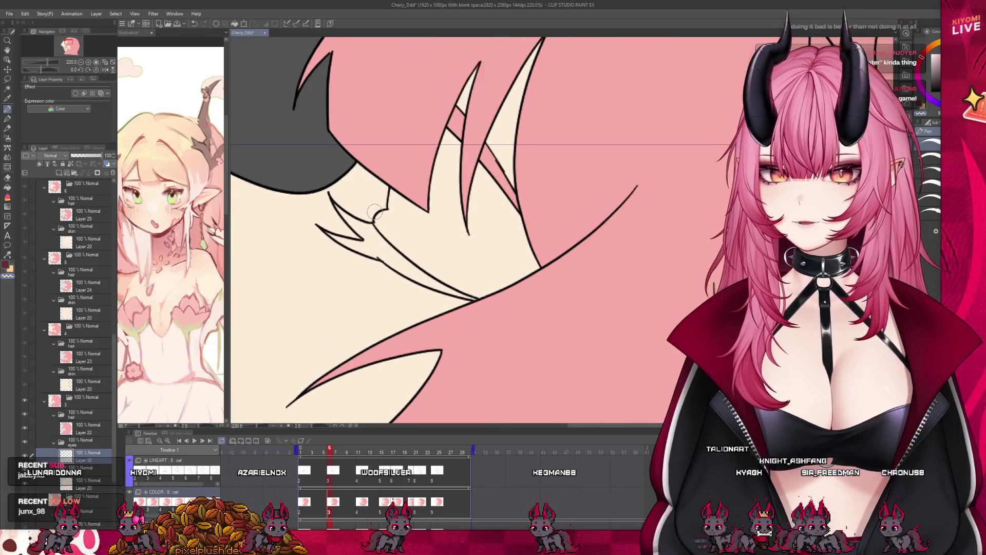
{"action": "left_click", "coordinate": [7, 188]}
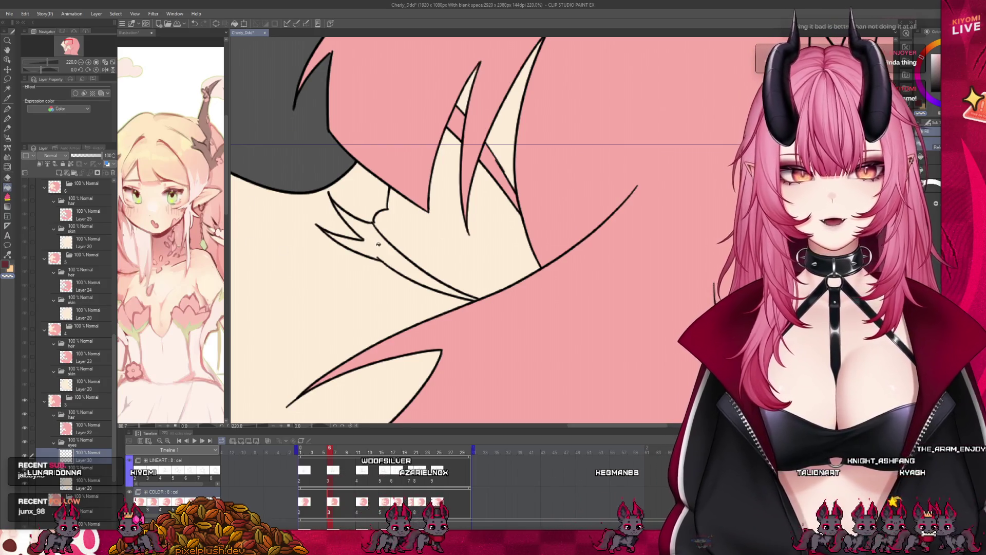
{"action": "left_click", "coordinate": [371, 241]}
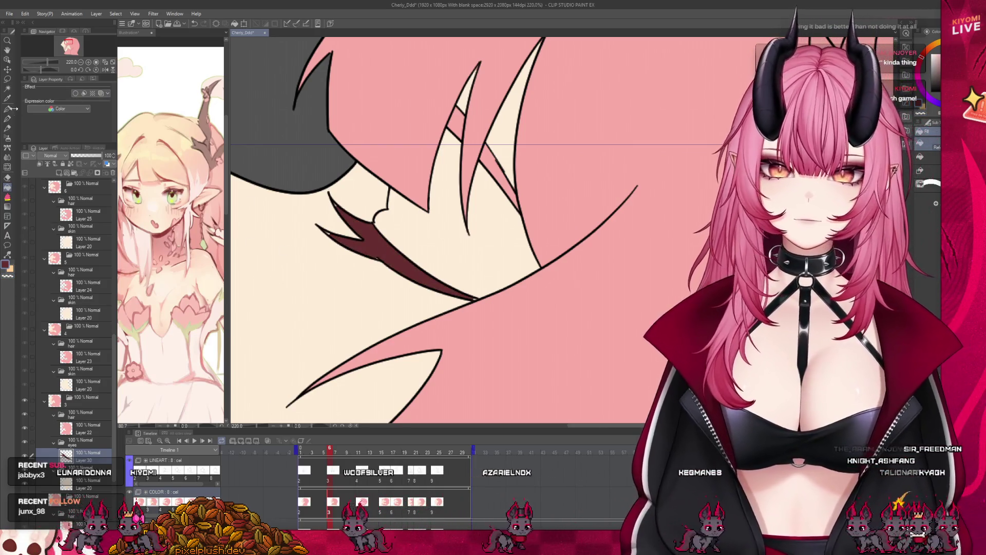
{"action": "key", "text": "p"}
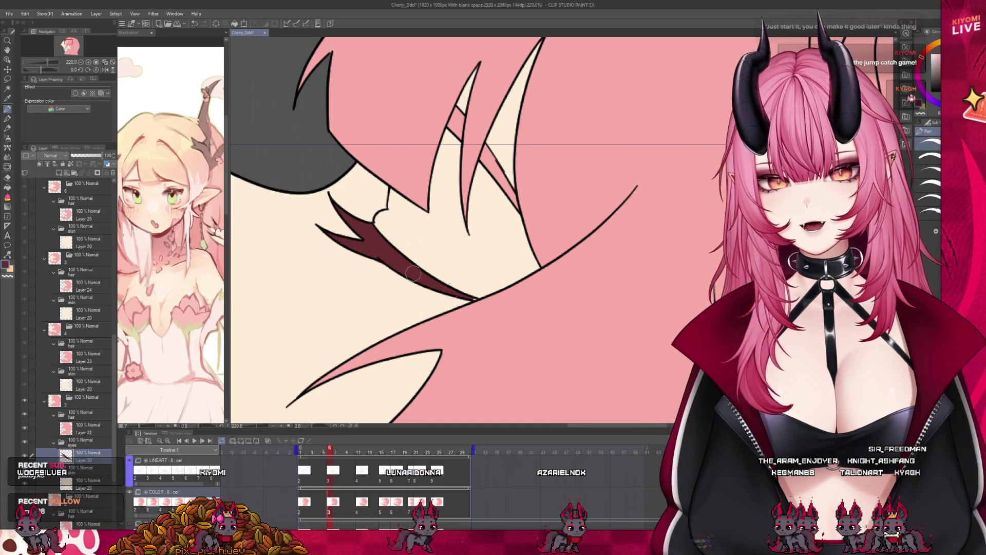
{"action": "left_click_drag", "start_coordinate": [365, 249], "coordinate": [463, 293]}
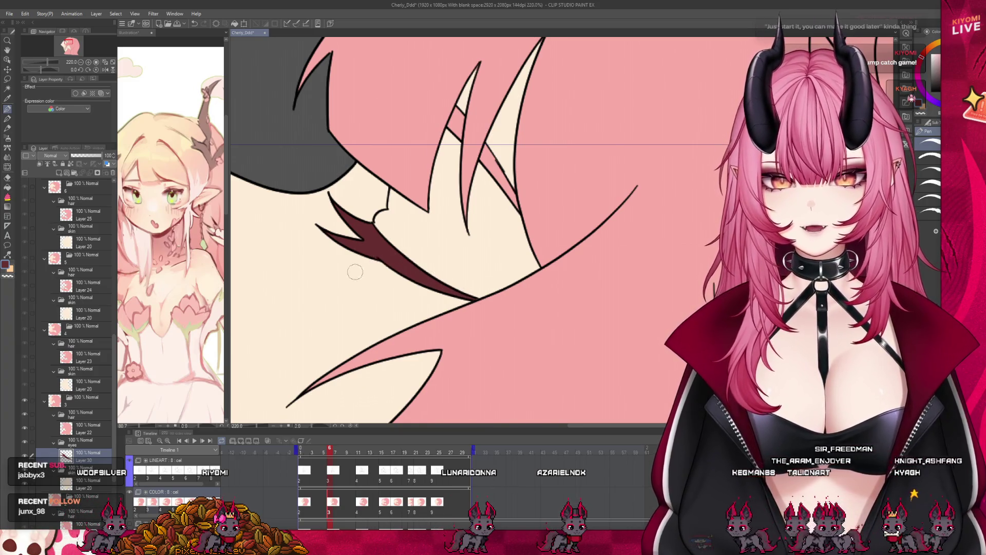
On frame 11, add an eyes folder with a new layer above the skin folder
{"action": "left_click", "coordinate": [100, 371]}
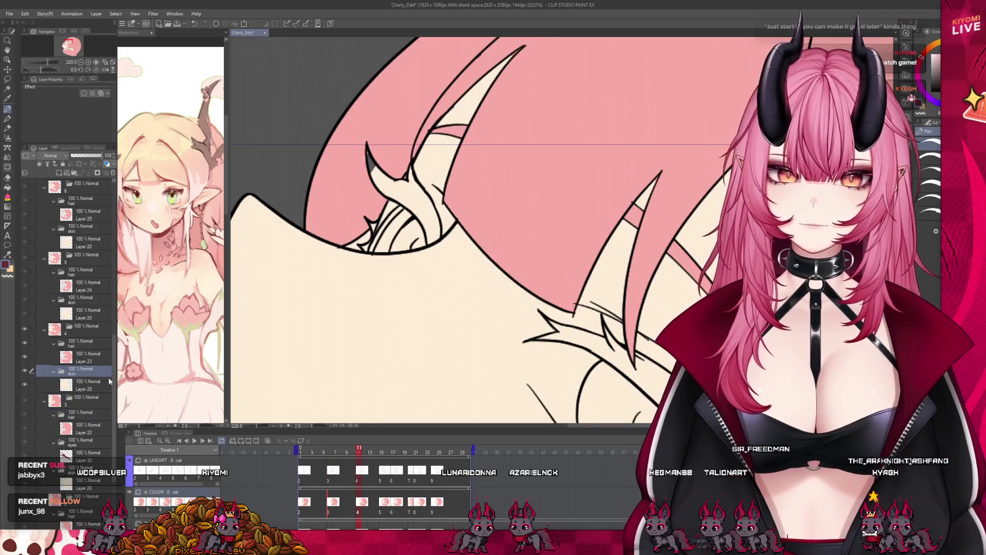
{"action": "left_click", "coordinate": [76, 174]}
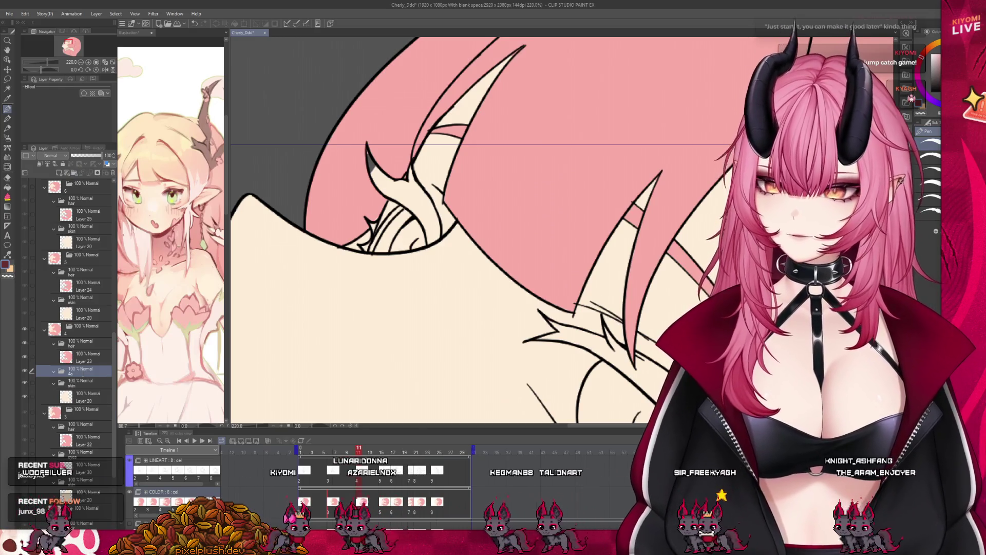
{"action": "left_click", "coordinate": [64, 171]}
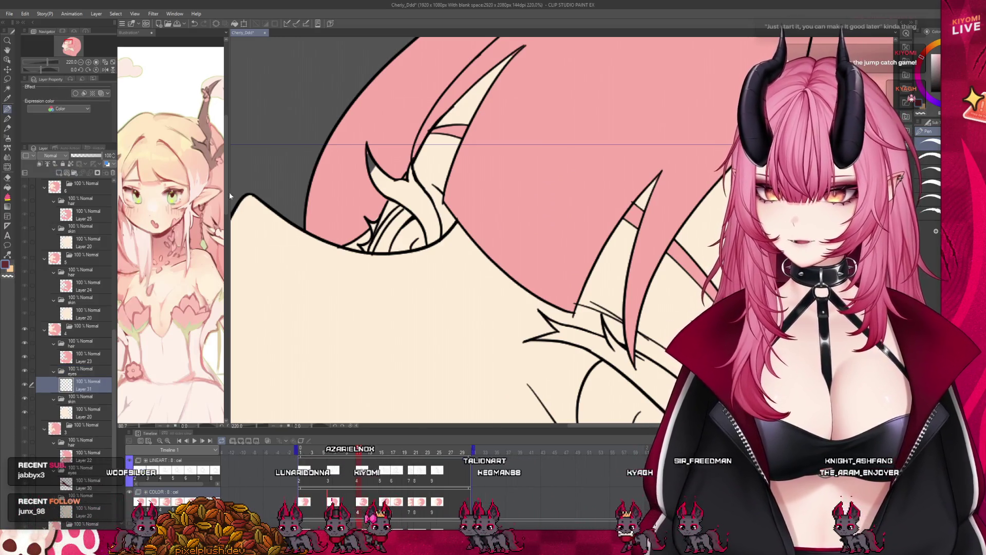
Fill the upper lash and lower eyelash band dark red on Layer 31
{"action": "key", "text": "g"}
{"action": "left_click", "coordinate": [426, 216]}
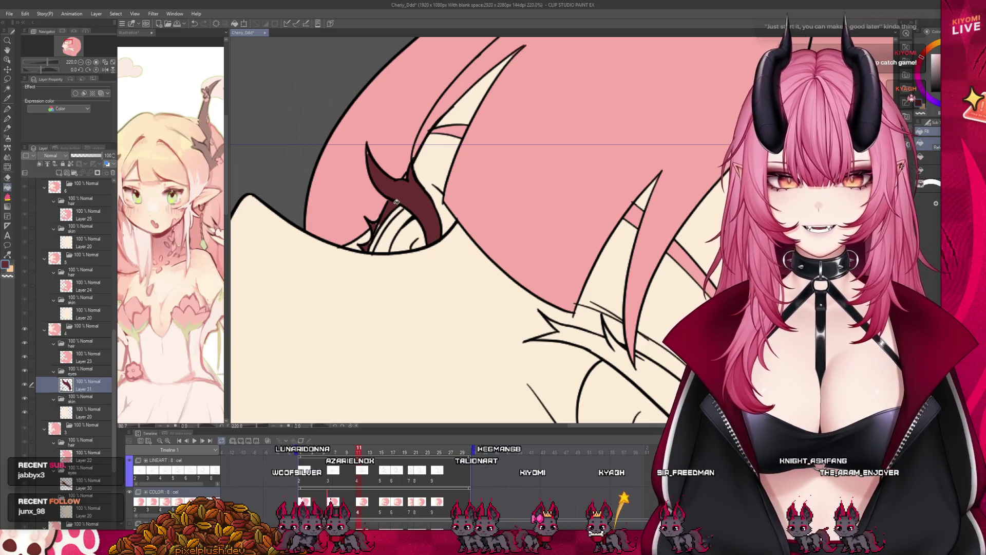
{"action": "scroll", "coordinate": [401, 198], "scroll_direction": "down", "scroll_amount": 5}
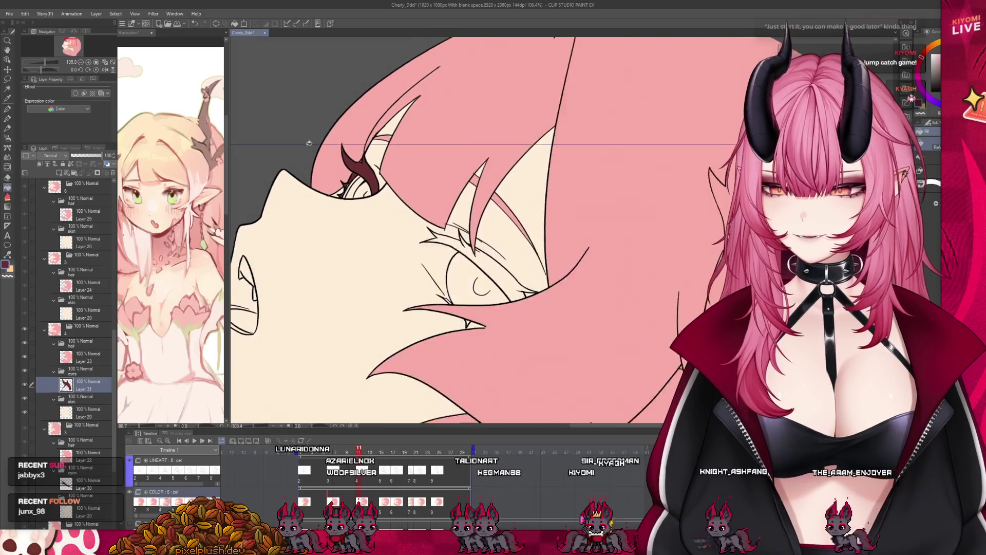
{"action": "scroll", "coordinate": [391, 191], "scroll_direction": "up", "scroll_amount": 2}
{"action": "left_click", "coordinate": [516, 287]}
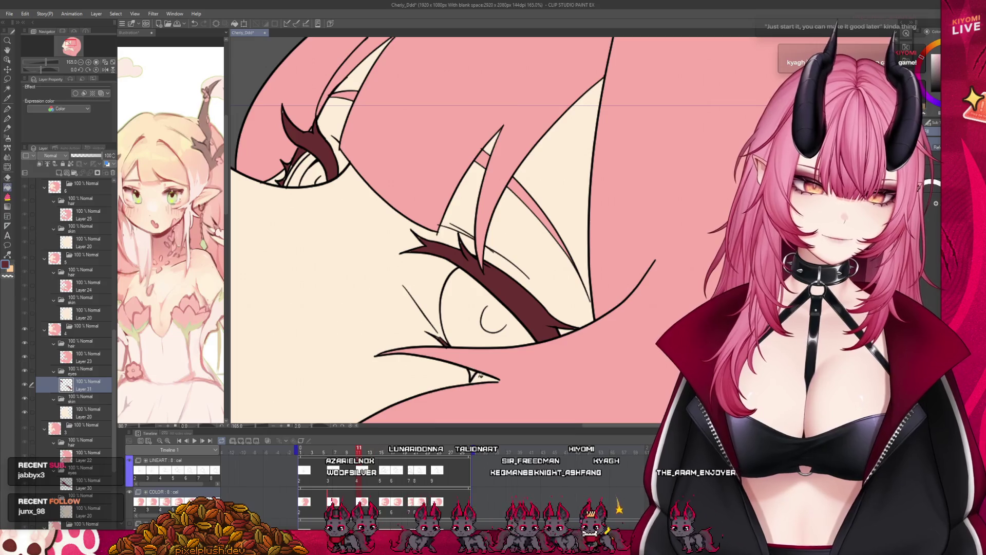
Toggle between Layer 23 and Layer 31 to check the lash fills, then go to frame 15
{"action": "scroll", "coordinate": [288, 125], "scroll_direction": "up", "scroll_amount": 1}
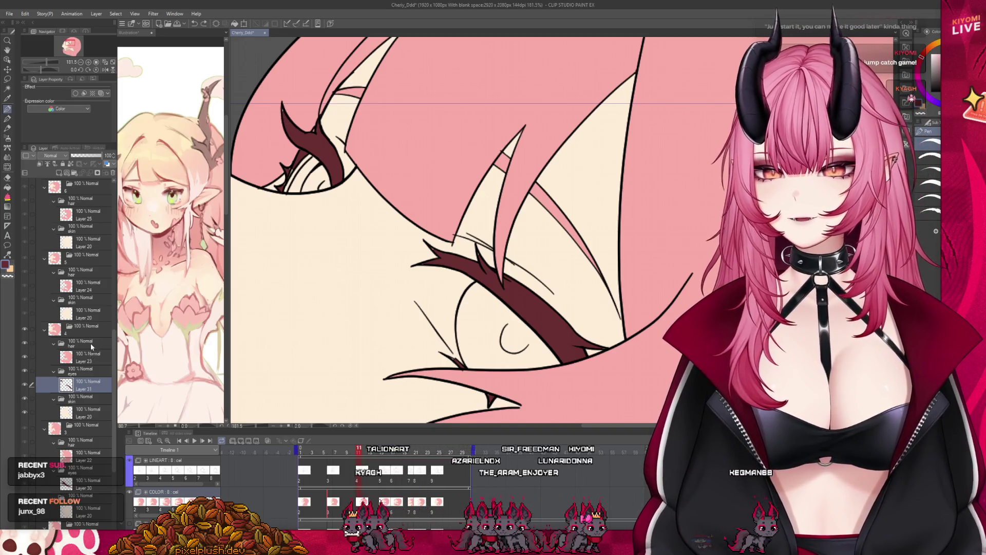
{"action": "left_click", "coordinate": [90, 356]}
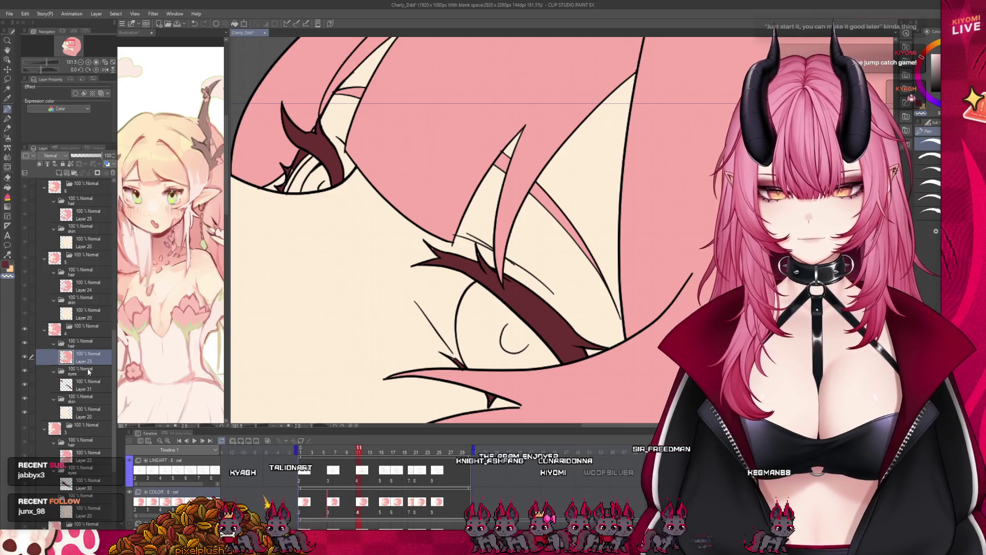
{"action": "left_click", "coordinate": [88, 384]}
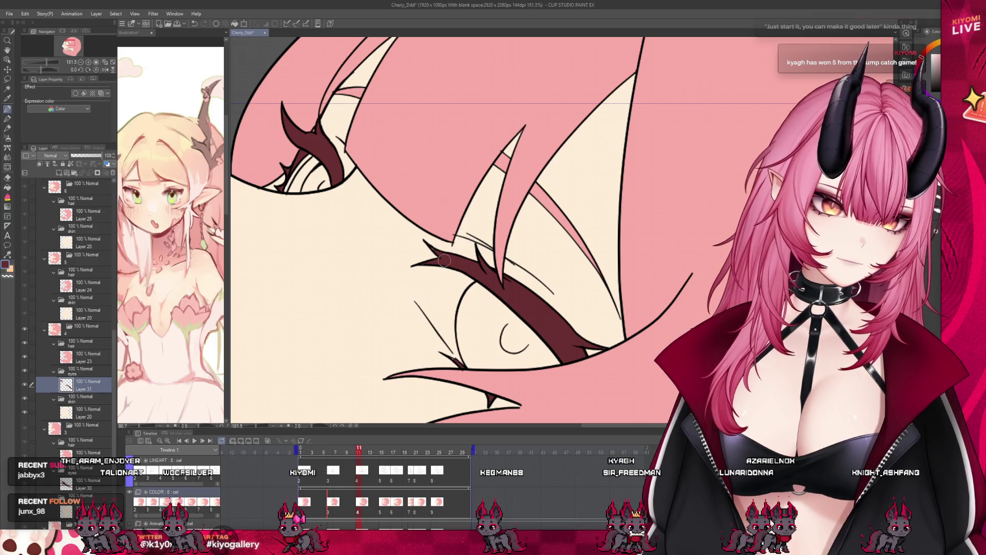
{"action": "left_click", "coordinate": [60, 361]}
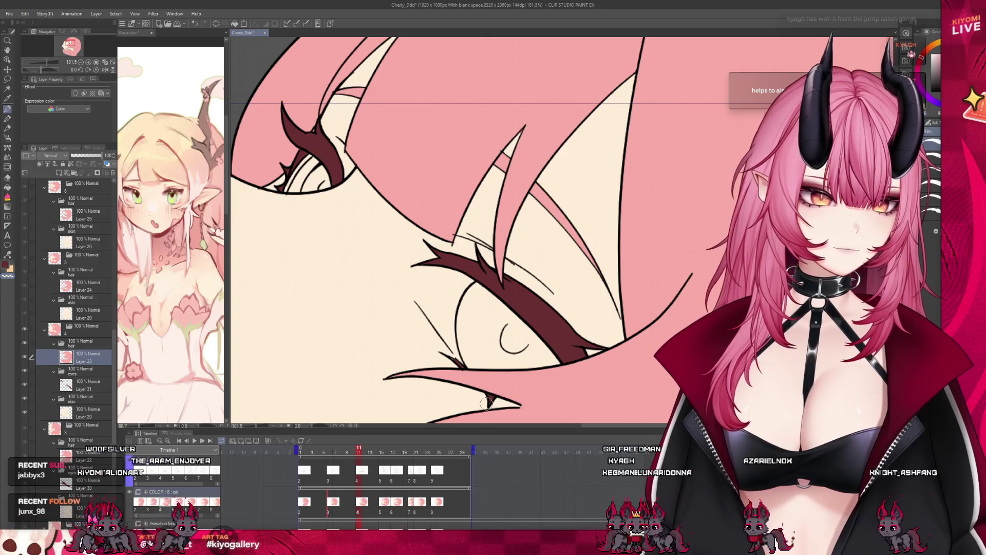
{"action": "left_click", "coordinate": [78, 389]}
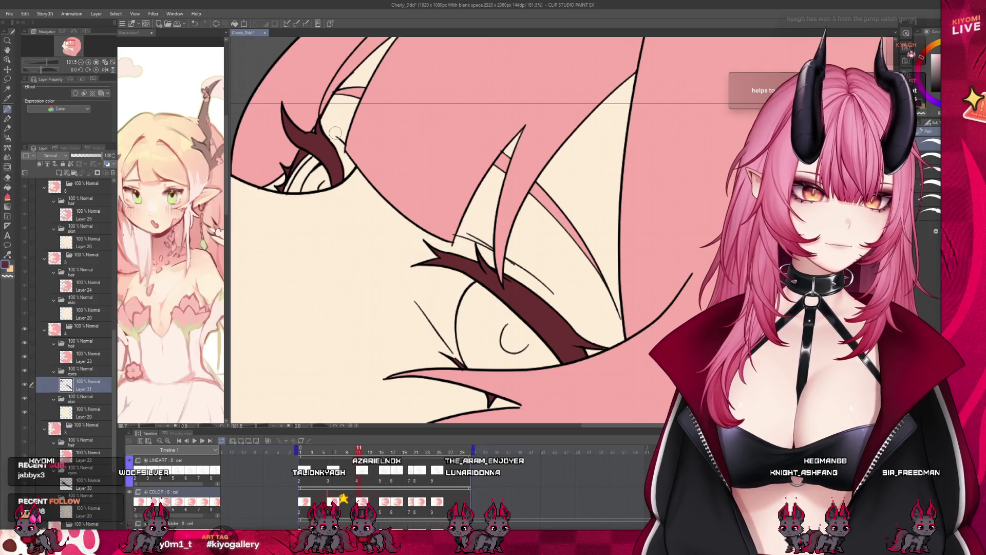
{"action": "scroll", "coordinate": [478, 232], "scroll_direction": "down", "scroll_amount": 8}
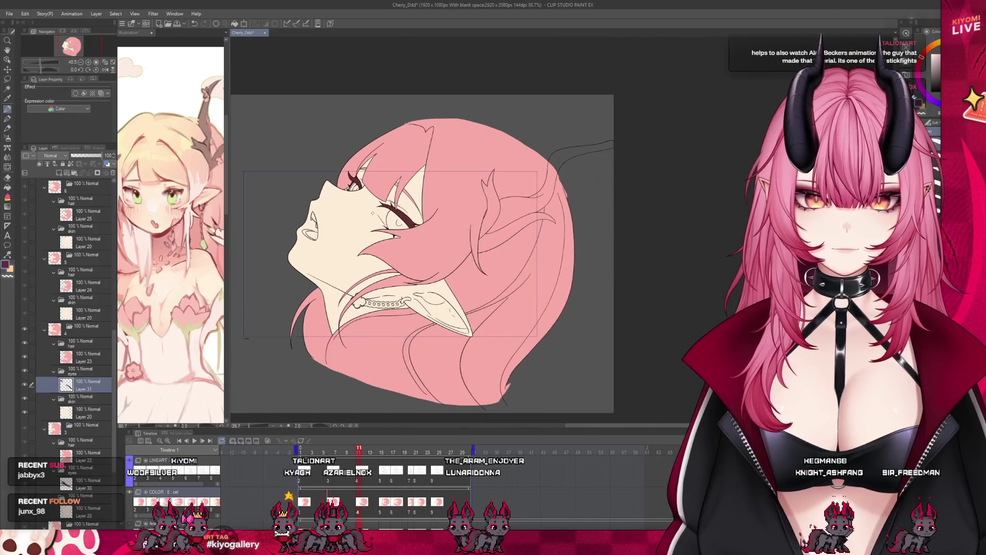
{"action": "scroll", "coordinate": [282, 192], "scroll_direction": "up", "scroll_amount": 4}
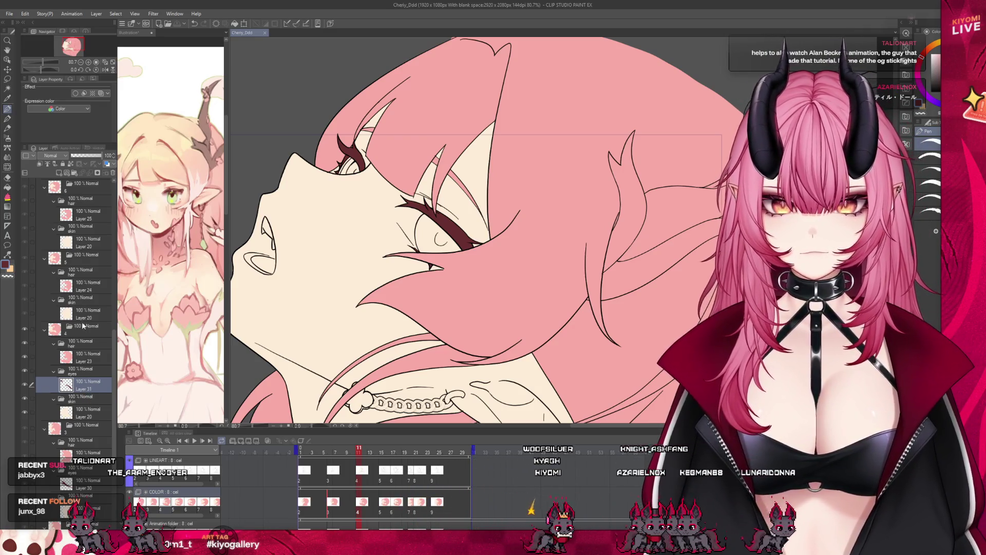
{"action": "left_click", "coordinate": [85, 298]}
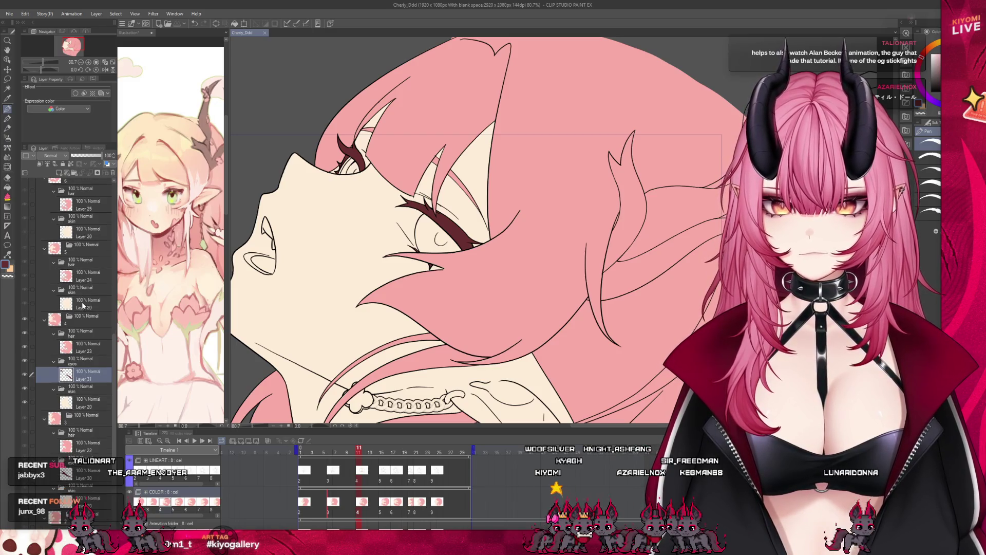
Add an eyes folder and new layer, then fill the eyelid and lash areas dark red
{"action": "key", "text": "ctrl+v"}
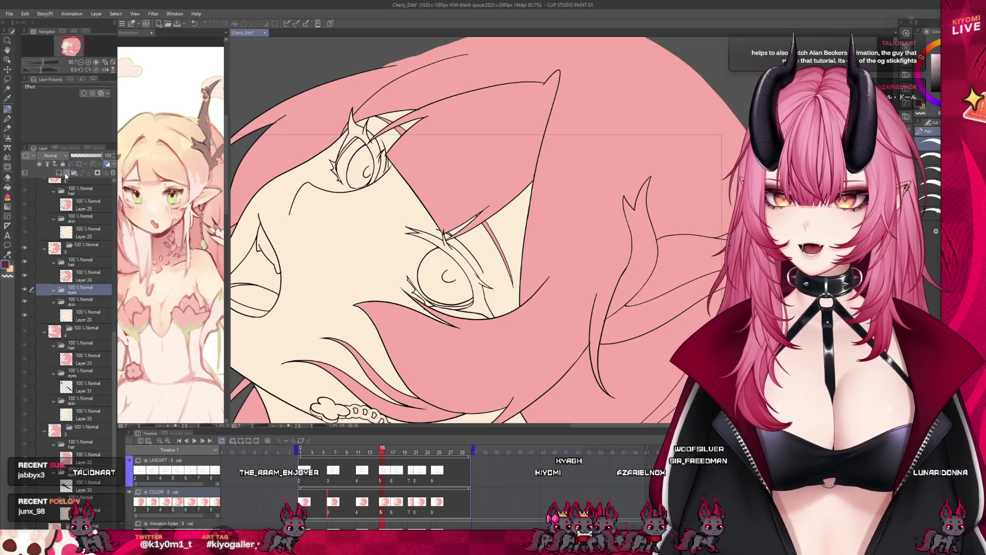
{"action": "key", "text": "ctrl+shift+n"}
{"action": "scroll", "coordinate": [460, 154], "scroll_direction": "up", "scroll_amount": 4}
{"action": "left_click", "coordinate": [303, 123]}
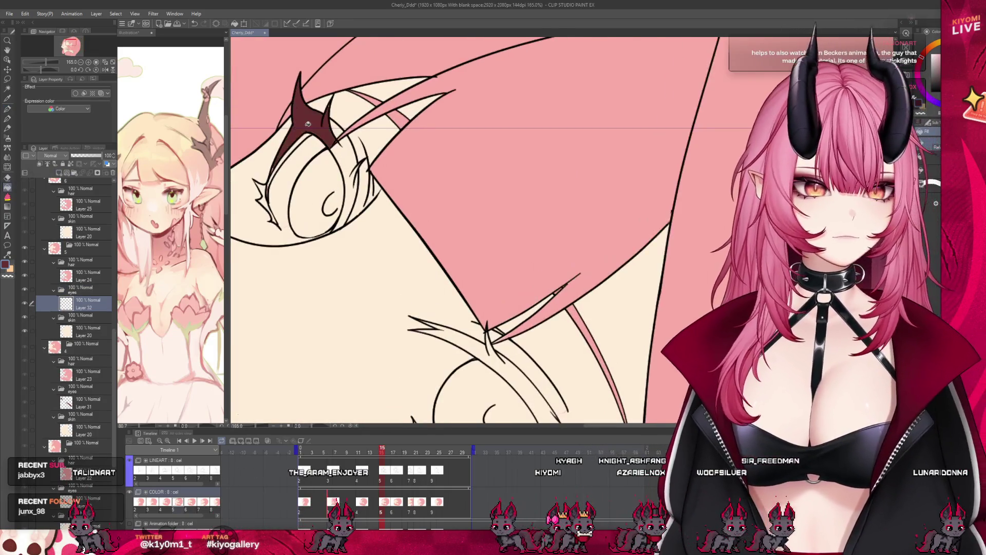
{"action": "left_click", "coordinate": [344, 185]}
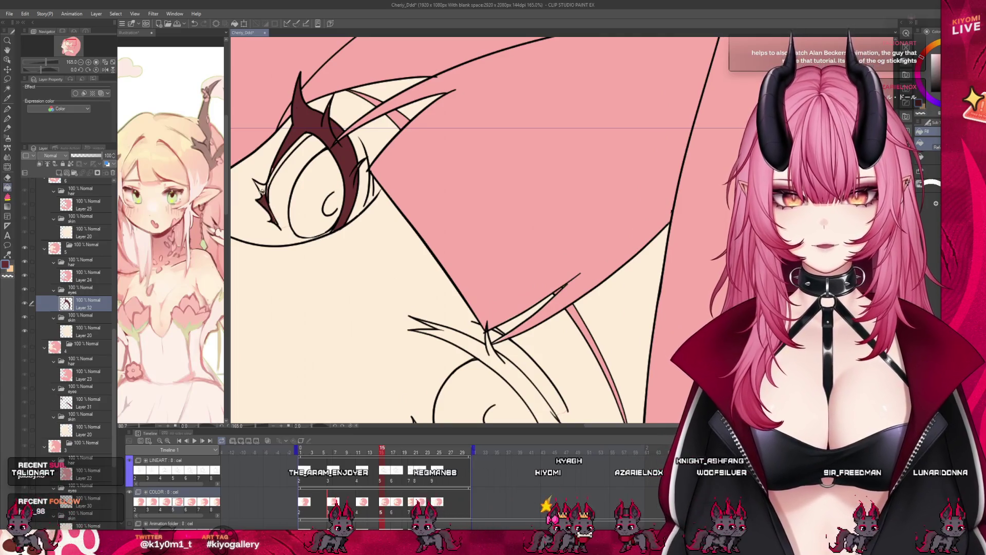
{"action": "key", "text": "ctrl+alt+0"}
{"action": "left_click", "coordinate": [437, 295]}
{"action": "scroll", "coordinate": [380, 336], "scroll_direction": "up", "scroll_amount": 2}
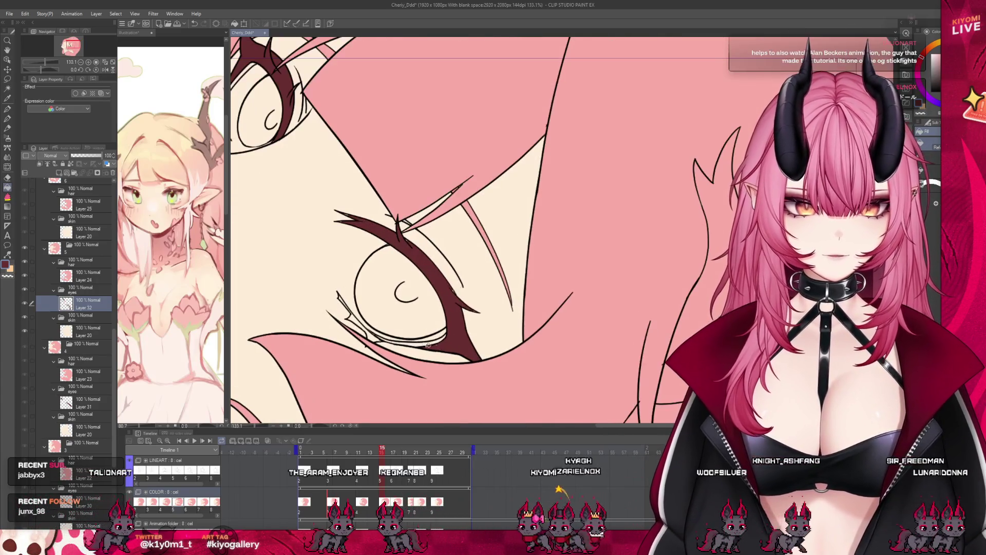
{"action": "left_click", "coordinate": [372, 333]}
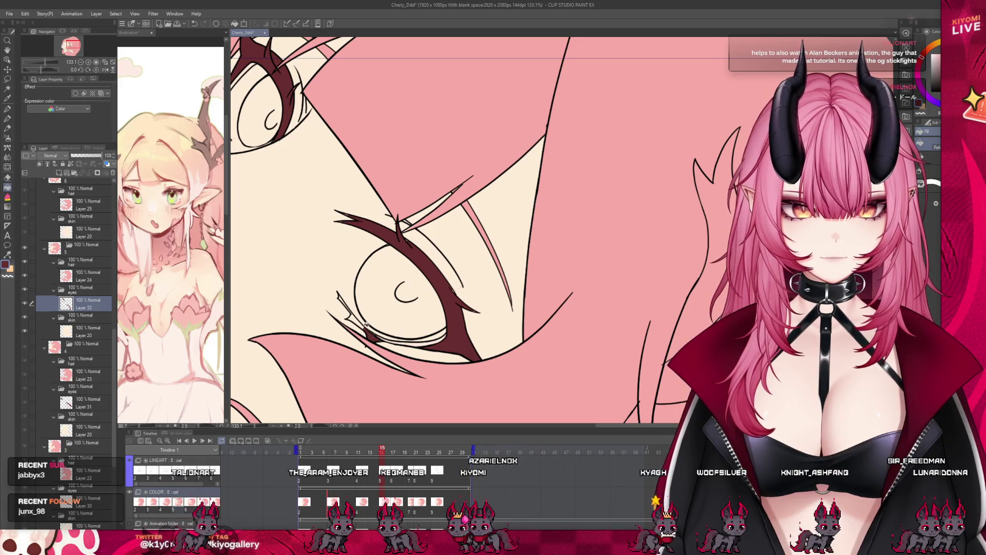
{"action": "scroll", "coordinate": [339, 297], "scroll_direction": "down", "scroll_amount": 2}
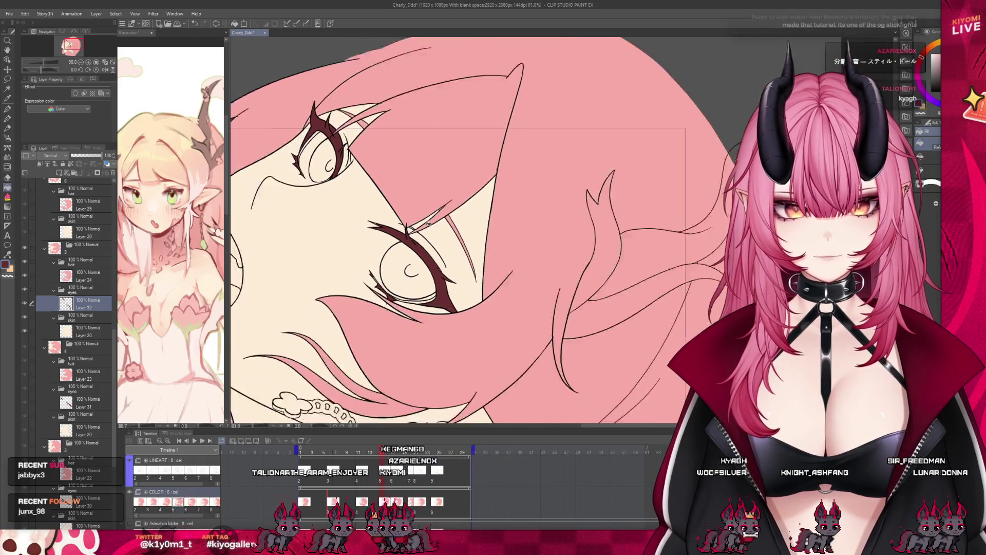
{"action": "scroll", "coordinate": [291, 151], "scroll_direction": "up", "scroll_amount": 2}
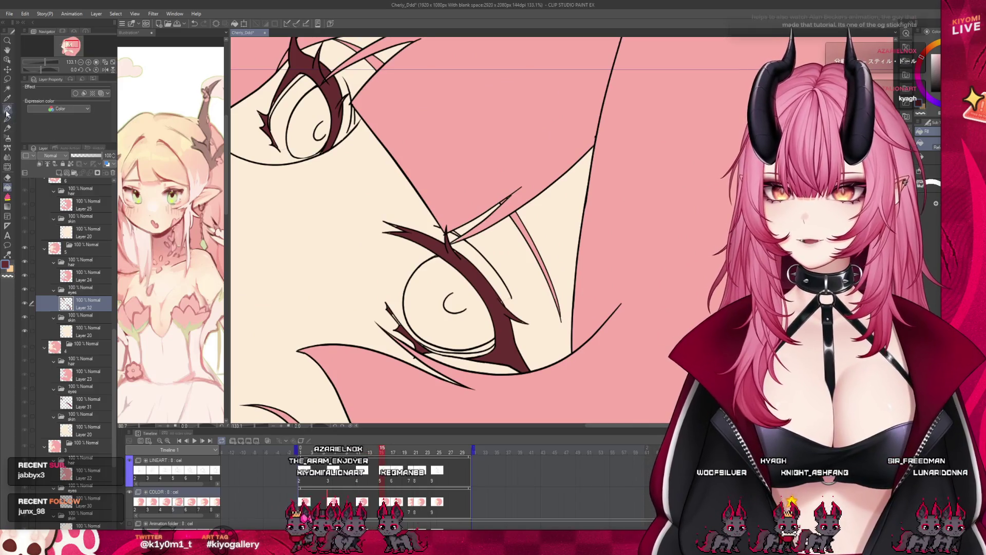
Check the eye fills against Layer 24, then return to eye colour Layer 32
{"action": "left_click", "coordinate": [7, 111]}
{"action": "scroll", "coordinate": [288, 51], "scroll_direction": "up", "scroll_amount": 2}
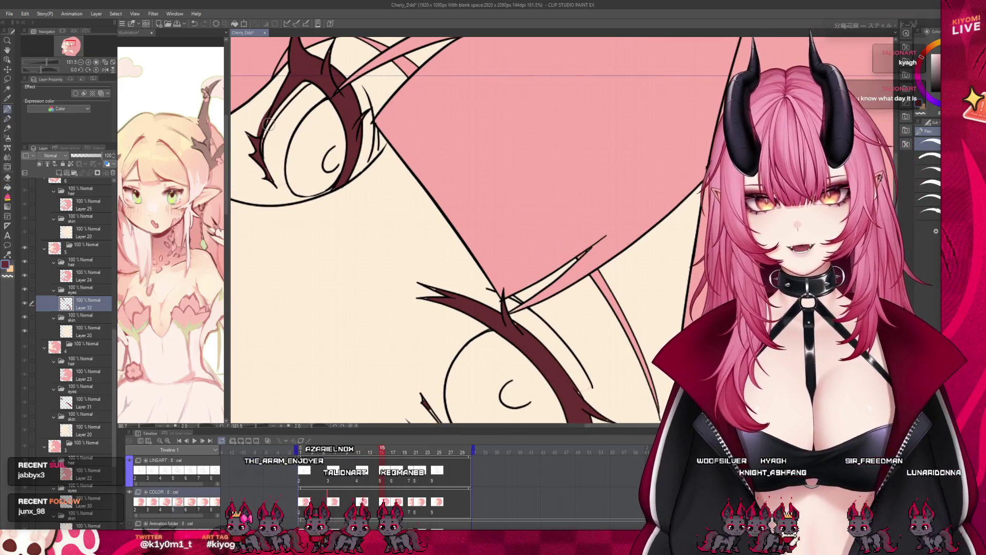
{"action": "left_click", "coordinate": [84, 278]}
{"action": "key", "text": "g"}
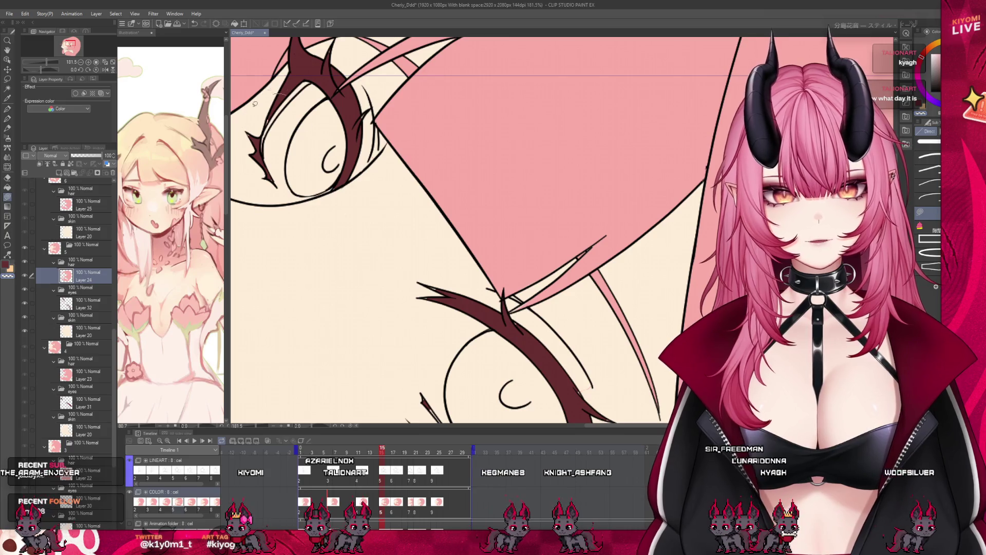
{"action": "scroll", "coordinate": [329, 117], "scroll_direction": "down", "scroll_amount": 1}
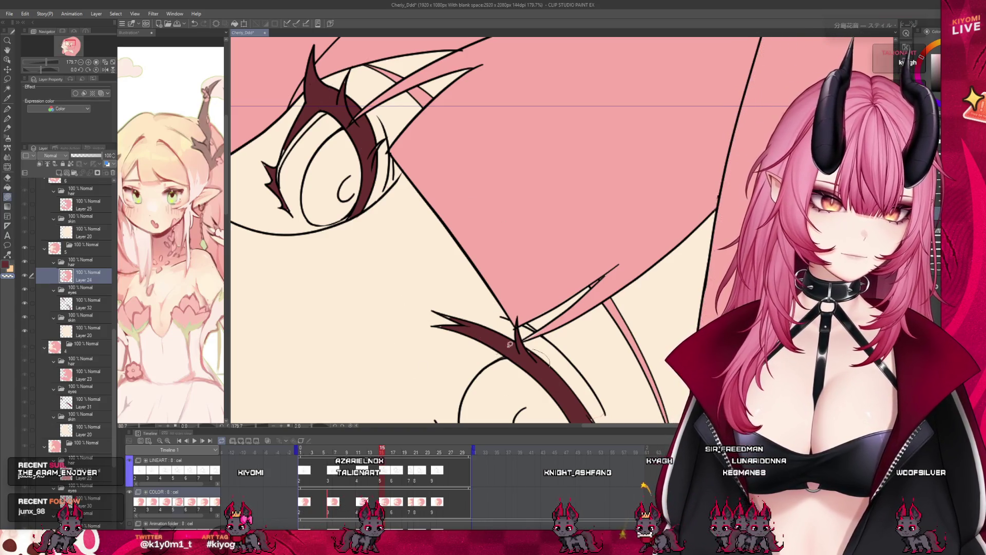
{"action": "scroll", "coordinate": [594, 316], "scroll_direction": "down", "scroll_amount": 2}
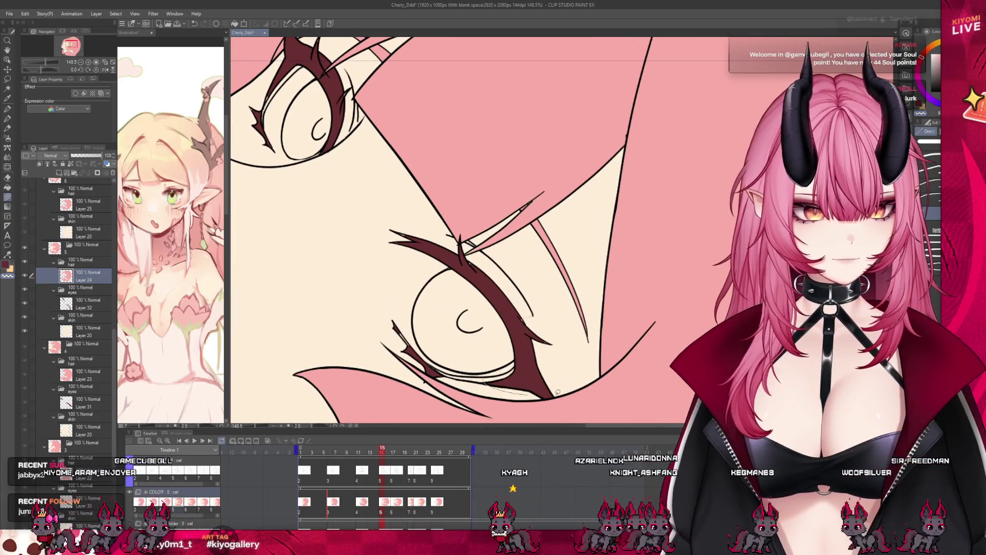
{"action": "key", "text": "p"}
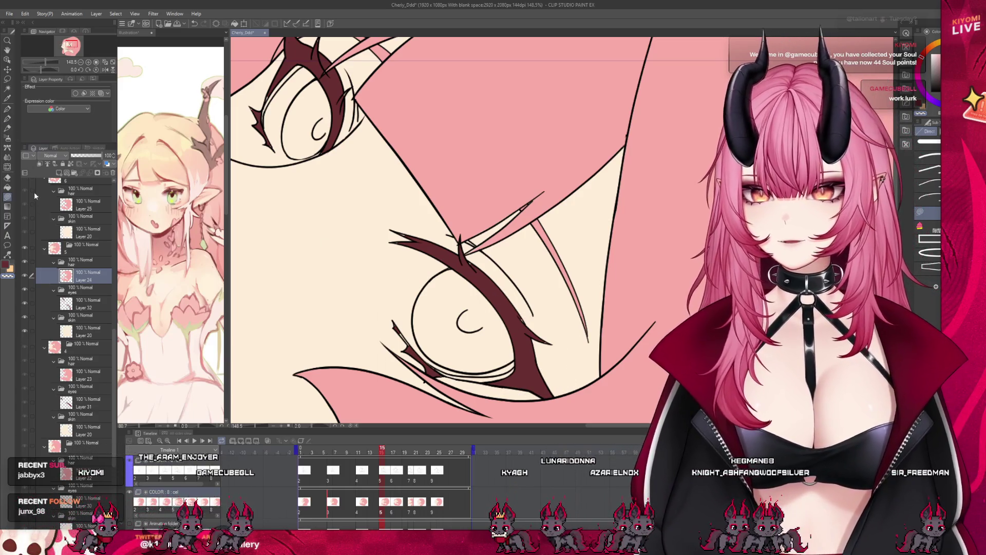
{"action": "left_click", "coordinate": [85, 303]}
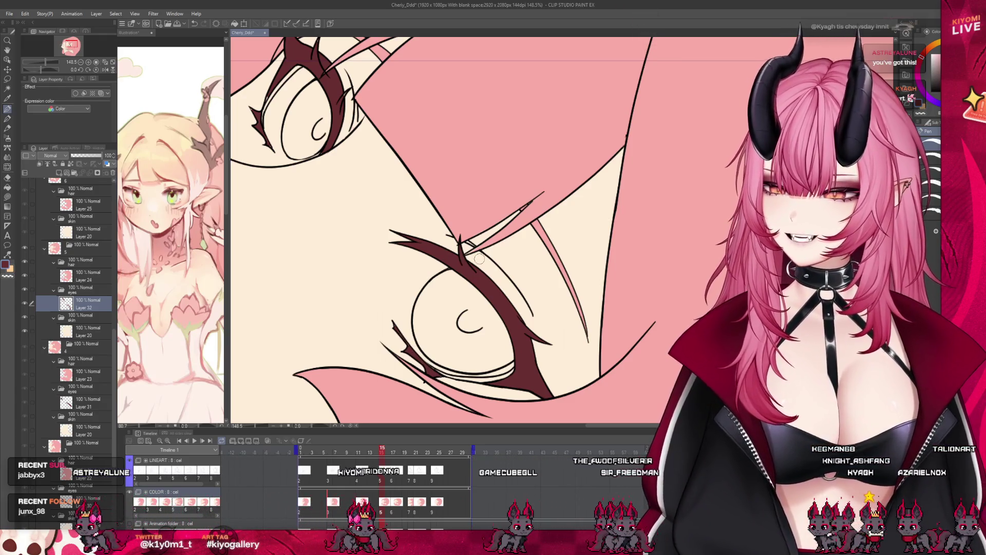
{"action": "scroll", "coordinate": [506, 342], "scroll_direction": "down", "scroll_amount": 2}
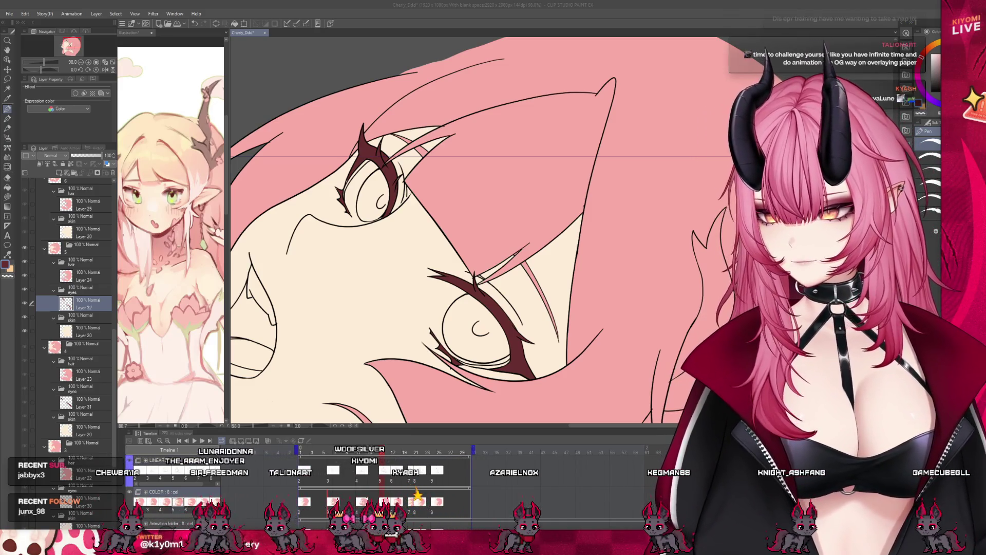
{"action": "key", "text": "ctrl+minus"}
{"action": "key", "text": "ctrl+minus"}
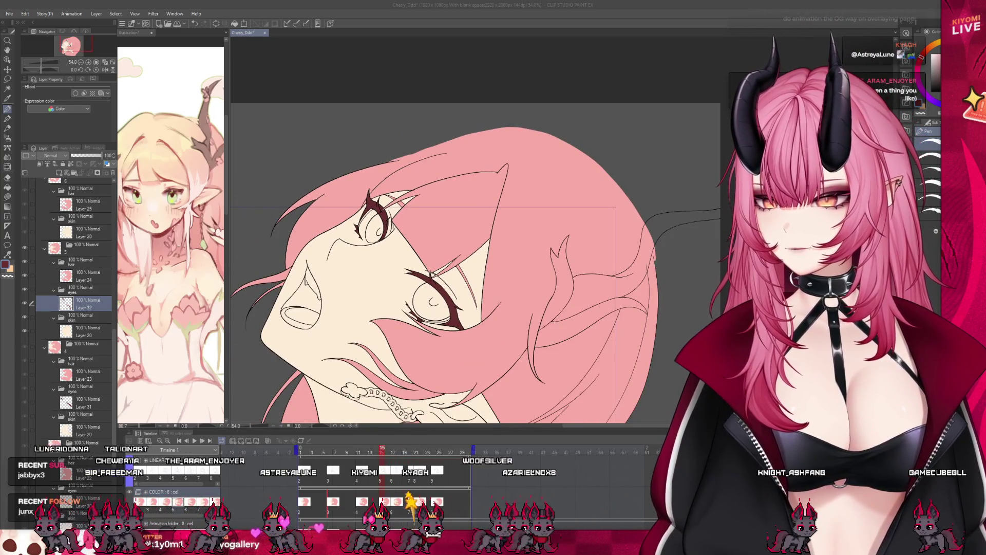
{"action": "key", "text": "ctrl+plus"}
{"action": "key", "text": "ctrl+plus"}
{"action": "key", "text": "ctrl+plus"}
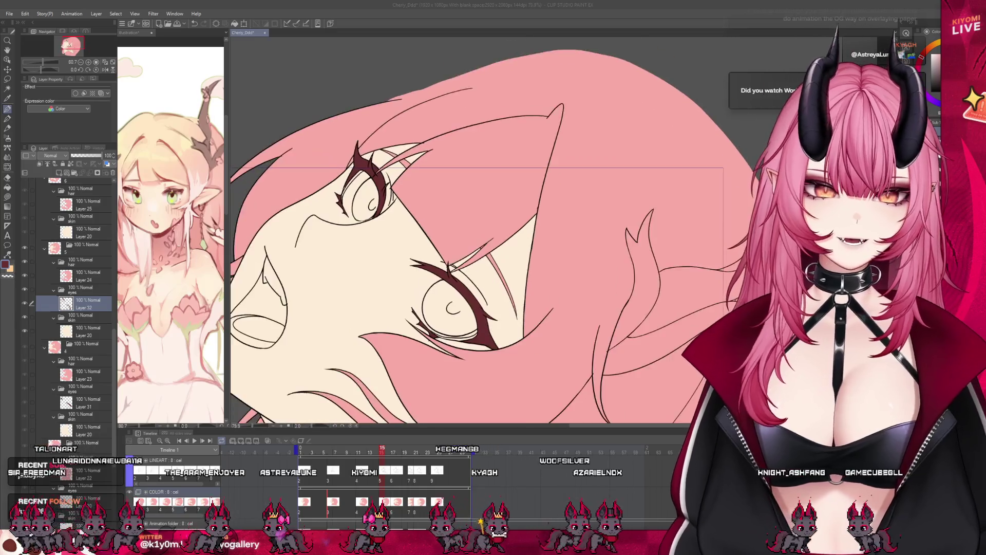
{"action": "key", "text": "ctrl+plus"}
{"action": "key", "text": "ctrl+plus"}
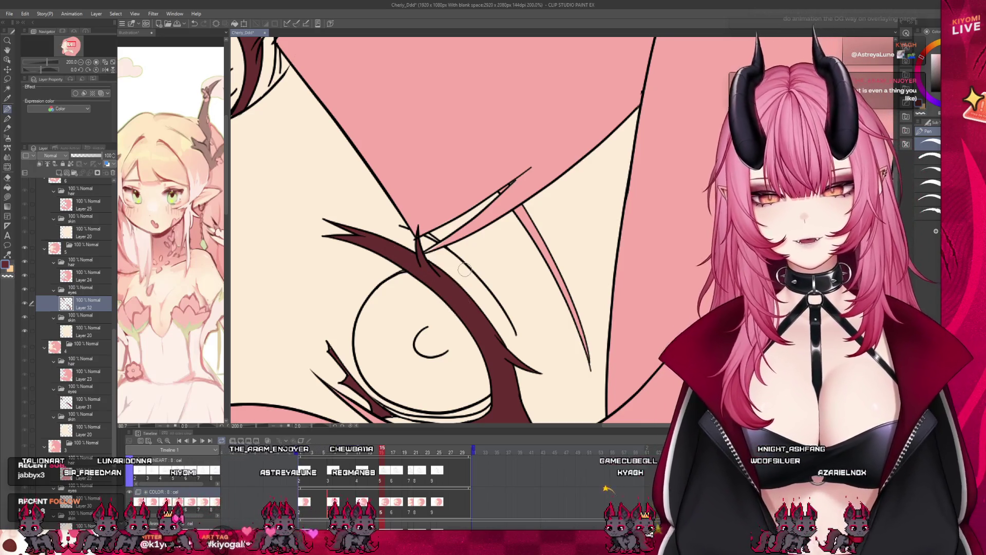
{"action": "scroll", "coordinate": [464, 270], "scroll_direction": "down", "scroll_amount": 3}
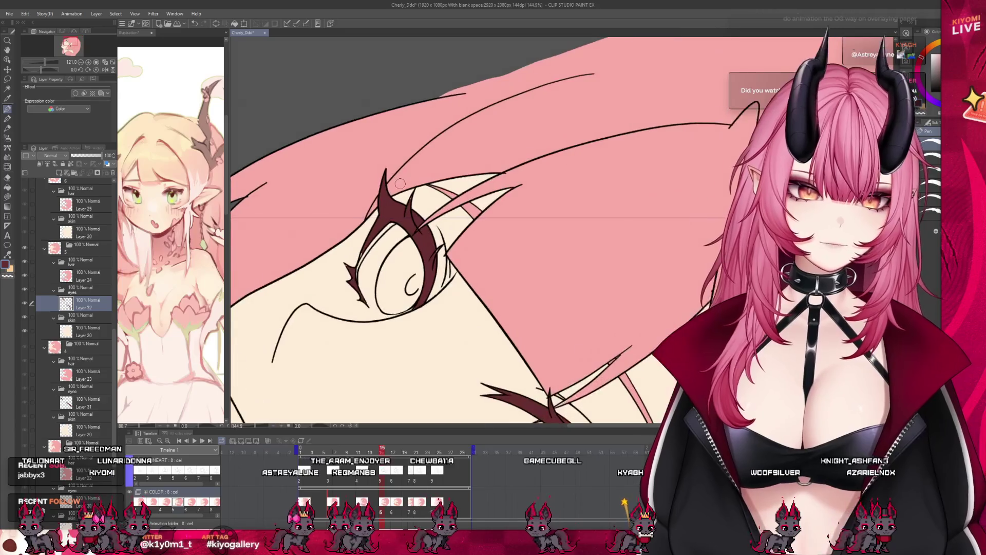
{"action": "scroll", "coordinate": [400, 184], "scroll_direction": "up", "scroll_amount": 2}
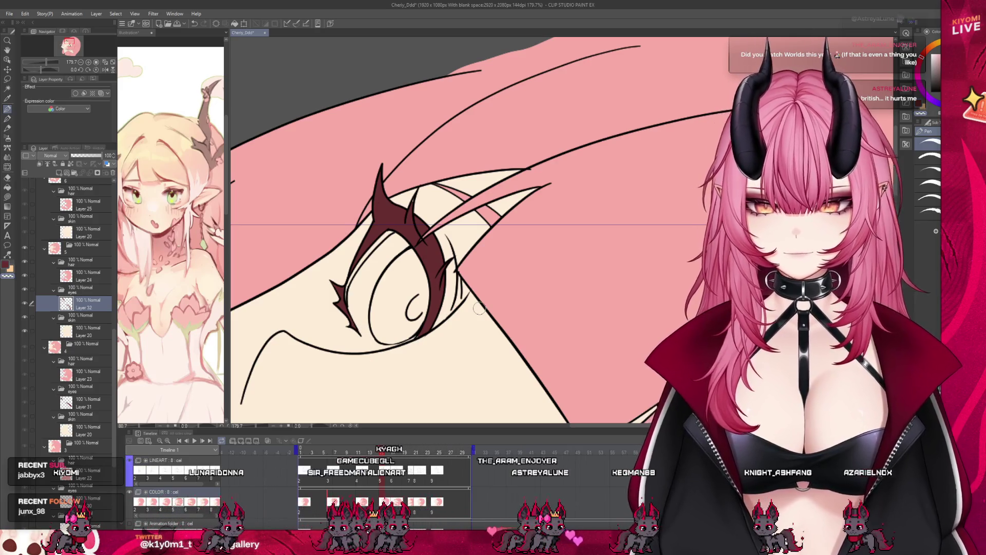
{"action": "scroll", "coordinate": [401, 218], "scroll_direction": "down", "scroll_amount": 4}
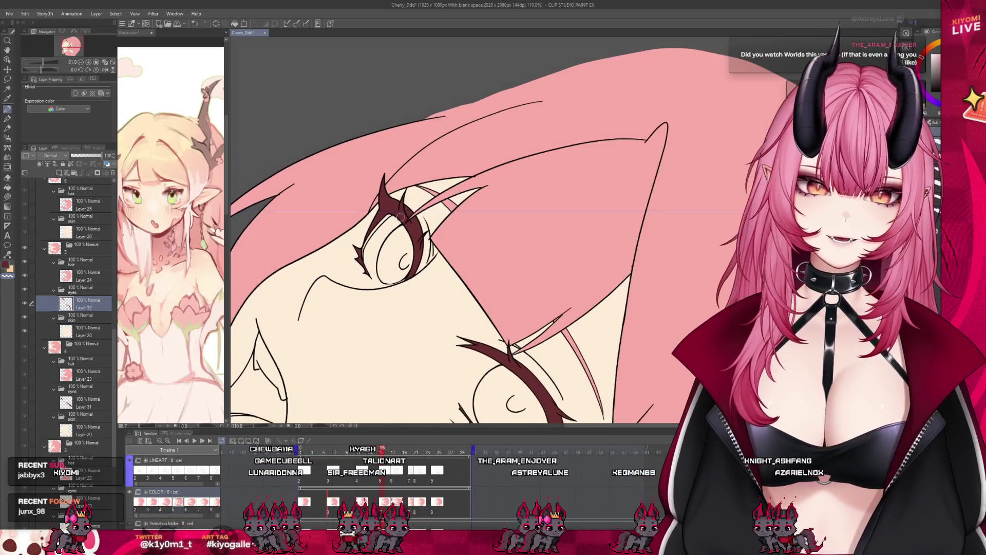
{"action": "scroll", "coordinate": [401, 218], "scroll_direction": "down", "scroll_amount": 4}
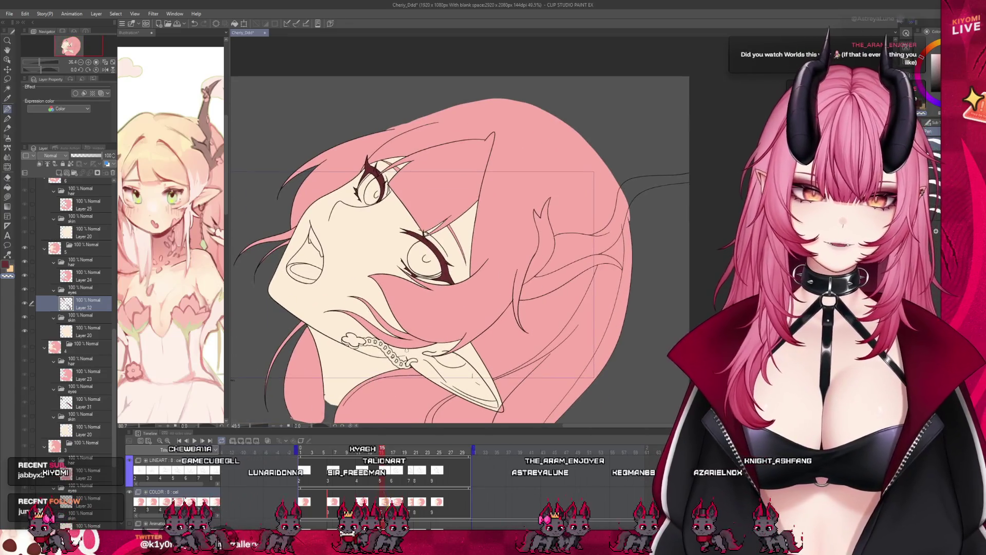
On frame 17, add a new layer inside the eyes folder
{"action": "left_click", "coordinate": [392, 499]}
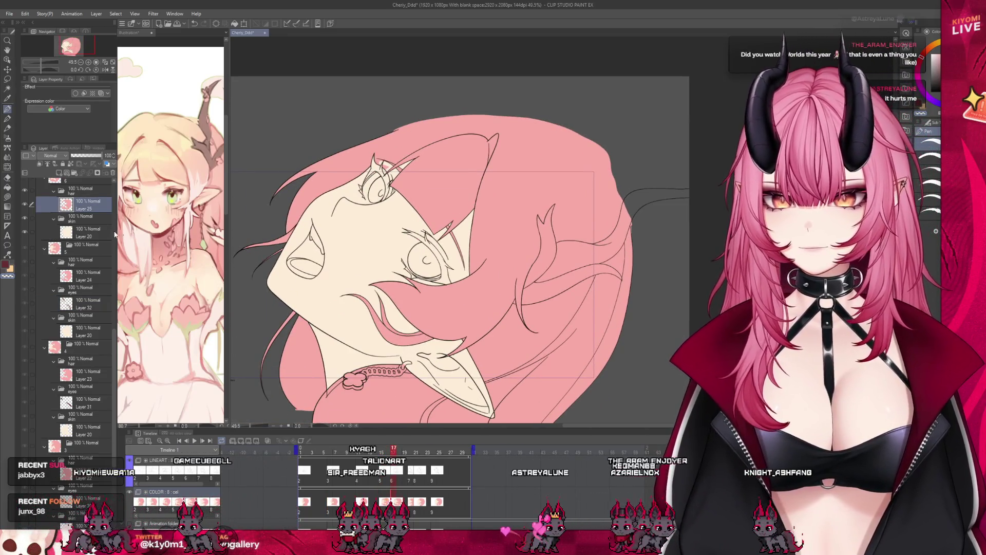
{"action": "scroll", "coordinate": [103, 234], "scroll_direction": "up", "scroll_amount": 1}
{"action": "left_click", "coordinate": [85, 231]}
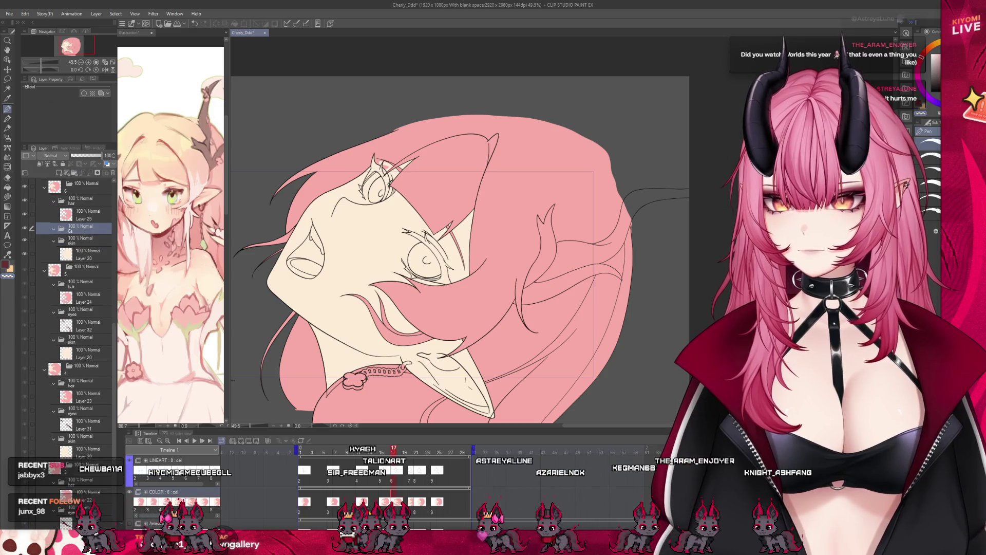
{"action": "left_click", "coordinate": [59, 173]}
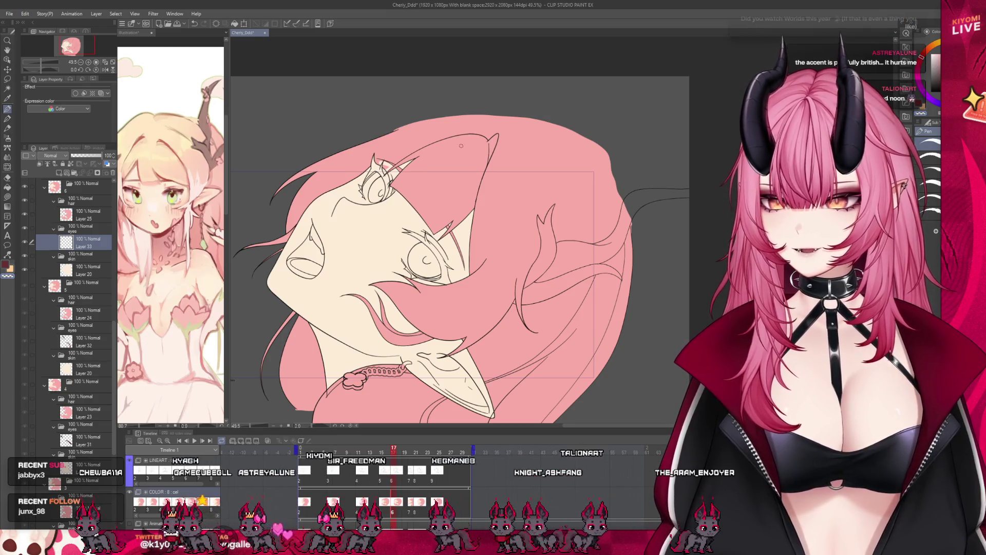
{"action": "scroll", "coordinate": [442, 252], "scroll_direction": "up", "scroll_amount": 5}
{"action": "scroll", "coordinate": [431, 244], "scroll_direction": "up", "scroll_amount": 3}
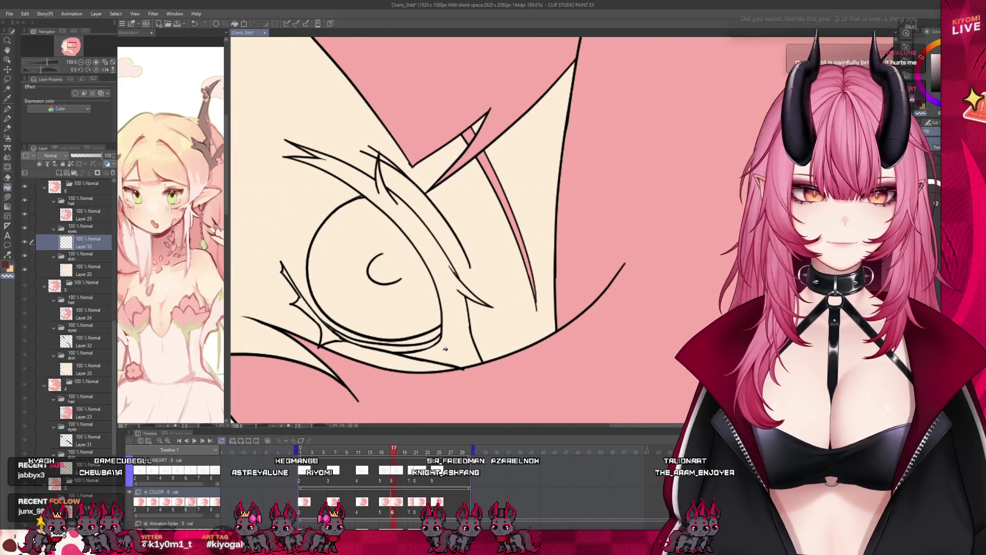
Fill the eye crease areas dark red on Layer 33 and draw a lash at the outer corner
{"action": "left_click", "coordinate": [446, 349]}
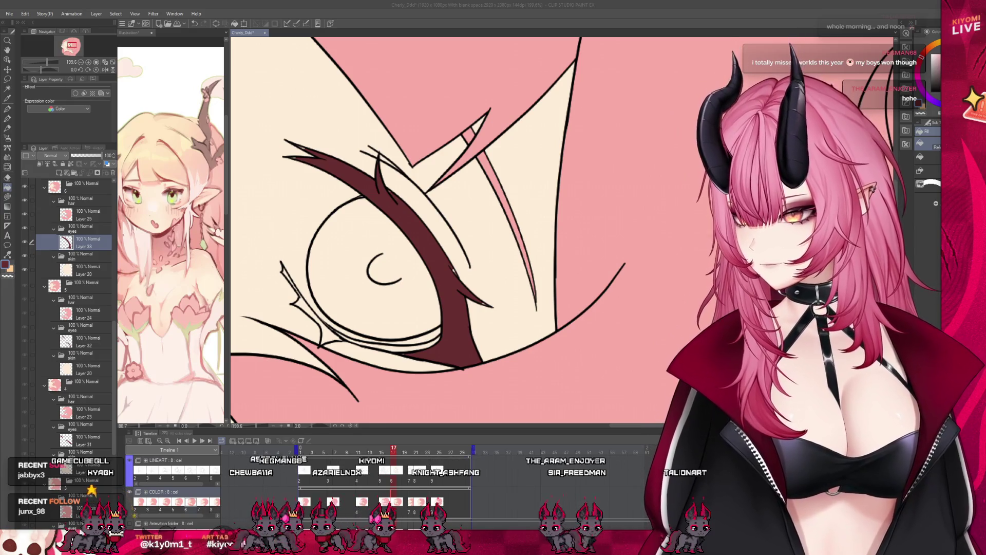
{"action": "left_click", "coordinate": [306, 303]}
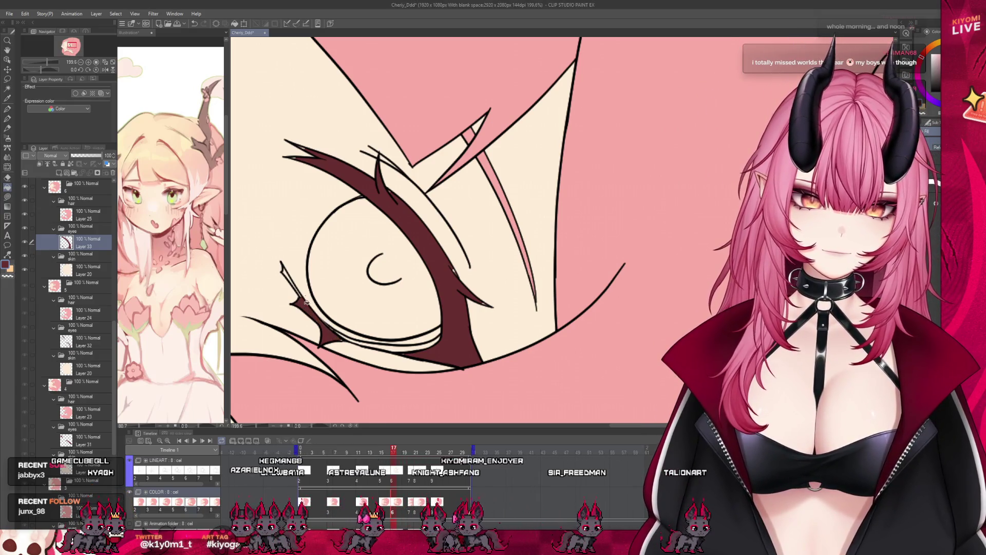
{"action": "scroll", "coordinate": [288, 272], "scroll_direction": "down", "scroll_amount": 2}
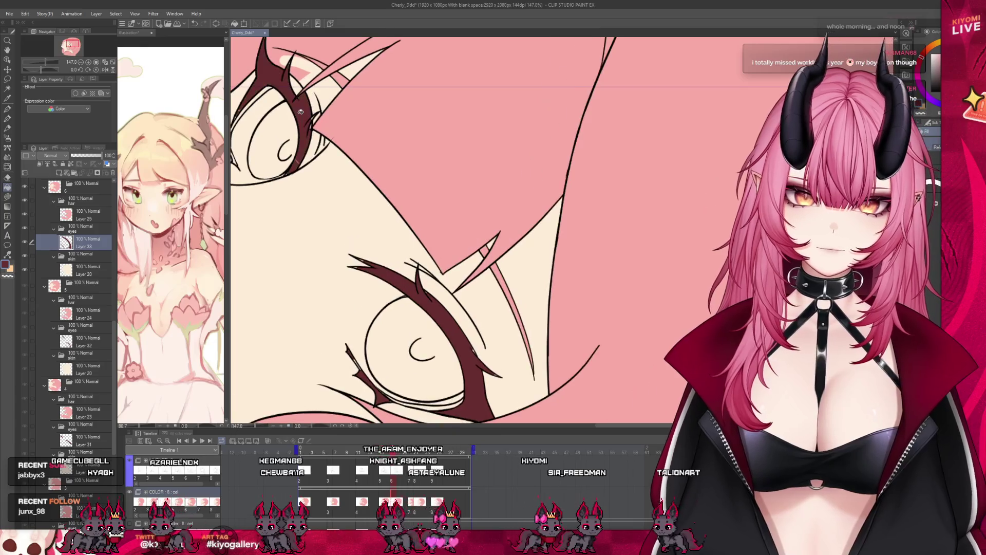
{"action": "scroll", "coordinate": [287, 166], "scroll_direction": "up", "scroll_amount": 1}
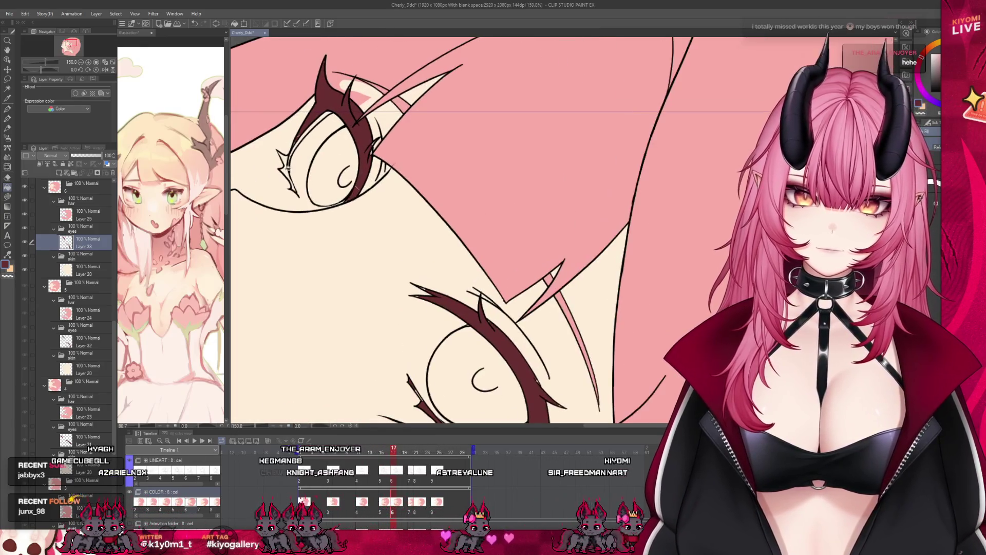
{"action": "left_click", "coordinate": [87, 215]}
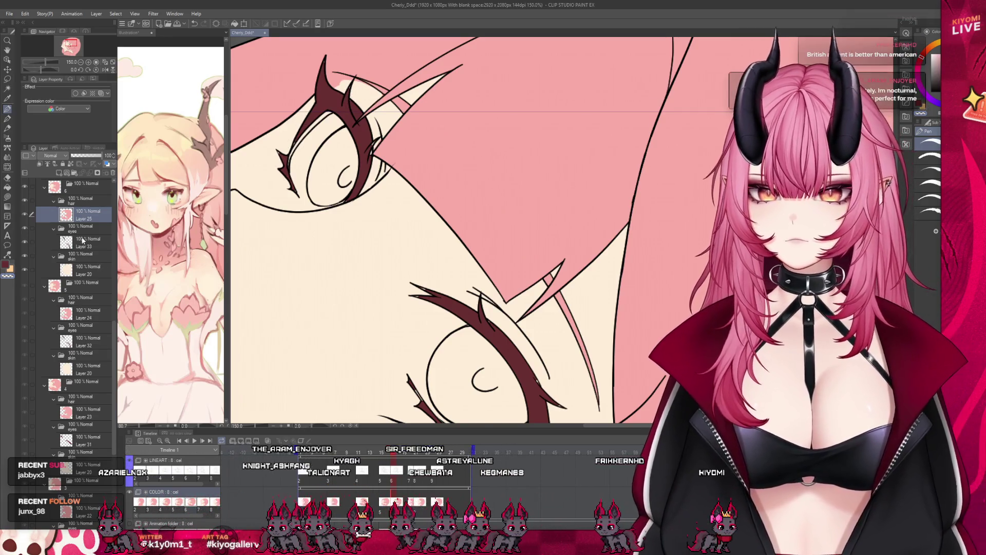
{"action": "left_click", "coordinate": [82, 240]}
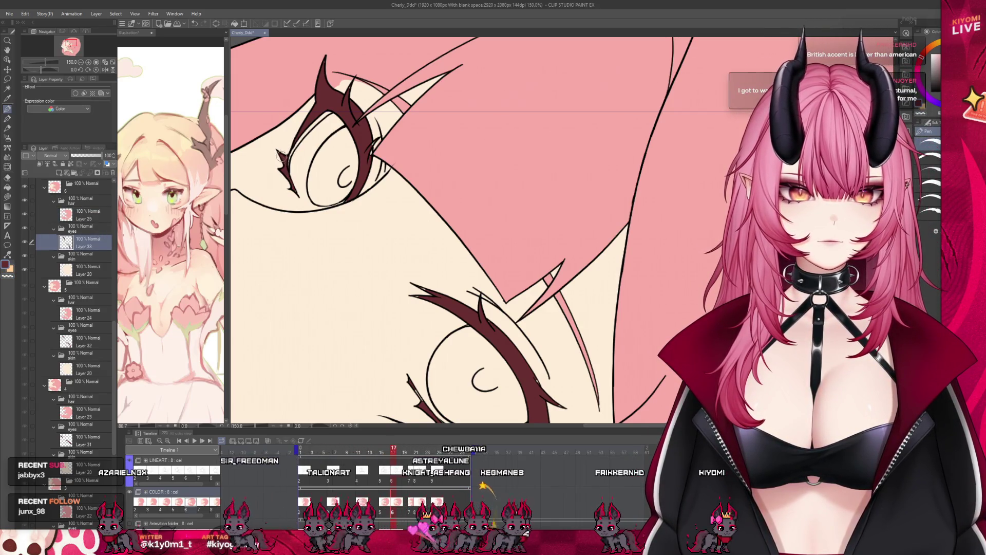
{"action": "left_click_drag", "start_coordinate": [281, 156], "coordinate": [292, 191]}
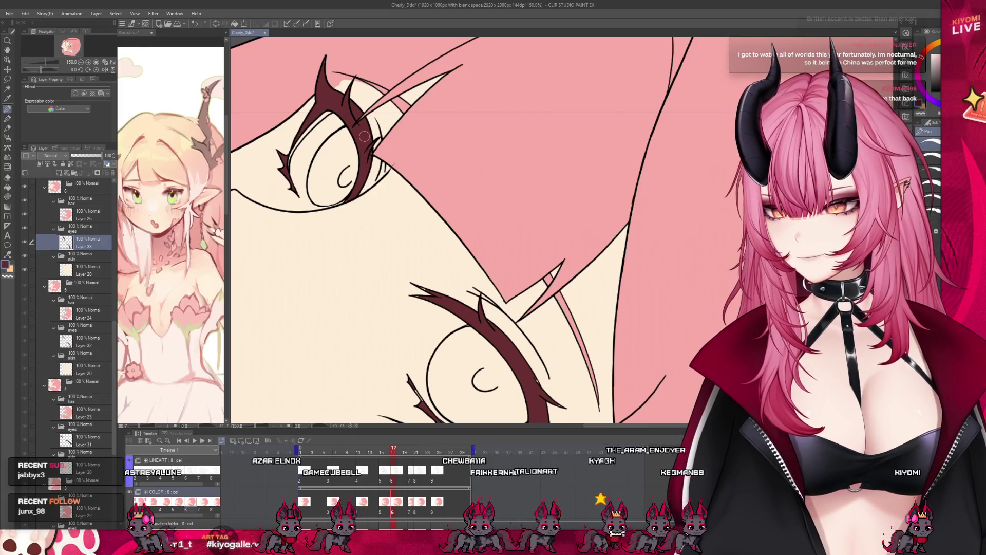
Compare Layer 33's eye colours against hair Layer 25, then select the next cel's eyes folder
{"action": "scroll", "coordinate": [302, 212], "scroll_direction": "down", "scroll_amount": 5}
{"action": "scroll", "coordinate": [302, 212], "scroll_direction": "up", "scroll_amount": 2}
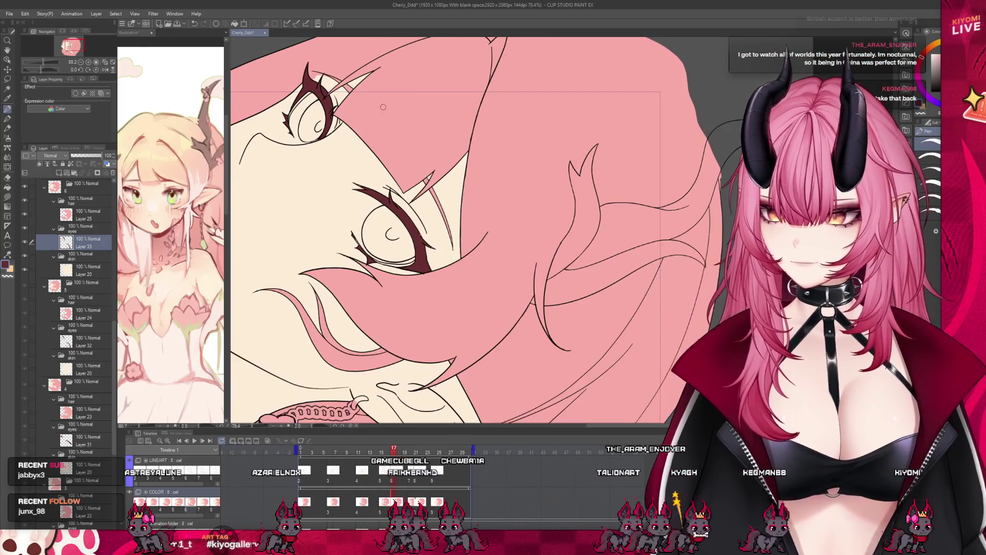
{"action": "scroll", "coordinate": [384, 214], "scroll_direction": "up", "scroll_amount": 3}
{"action": "scroll", "coordinate": [383, 214], "scroll_direction": "up", "scroll_amount": 2}
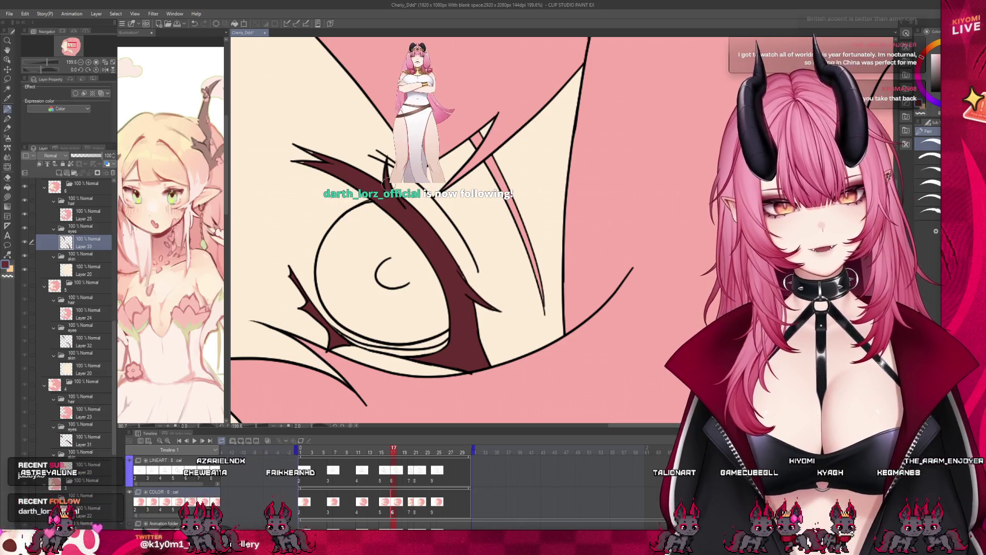
{"action": "left_click", "coordinate": [87, 215]}
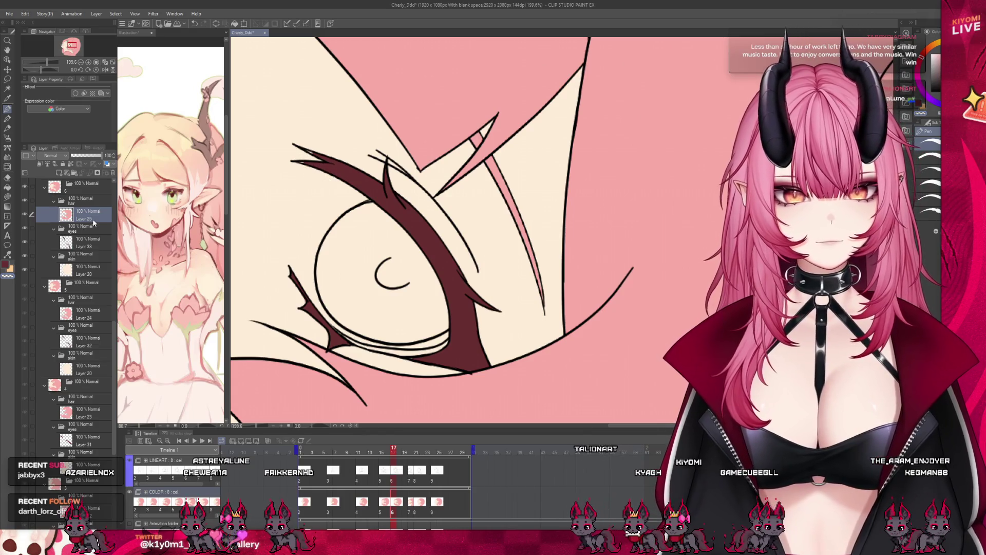
{"action": "left_click", "coordinate": [103, 245]}
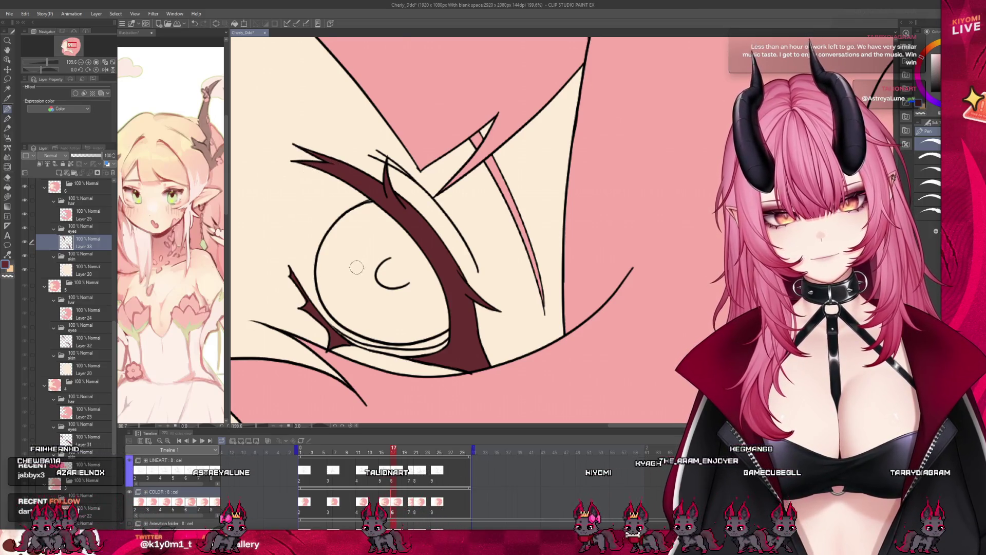
{"action": "scroll", "coordinate": [511, 312], "scroll_direction": "down", "scroll_amount": 3}
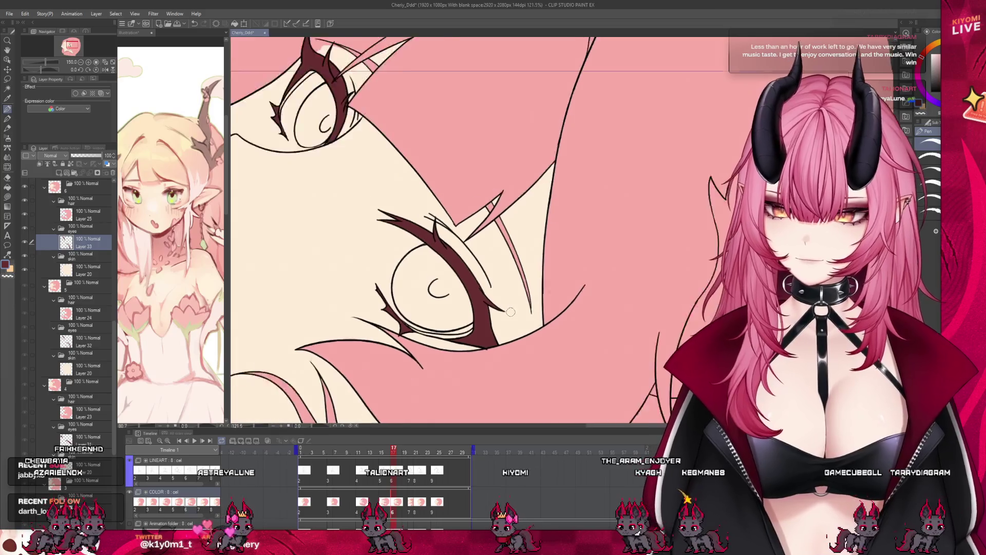
{"action": "scroll", "coordinate": [510, 312], "scroll_direction": "down", "scroll_amount": 3}
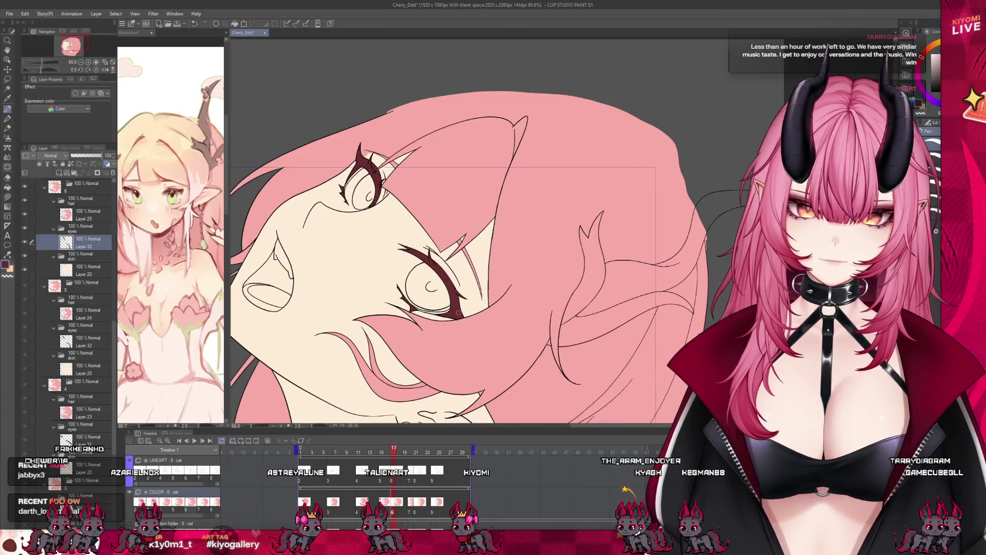
{"action": "scroll", "coordinate": [459, 312], "scroll_direction": "down", "scroll_amount": 2}
{"action": "scroll", "coordinate": [387, 237], "scroll_direction": "up", "scroll_amount": 1}
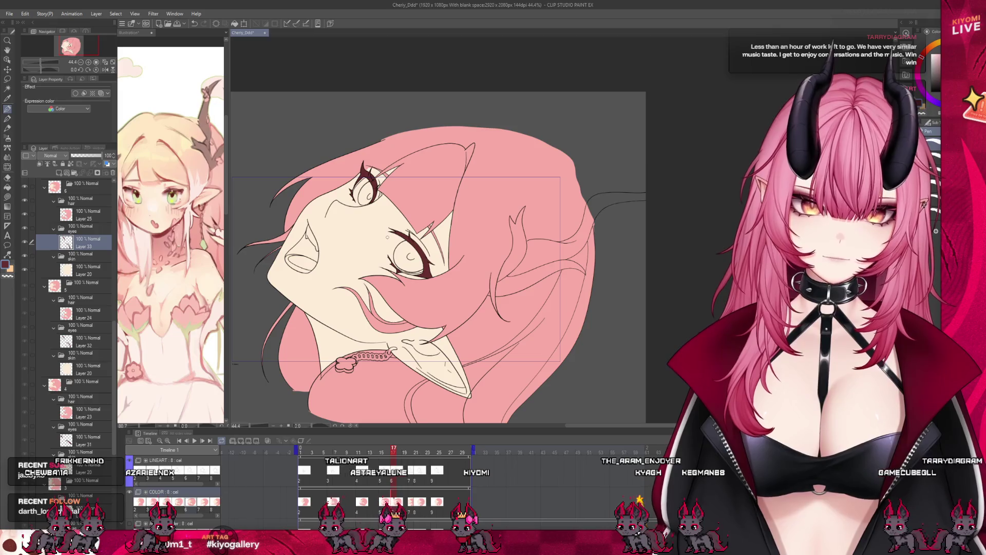
{"action": "scroll", "coordinate": [386, 297], "scroll_direction": "up", "scroll_amount": 1}
{"action": "scroll", "coordinate": [88, 236], "scroll_direction": "up", "scroll_amount": 1}
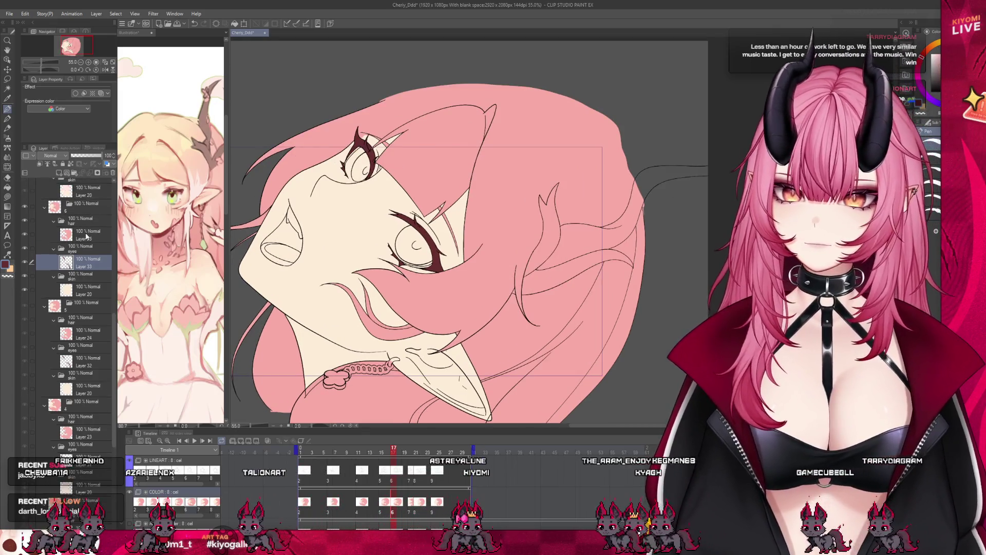
{"action": "scroll", "coordinate": [87, 236], "scroll_direction": "up", "scroll_amount": 4}
{"action": "left_click", "coordinate": [85, 226]}
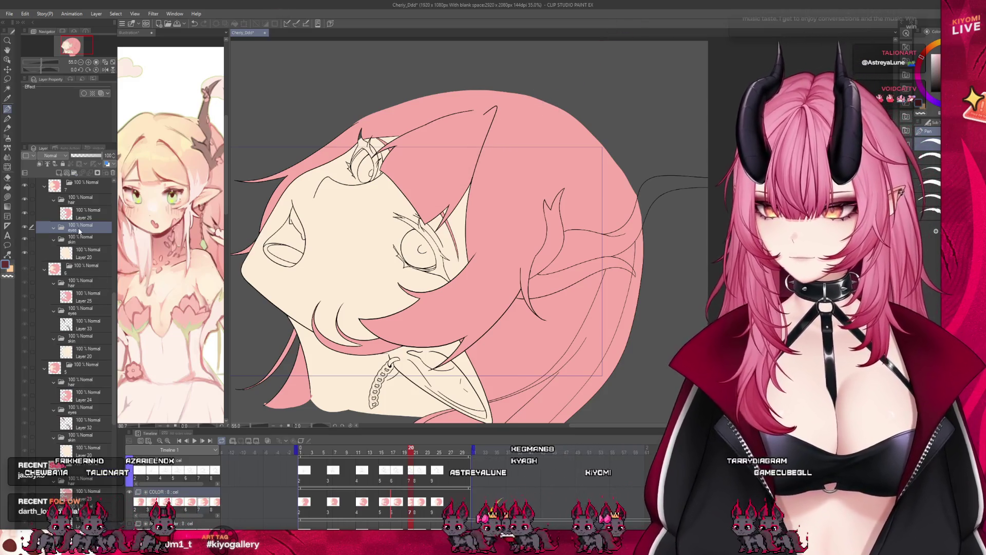
Add a new eyes layer, zoom in, and mark around the lower eye on Layer 26
{"action": "left_click", "coordinate": [60, 173]}
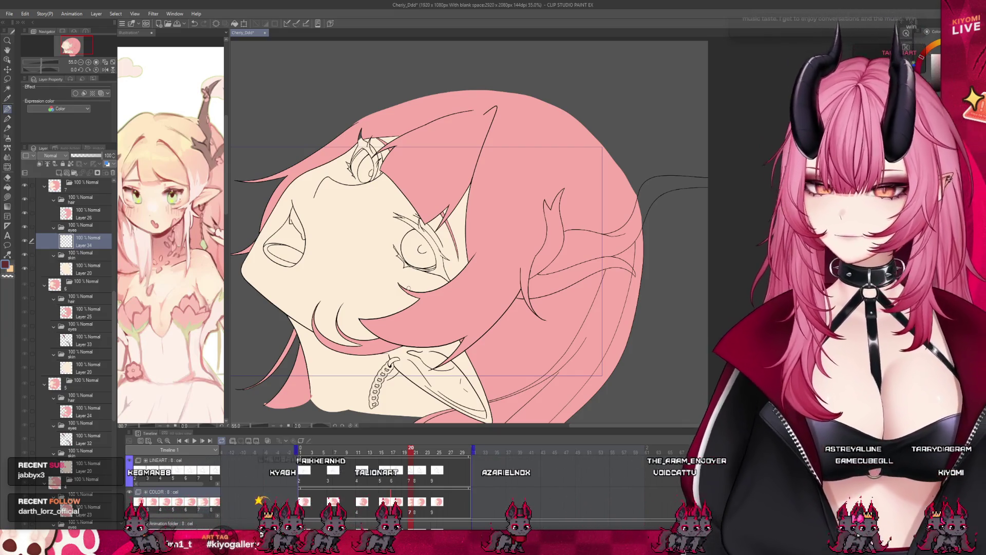
{"action": "key", "text": "ctrl+plus"}
{"action": "key", "text": "ctrl+plus"}
{"action": "key", "text": "ctrl+plus"}
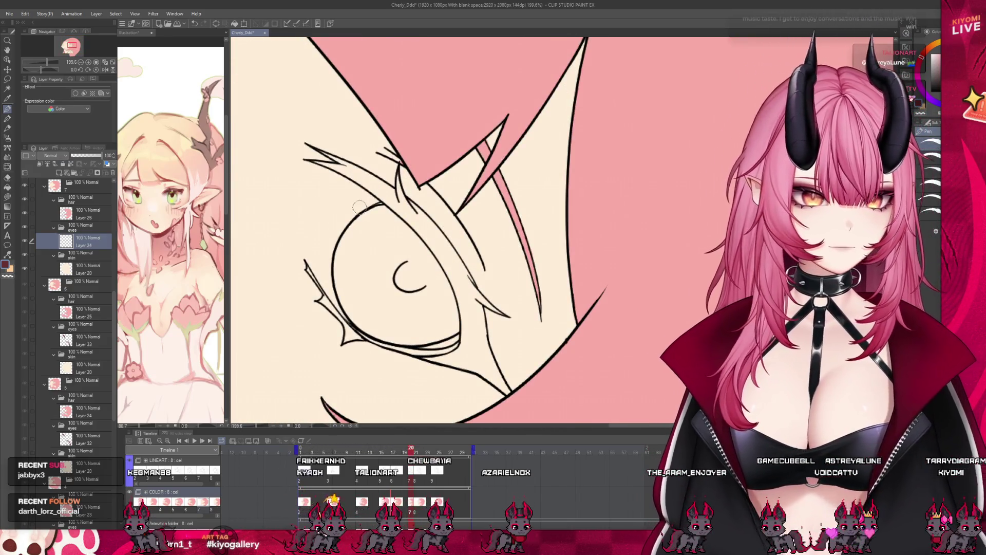
{"action": "left_click", "coordinate": [87, 214]}
{"action": "left_click", "coordinate": [8, 197]}
{"action": "mouse_move", "coordinate": [391, 149]}
{"action": "left_mouse_down"}
{"action": "mouse_move", "coordinate": [280, 195]}
{"action": "mouse_move", "coordinate": [328, 362]}
{"action": "mouse_move", "coordinate": [465, 407]}
{"action": "mouse_move", "coordinate": [498, 263]}
{"action": "left_mouse_up"}
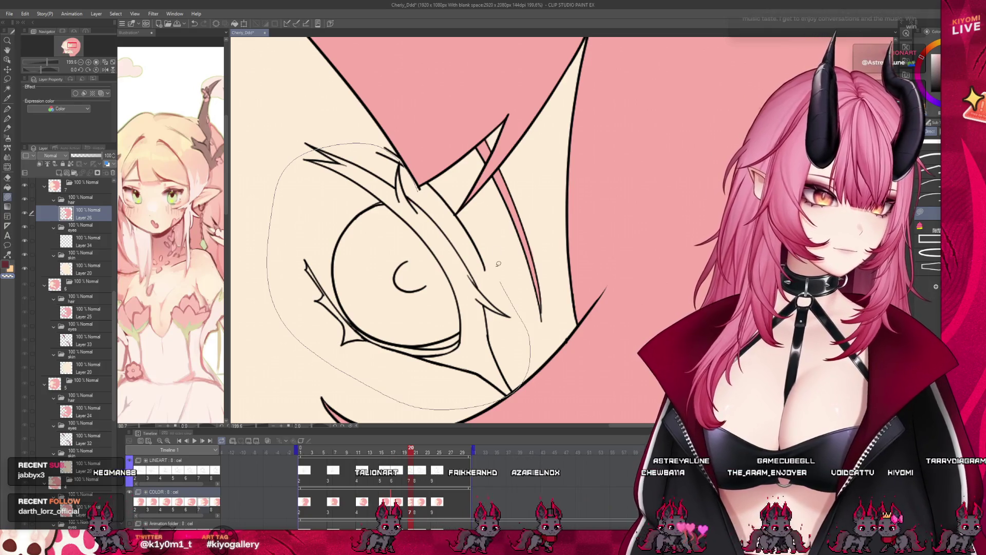
{"action": "scroll", "coordinate": [498, 264], "scroll_direction": "down", "scroll_amount": 3}
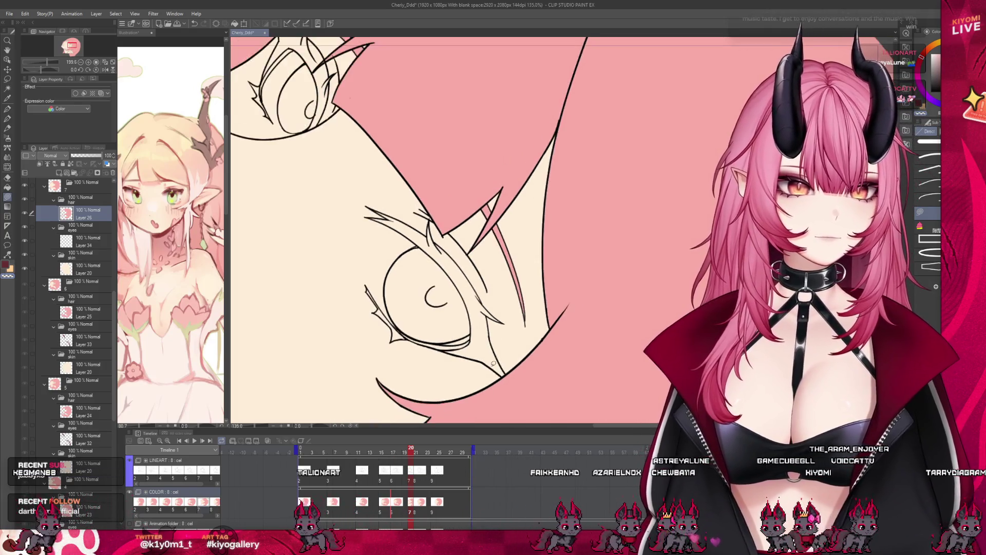
{"action": "scroll", "coordinate": [493, 363], "scroll_direction": "up", "scroll_amount": 1}
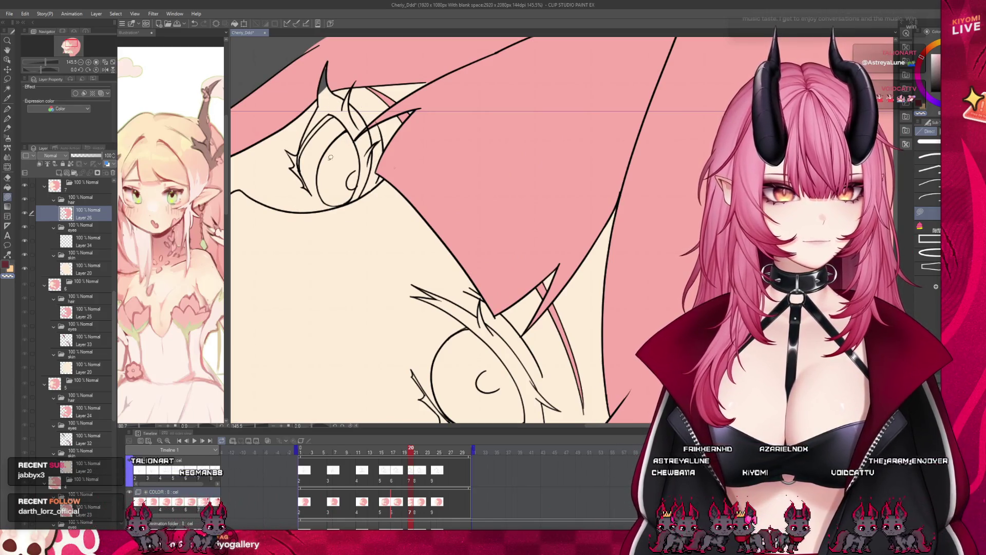
On Layer 34, fill the lash shapes of both eyes dark red
{"action": "left_click", "coordinate": [87, 241]}
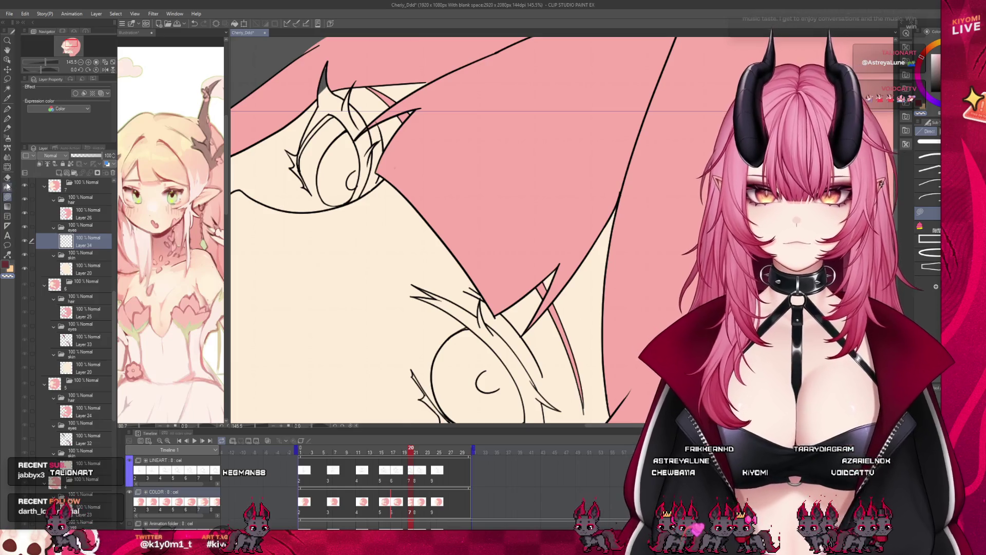
{"action": "left_click", "coordinate": [7, 187]}
{"action": "left_click", "coordinate": [353, 125]}
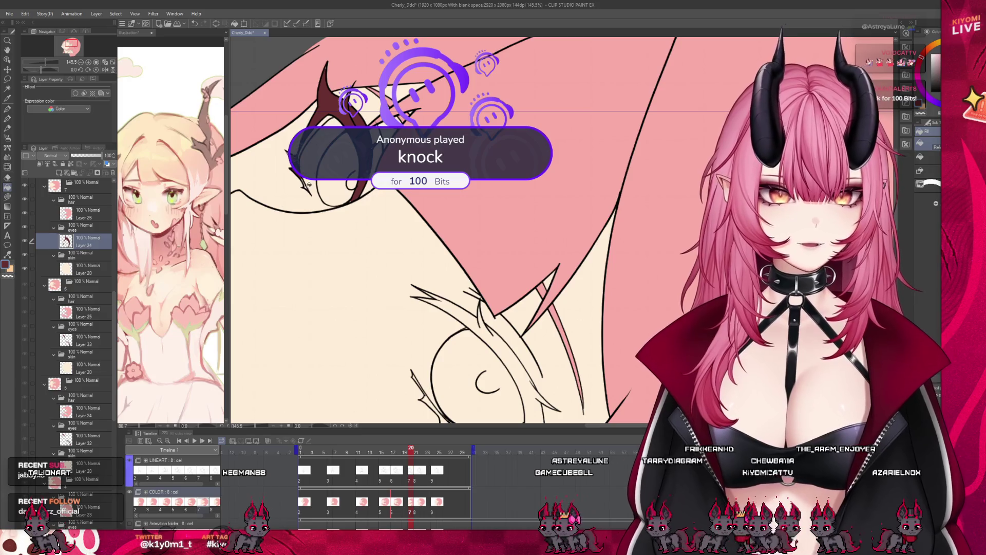
{"action": "left_click", "coordinate": [510, 353]}
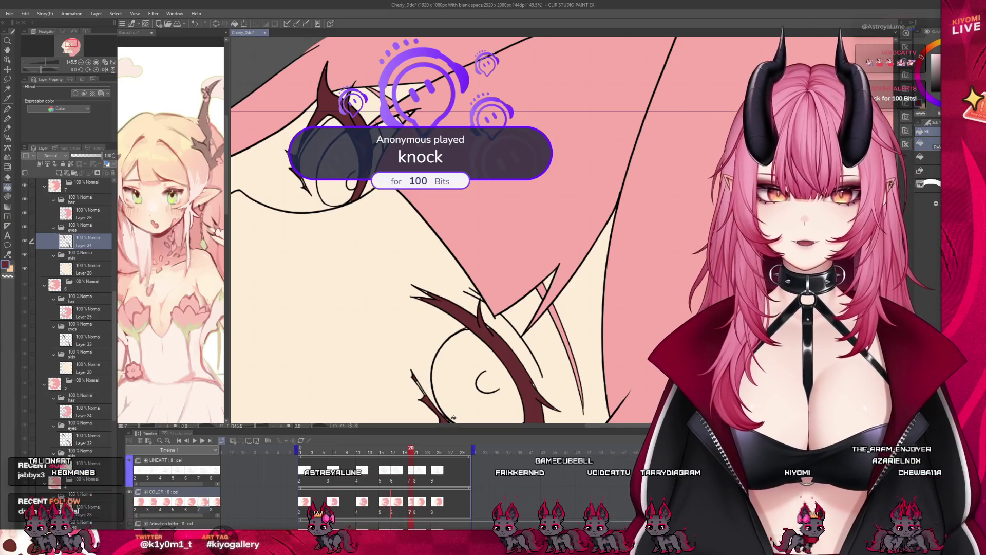
{"action": "scroll", "coordinate": [323, 194], "scroll_direction": "down", "scroll_amount": 2}
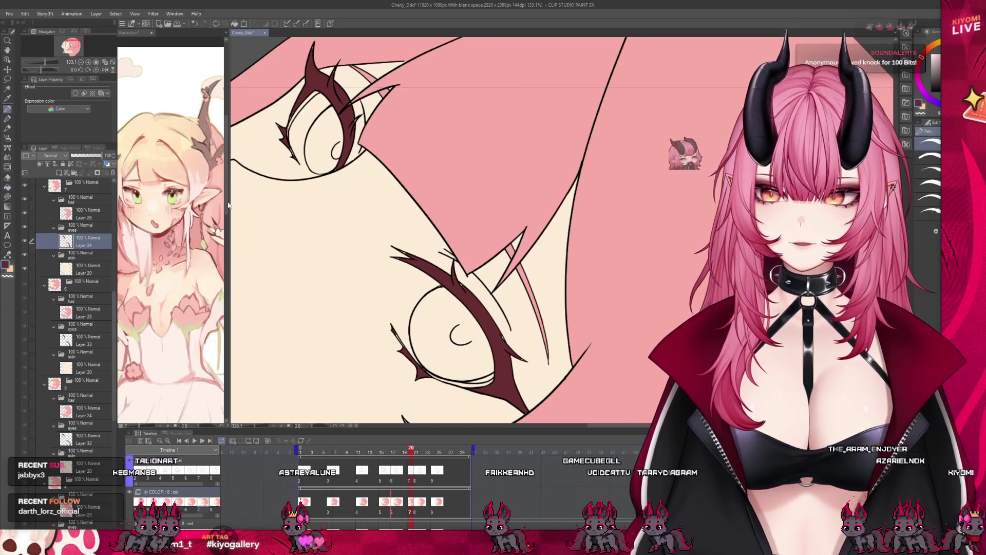
{"action": "scroll", "coordinate": [366, 282], "scroll_direction": "up", "scroll_amount": 4}
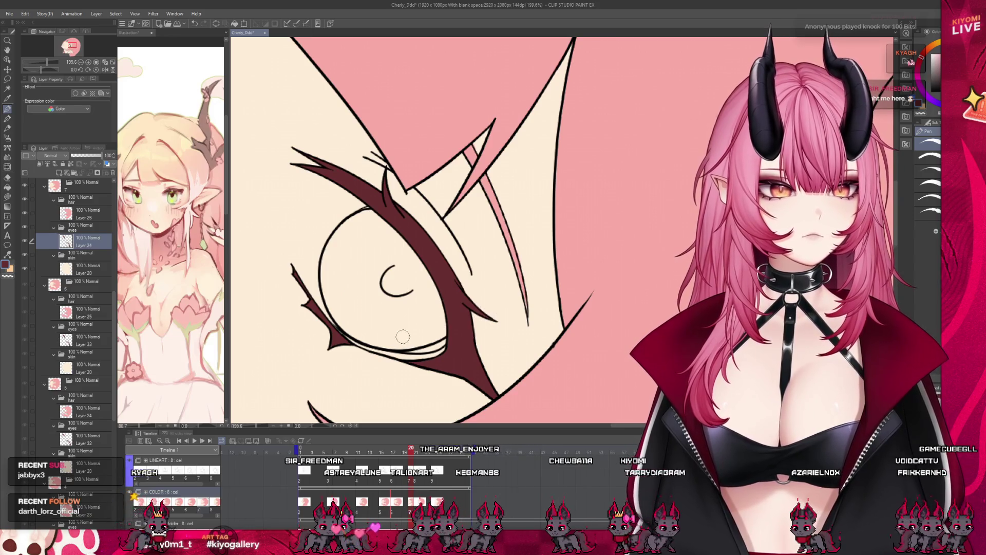
{"action": "scroll", "coordinate": [403, 336], "scroll_direction": "down", "scroll_amount": 5}
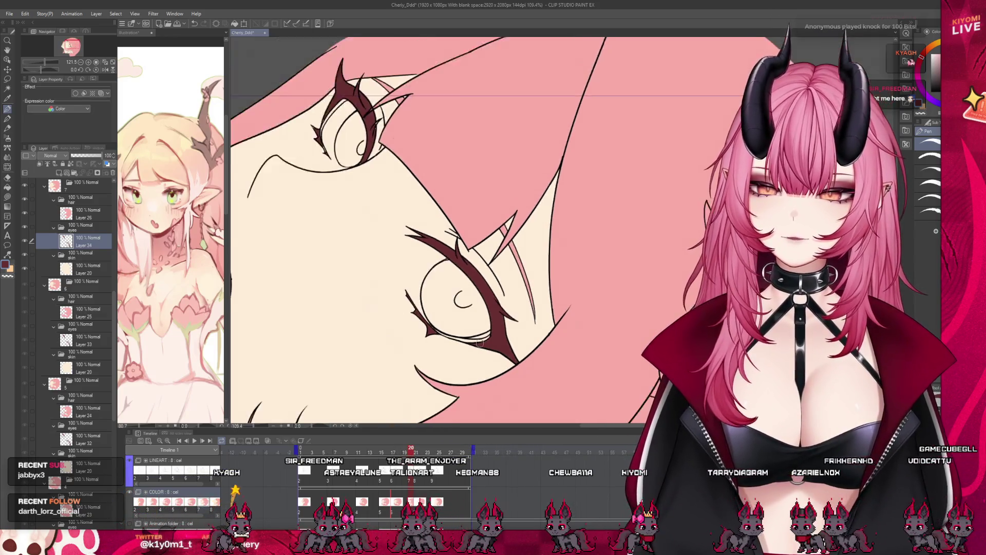
{"action": "scroll", "coordinate": [479, 343], "scroll_direction": "down", "scroll_amount": 2}
{"action": "scroll", "coordinate": [397, 194], "scroll_direction": "up", "scroll_amount": 5}
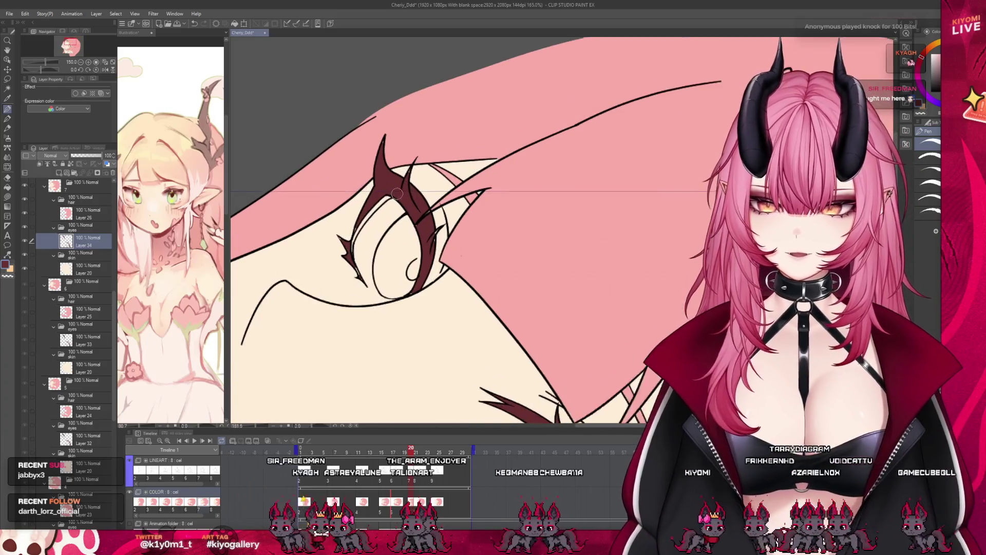
{"action": "scroll", "coordinate": [397, 193], "scroll_direction": "up", "scroll_amount": 3}
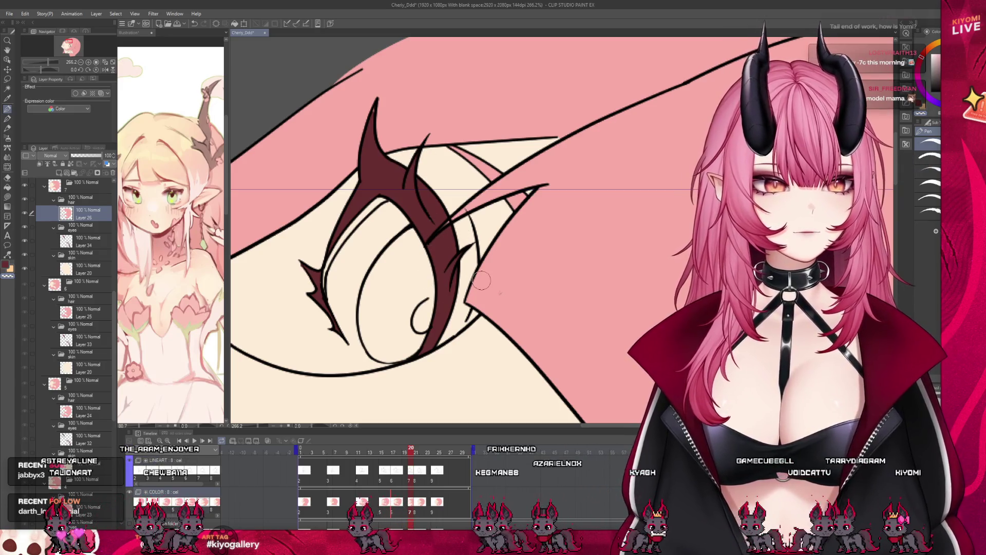
{"action": "scroll", "coordinate": [336, 246], "scroll_direction": "down", "scroll_amount": 10}
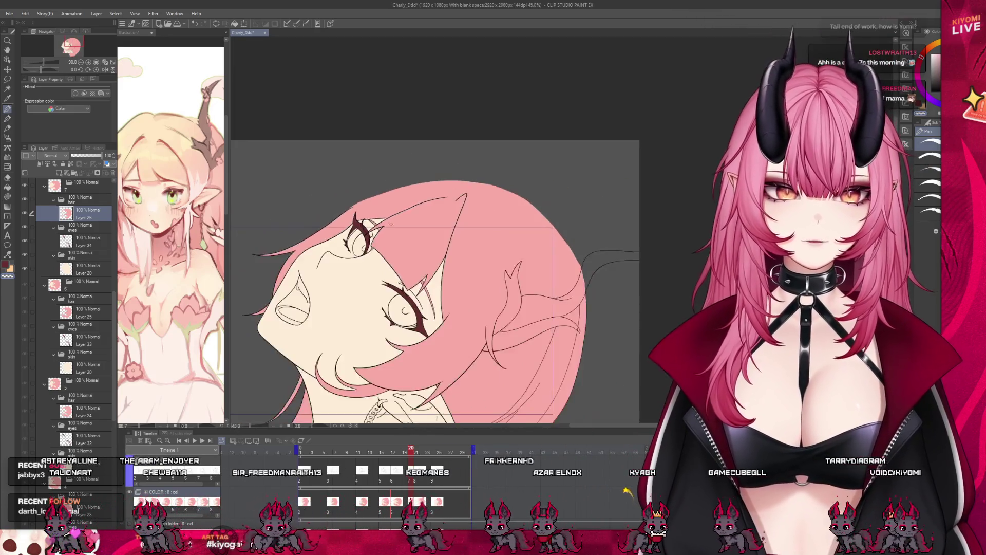
{"action": "scroll", "coordinate": [385, 265], "scroll_direction": "up", "scroll_amount": 1}
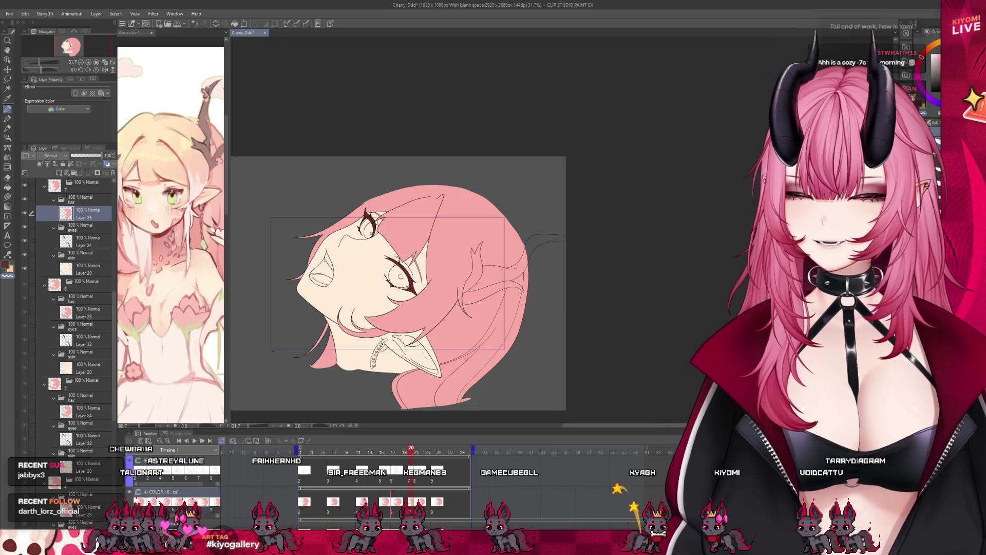
{"action": "scroll", "coordinate": [373, 297], "scroll_direction": "up", "scroll_amount": 2}
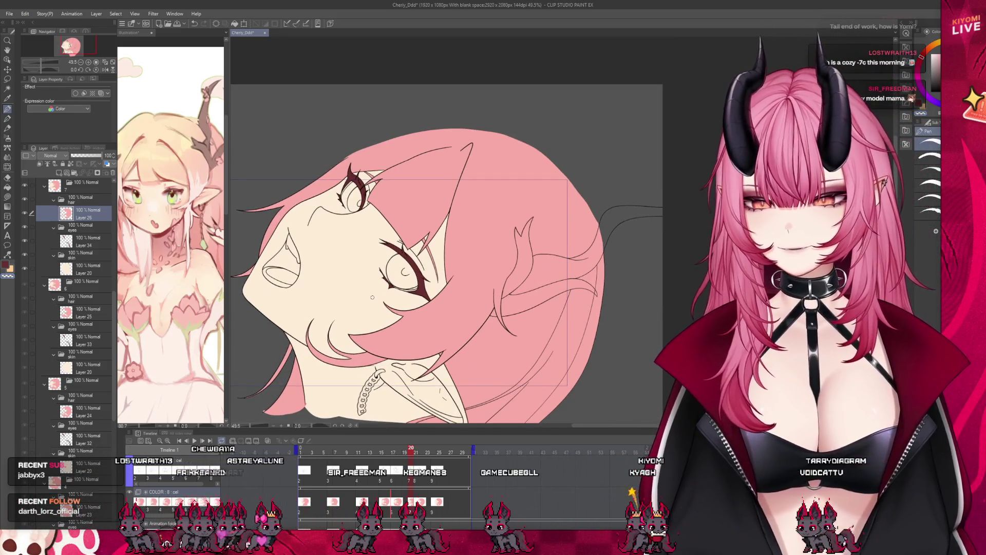
On frame 21, group Layer 20 into a new folder and move the hair folder above the skin folder
{"action": "left_click", "coordinate": [417, 500]}
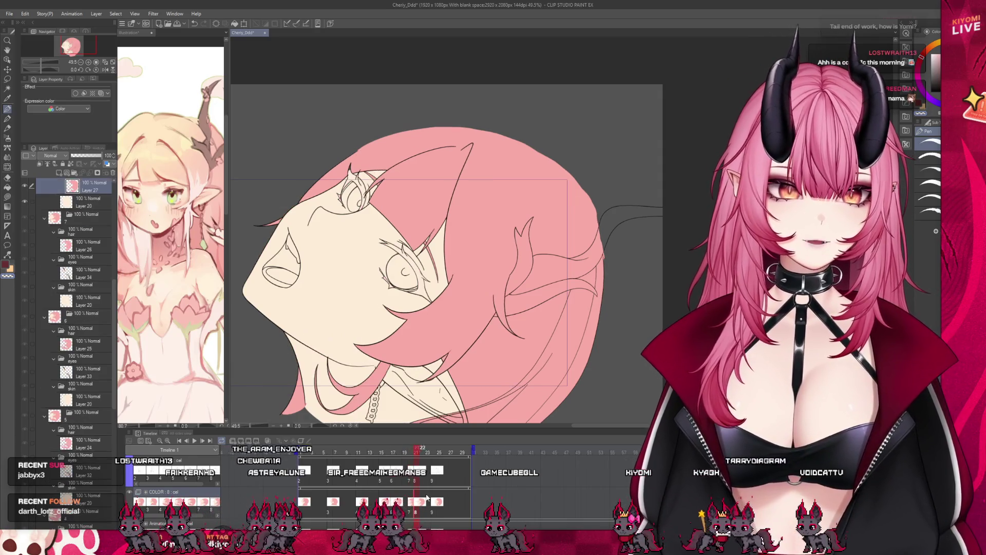
{"action": "scroll", "coordinate": [396, 319], "scroll_direction": "up", "scroll_amount": 1}
{"action": "scroll", "coordinate": [82, 236], "scroll_direction": "up", "scroll_amount": 3}
{"action": "scroll", "coordinate": [82, 236], "scroll_direction": "up", "scroll_amount": 1}
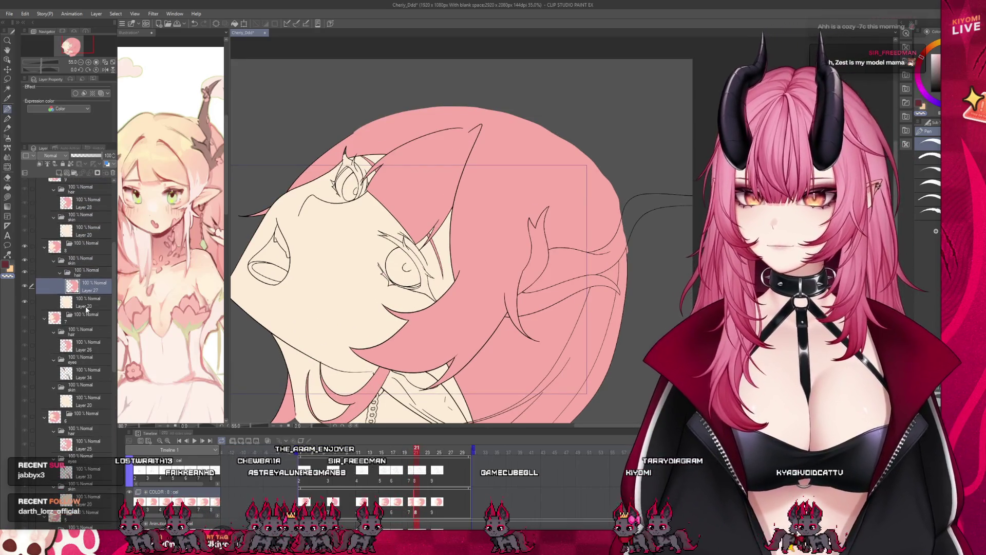
{"action": "left_click", "coordinate": [74, 174]}
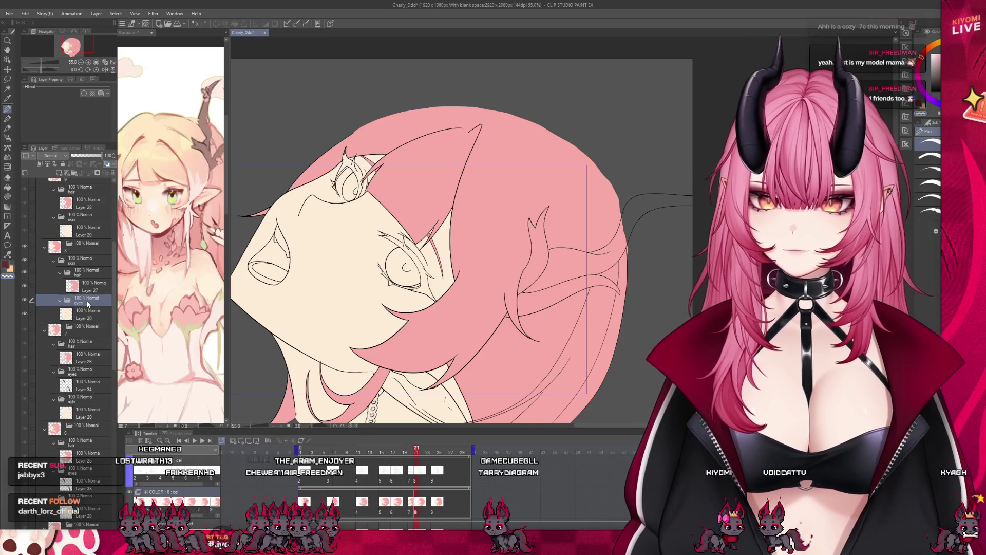
{"action": "mouse_move", "coordinate": [87, 278]}
{"action": "left_mouse_down"}
{"action": "mouse_move", "coordinate": [92, 302]}
{"action": "mouse_move", "coordinate": [87, 287]}
{"action": "left_mouse_up"}
On a new layer in the eyes folder, fill the lash shape and eyelid band dark red
{"action": "left_click", "coordinate": [59, 173]}
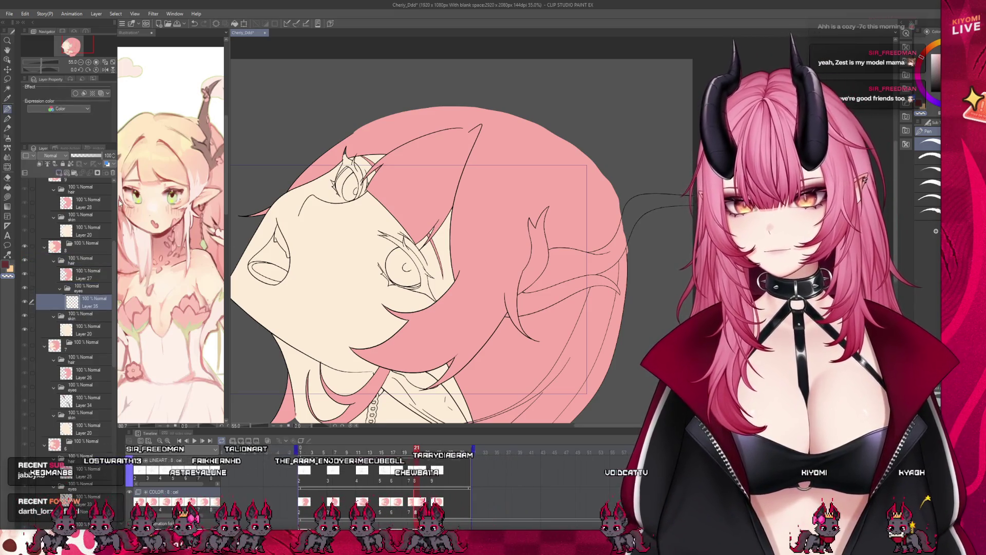
{"action": "scroll", "coordinate": [420, 201], "scroll_direction": "up", "scroll_amount": 4}
{"action": "scroll", "coordinate": [421, 202], "scroll_direction": "up", "scroll_amount": 2}
{"action": "key", "text": "g"}
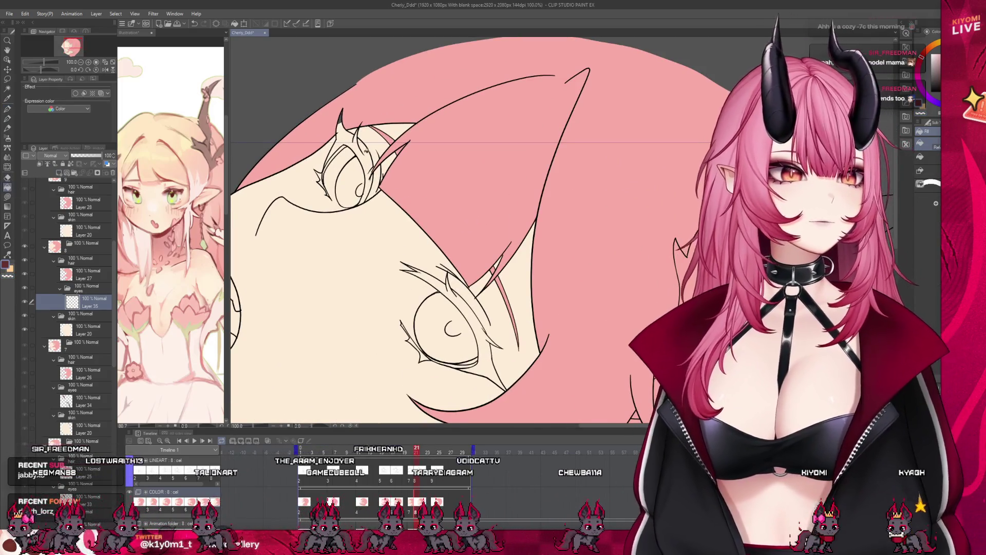
{"action": "left_click", "coordinate": [366, 151]}
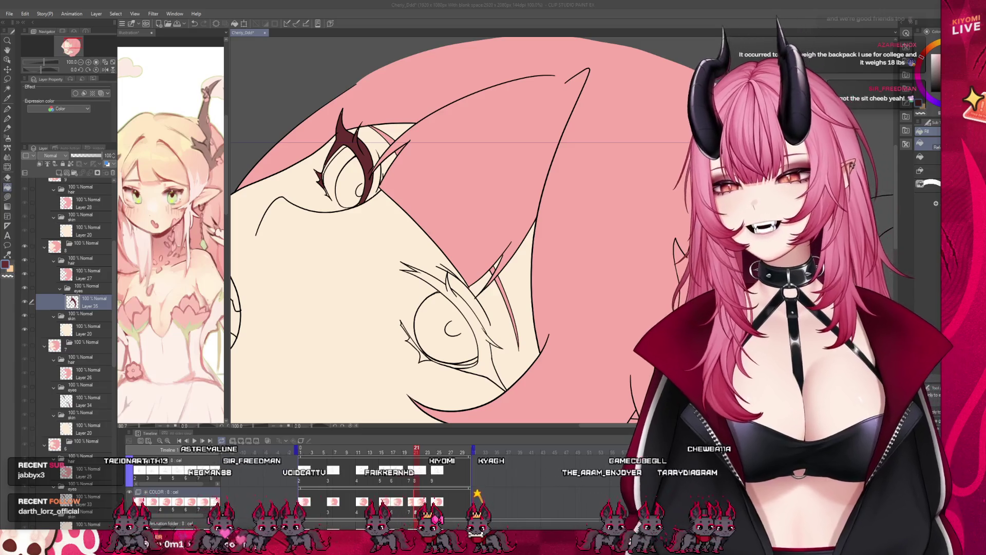
{"action": "scroll", "coordinate": [507, 290], "scroll_direction": "up", "scroll_amount": 2}
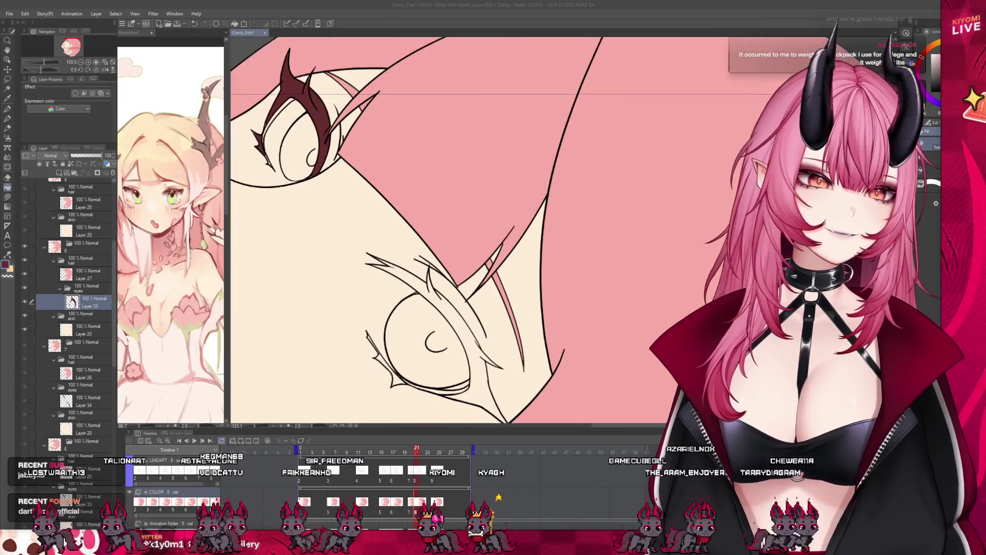
{"action": "left_click", "coordinate": [463, 333]}
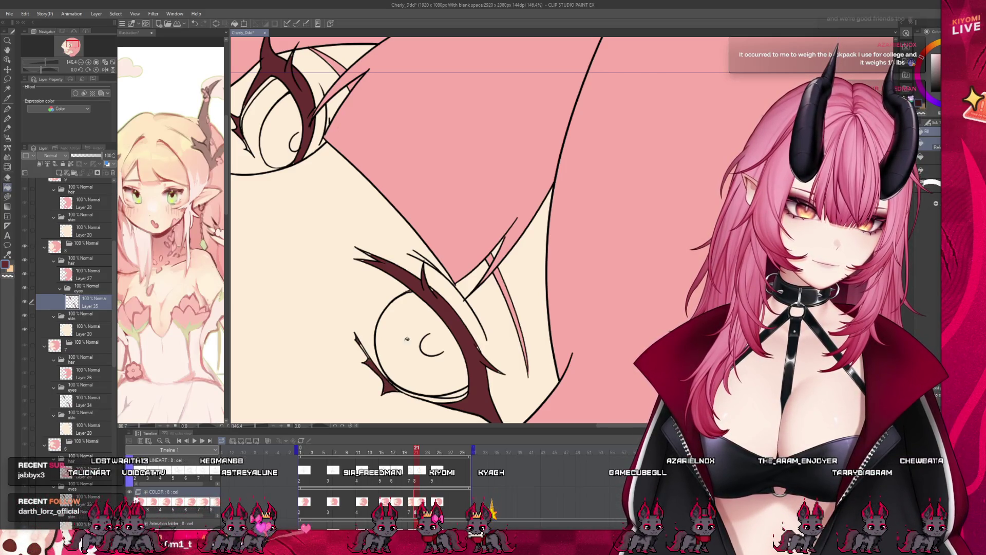
{"action": "scroll", "coordinate": [407, 339], "scroll_direction": "down", "scroll_amount": 2}
{"action": "scroll", "coordinate": [319, 157], "scroll_direction": "up", "scroll_amount": 4}
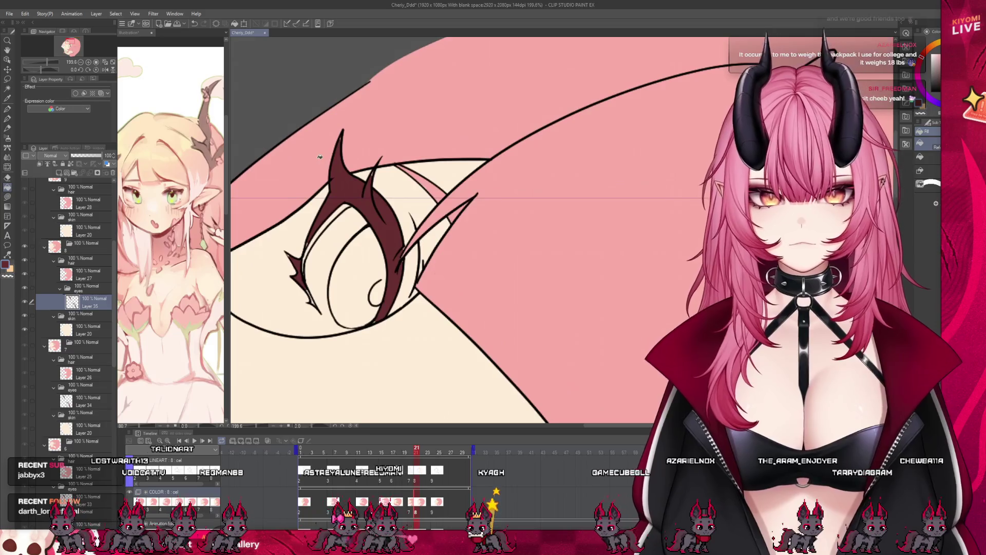
{"action": "left_click", "coordinate": [82, 275]}
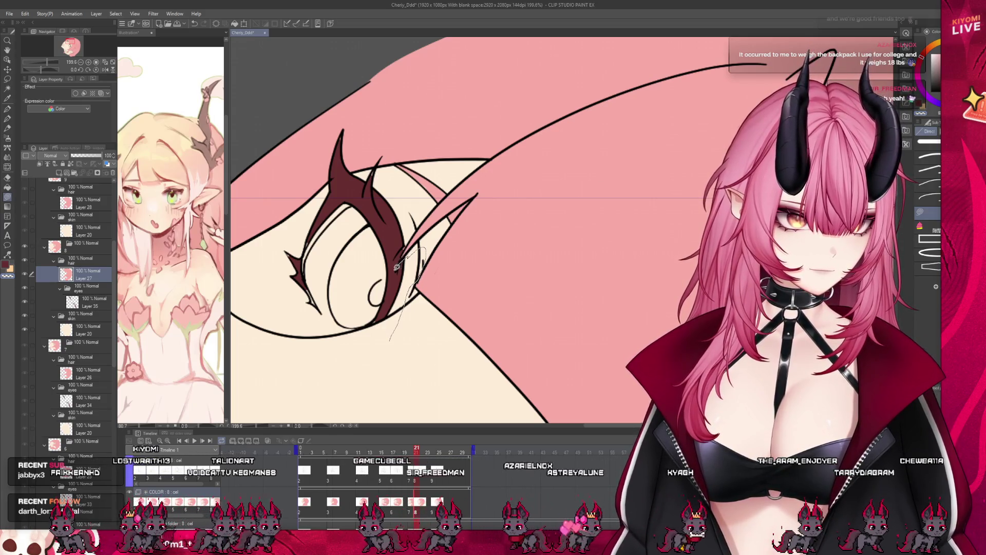
{"action": "left_click_drag", "start_coordinate": [325, 373], "coordinate": [401, 331]}
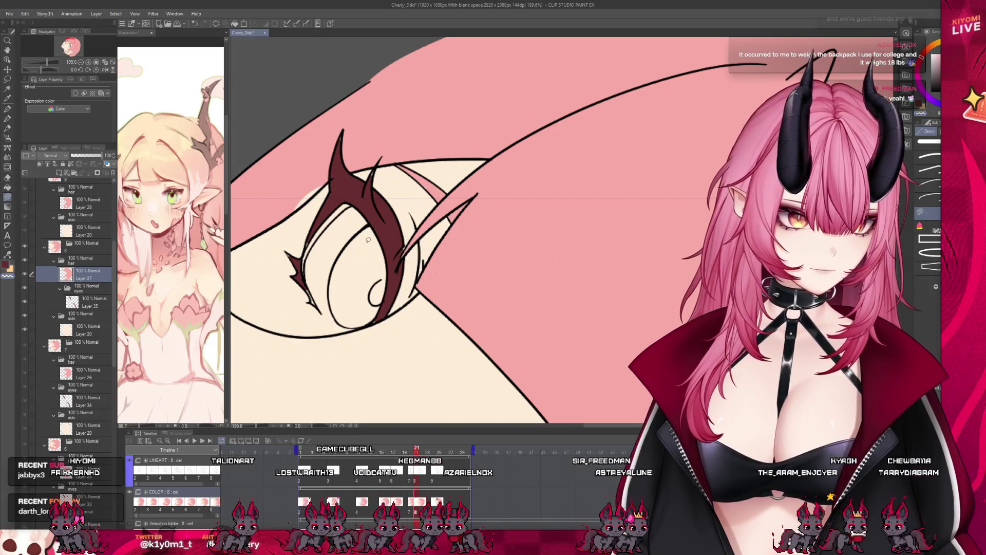
{"action": "scroll", "coordinate": [368, 240], "scroll_direction": "down", "scroll_amount": 5}
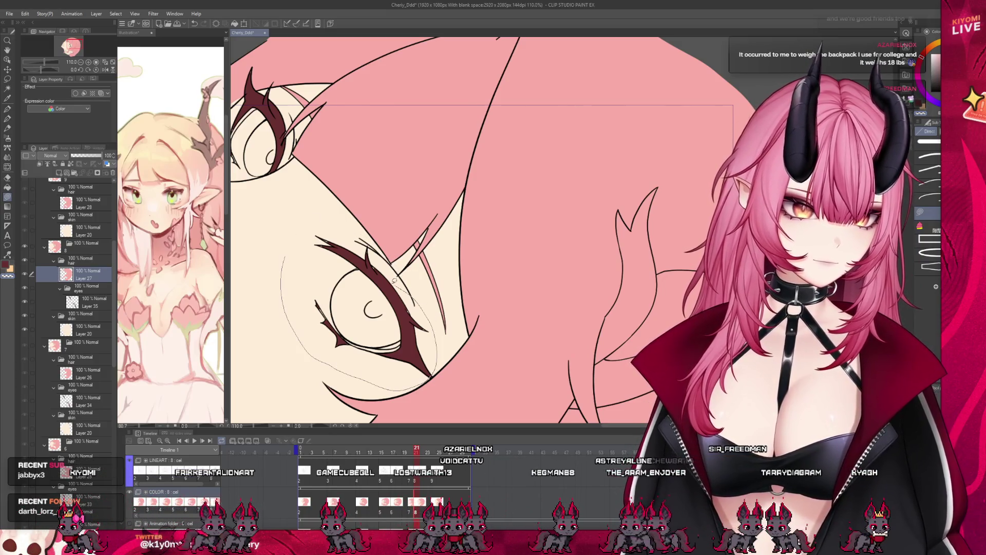
{"action": "key", "text": "ctrl+z"}
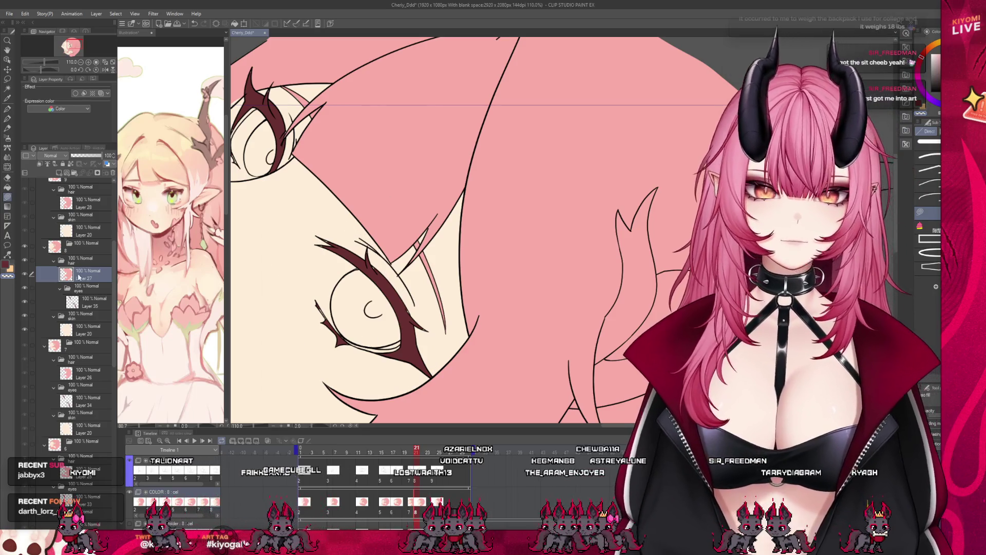
{"action": "left_click", "coordinate": [84, 302]}
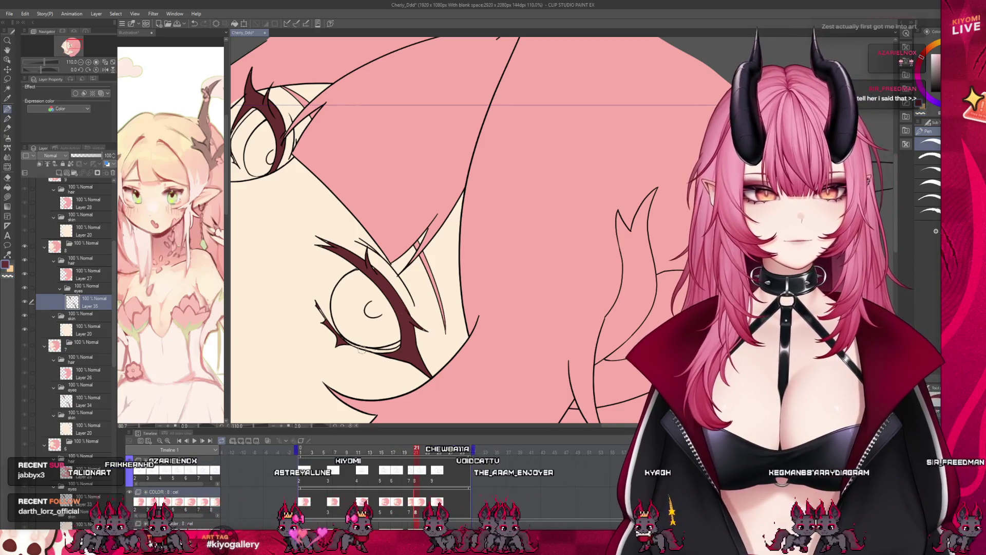
{"action": "scroll", "coordinate": [360, 329], "scroll_direction": "up", "scroll_amount": 4}
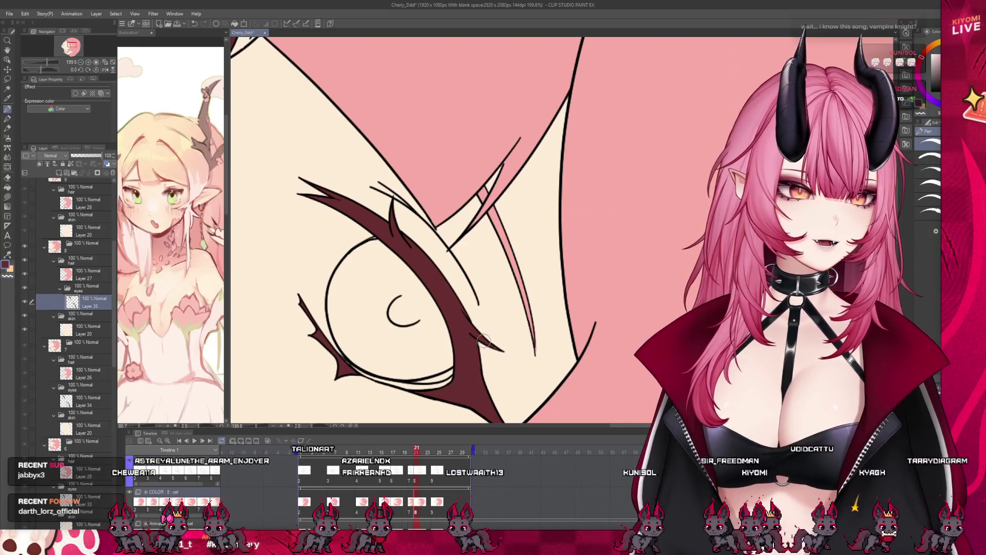
{"action": "left_click", "coordinate": [73, 274]}
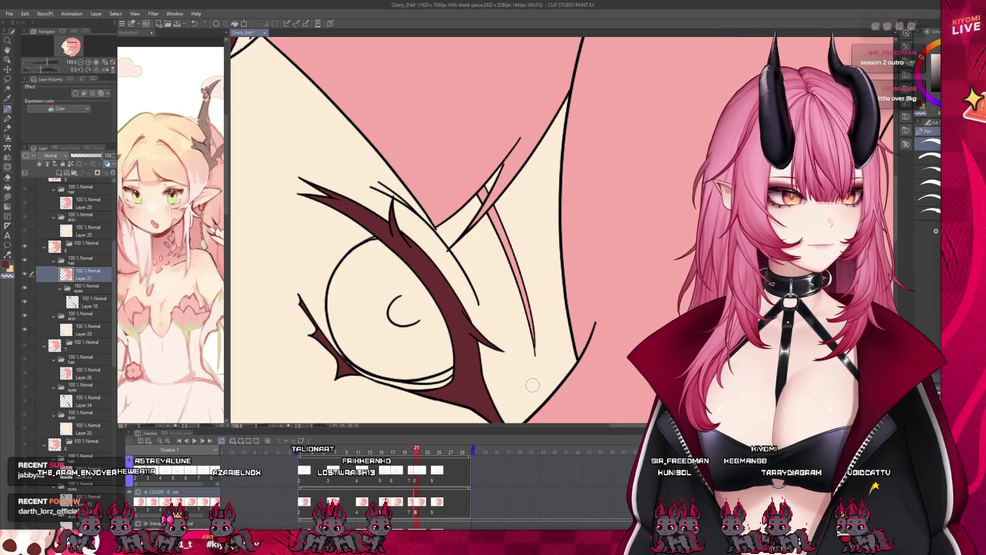
{"action": "left_click", "coordinate": [90, 302]}
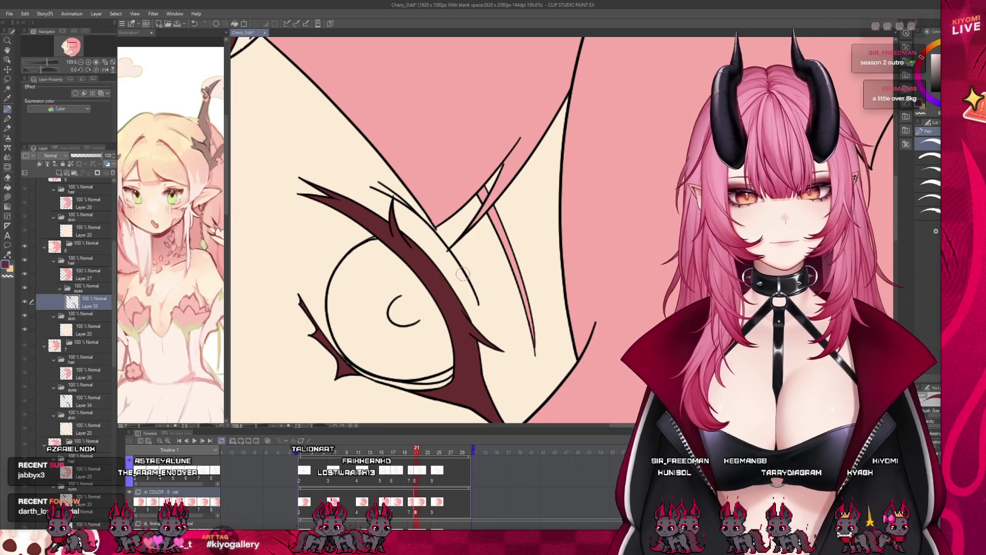
{"action": "scroll", "coordinate": [509, 414], "scroll_direction": "down", "scroll_amount": 3}
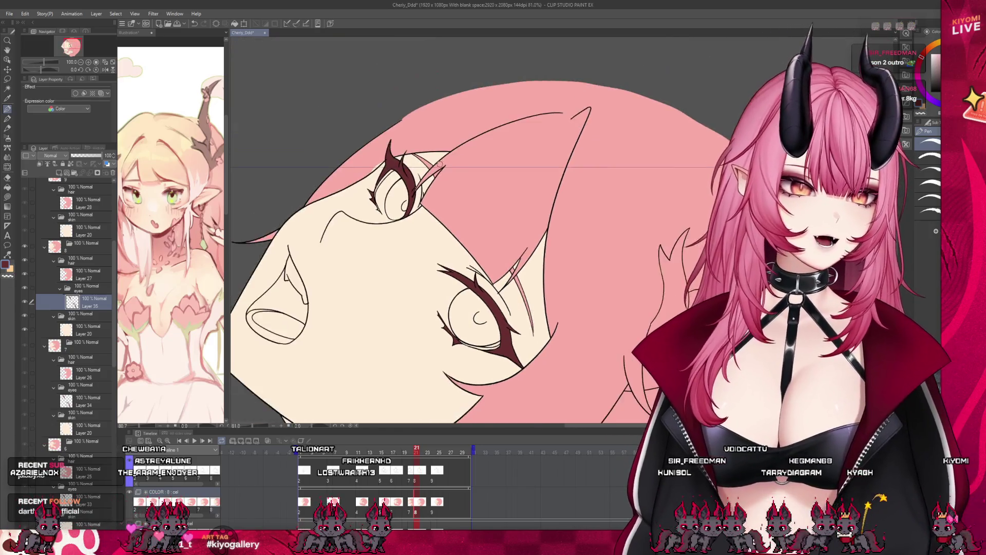
Jump to frame 24 on the timeline, then return to frame 21
{"action": "scroll", "coordinate": [386, 158], "scroll_direction": "up", "scroll_amount": 2}
{"action": "scroll", "coordinate": [387, 157], "scroll_direction": "up", "scroll_amount": 3}
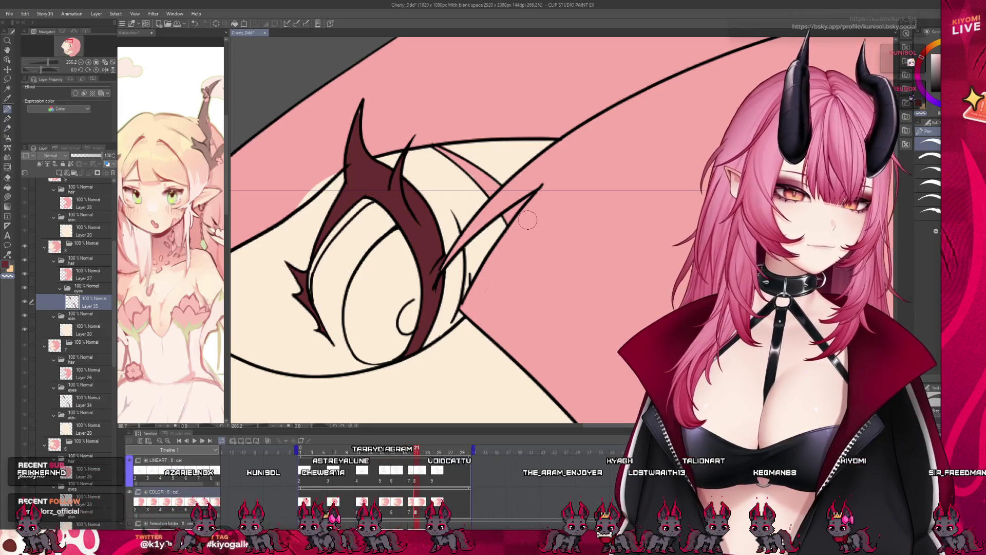
{"action": "scroll", "coordinate": [455, 293], "scroll_direction": "down", "scroll_amount": 3}
{"action": "scroll", "coordinate": [429, 158], "scroll_direction": "down", "scroll_amount": 8}
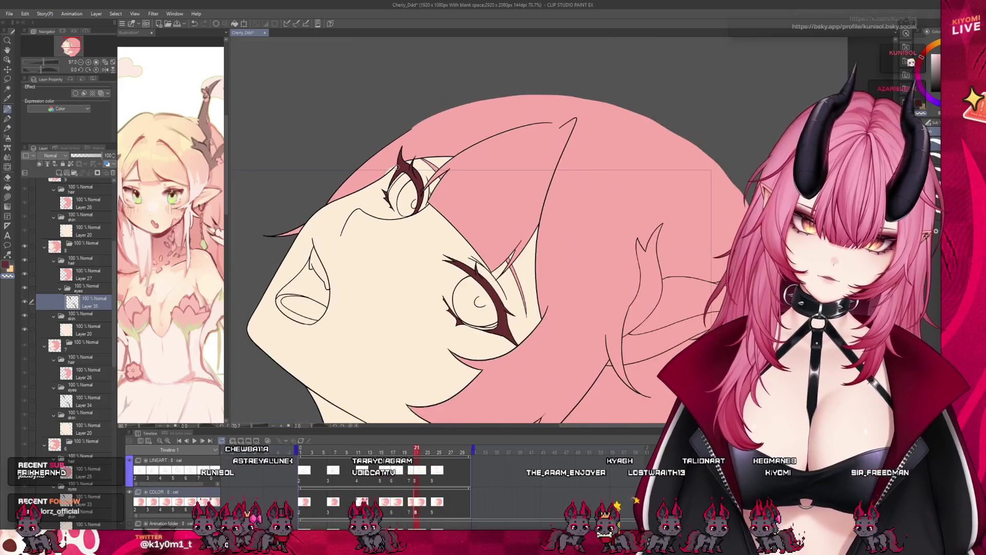
{"action": "scroll", "coordinate": [477, 231], "scroll_direction": "up", "scroll_amount": 3}
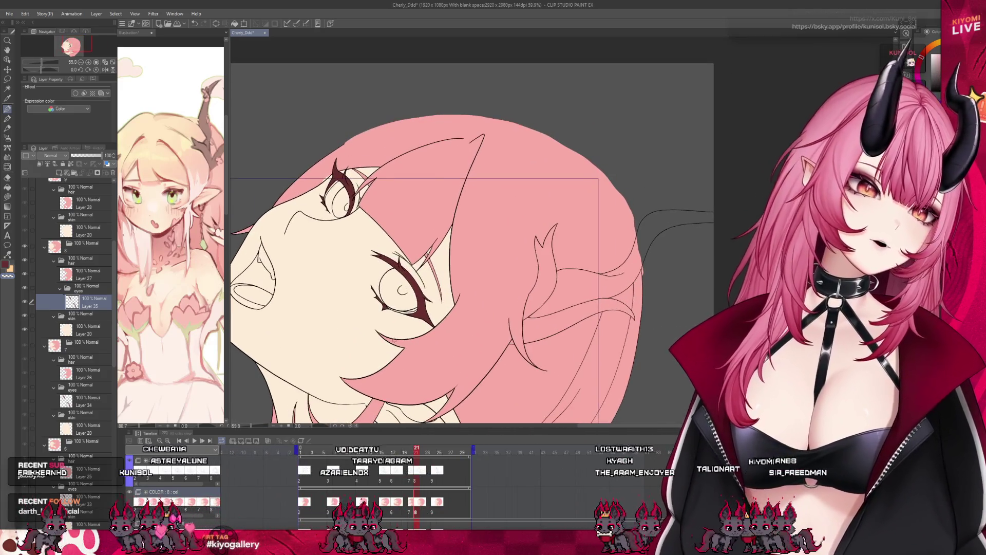
{"action": "left_click", "coordinate": [432, 483]}
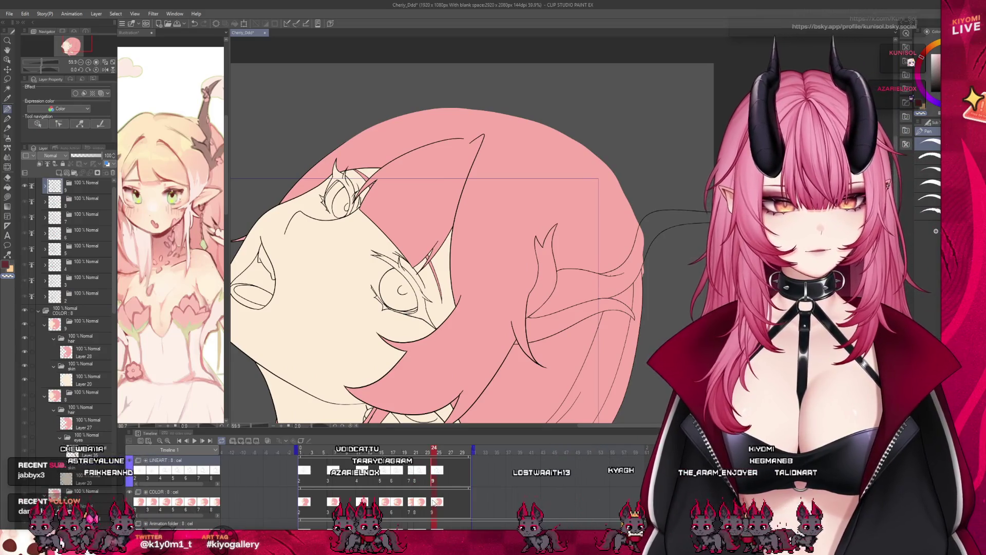
{"action": "left_click", "coordinate": [416, 501]}
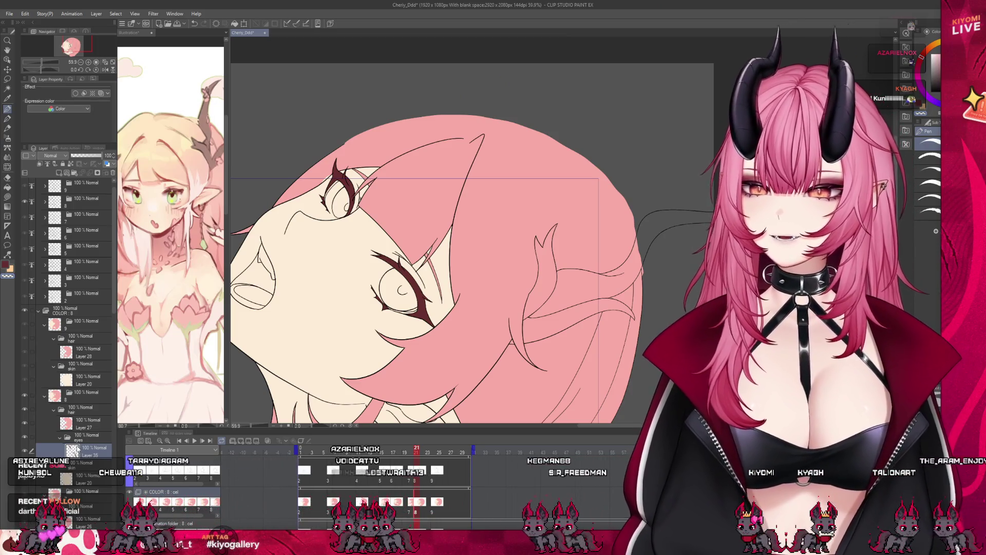
Select Layers 29, 30 and 31 in turn and zoom in on the face
{"action": "scroll", "coordinate": [77, 449], "scroll_direction": "down", "scroll_amount": 5}
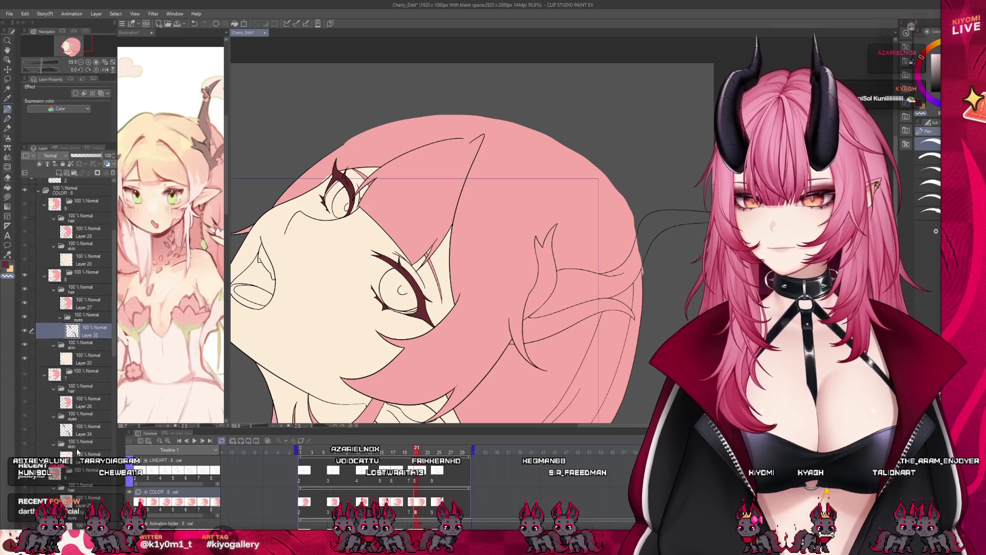
{"action": "scroll", "coordinate": [79, 443], "scroll_direction": "down", "scroll_amount": 20}
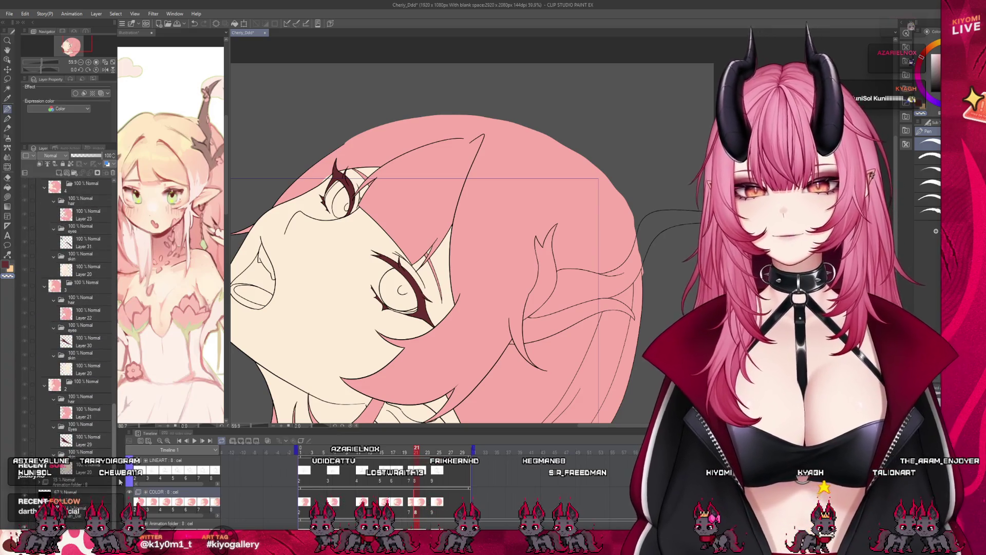
{"action": "left_click", "coordinate": [79, 441]}
{"action": "key", "text": "ctrl+minus"}
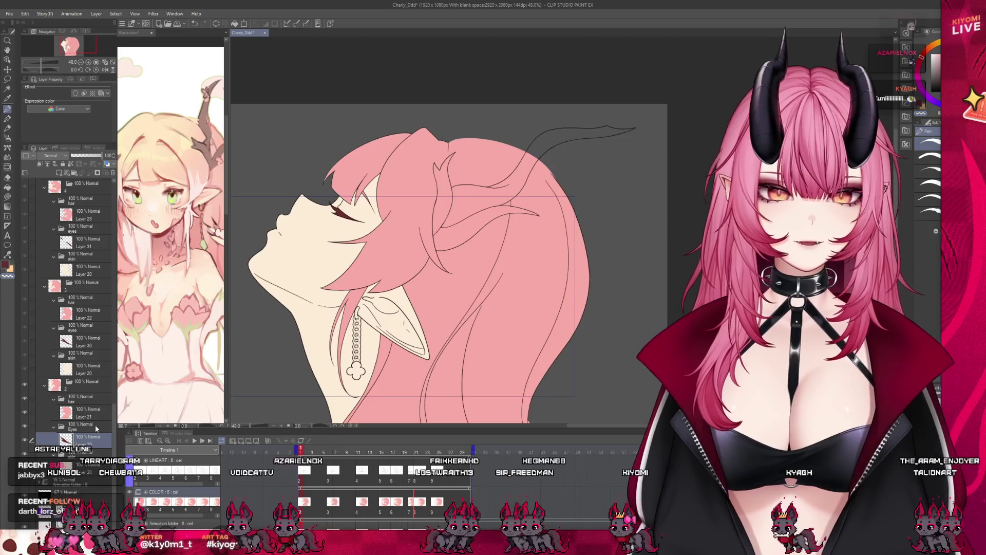
{"action": "left_click", "coordinate": [88, 345]}
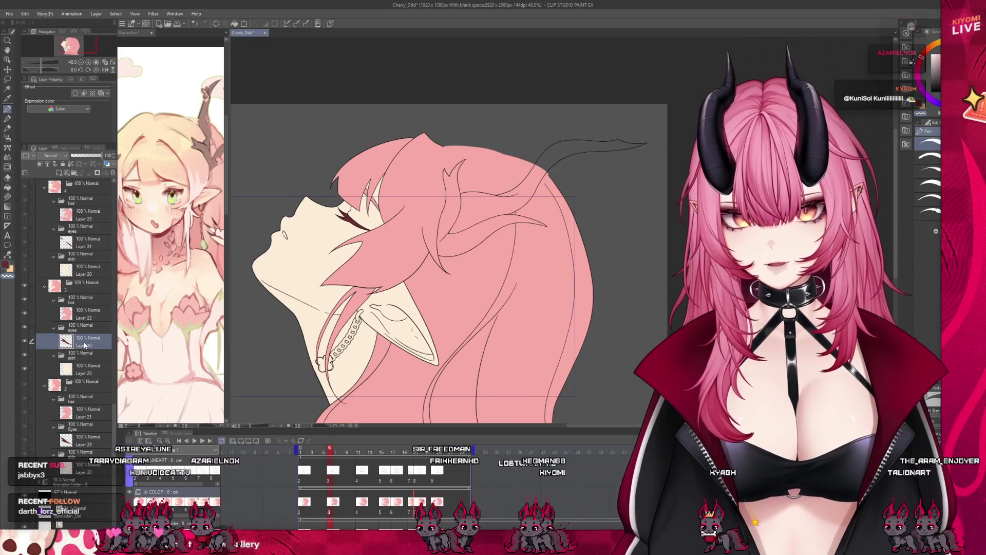
{"action": "scroll", "coordinate": [88, 350], "scroll_direction": "up", "scroll_amount": 1}
{"action": "scroll", "coordinate": [89, 349], "scroll_direction": "up", "scroll_amount": 1}
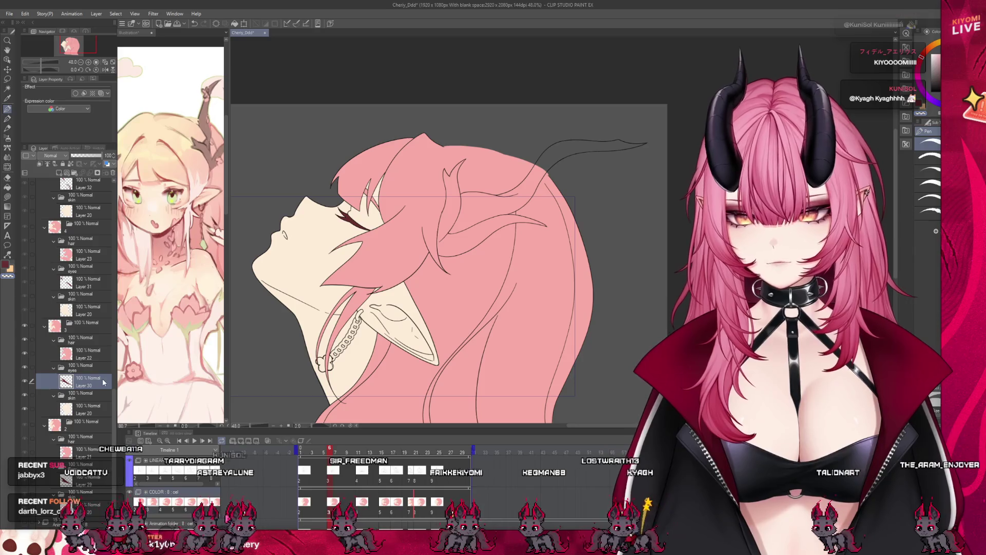
{"action": "scroll", "coordinate": [102, 380], "scroll_direction": "up", "scroll_amount": 2}
{"action": "left_click", "coordinate": [88, 334]}
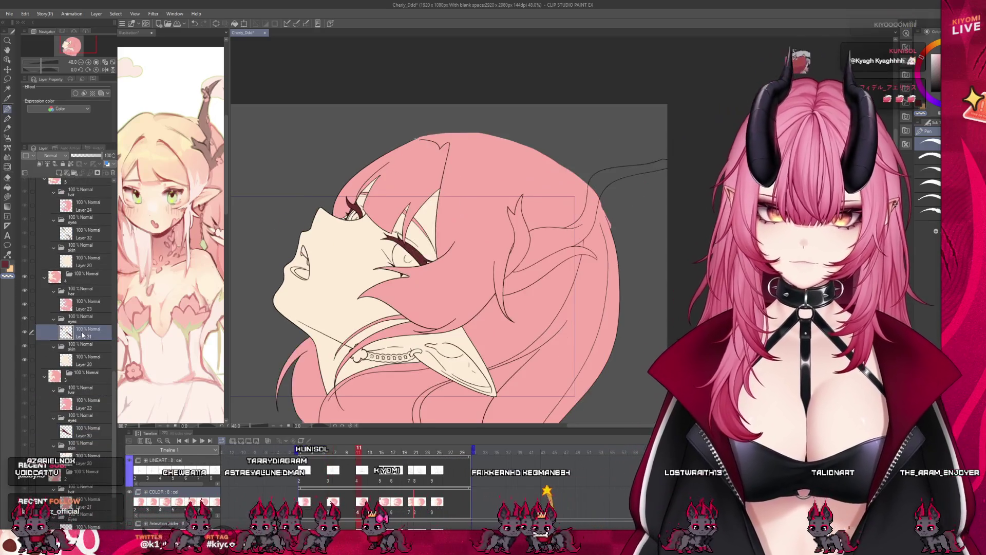
{"action": "scroll", "coordinate": [441, 260], "scroll_direction": "up", "scroll_amount": 4}
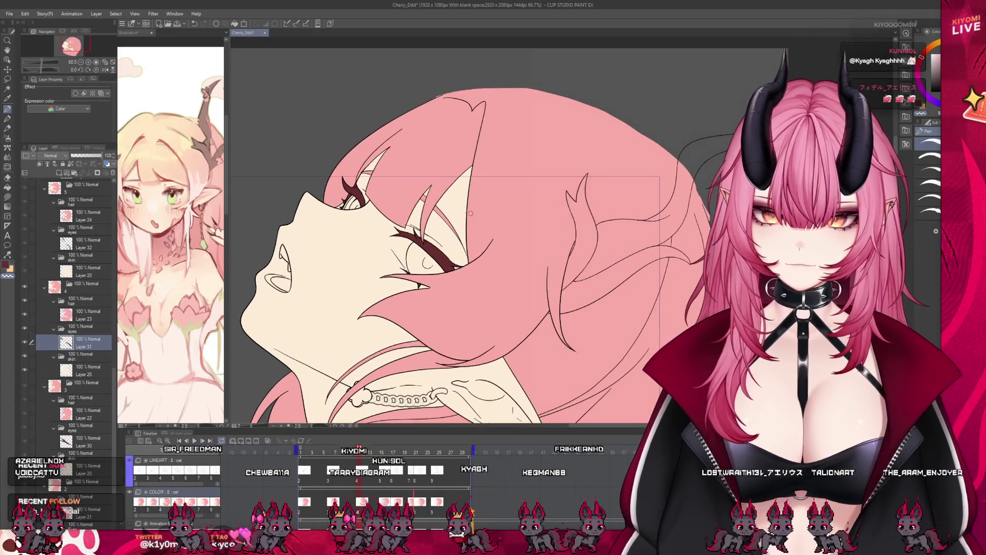
{"action": "scroll", "coordinate": [396, 201], "scroll_direction": "up", "scroll_amount": 3}
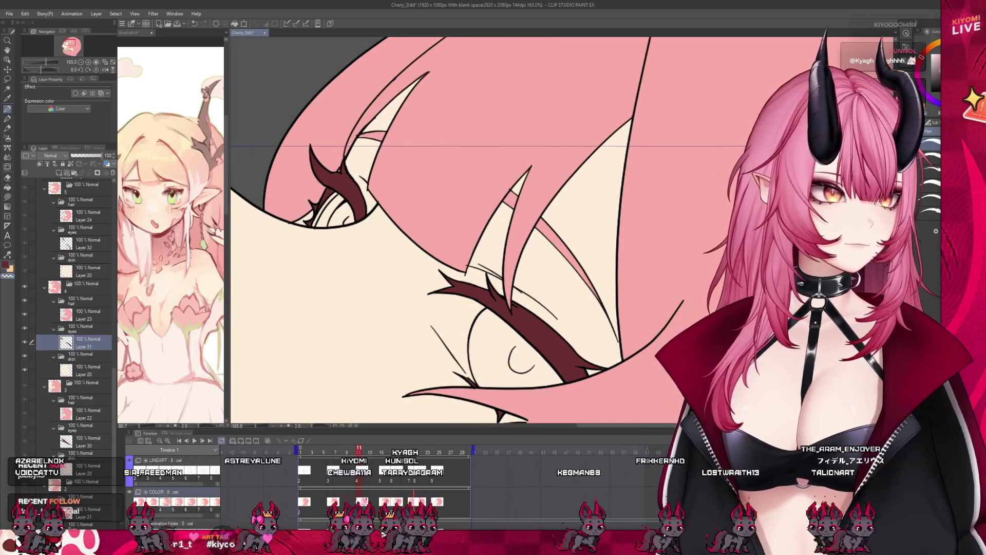
On new Layer 36, paint the eye interior and upper eyelid line solid dark maroon
{"action": "left_click", "coordinate": [60, 173]}
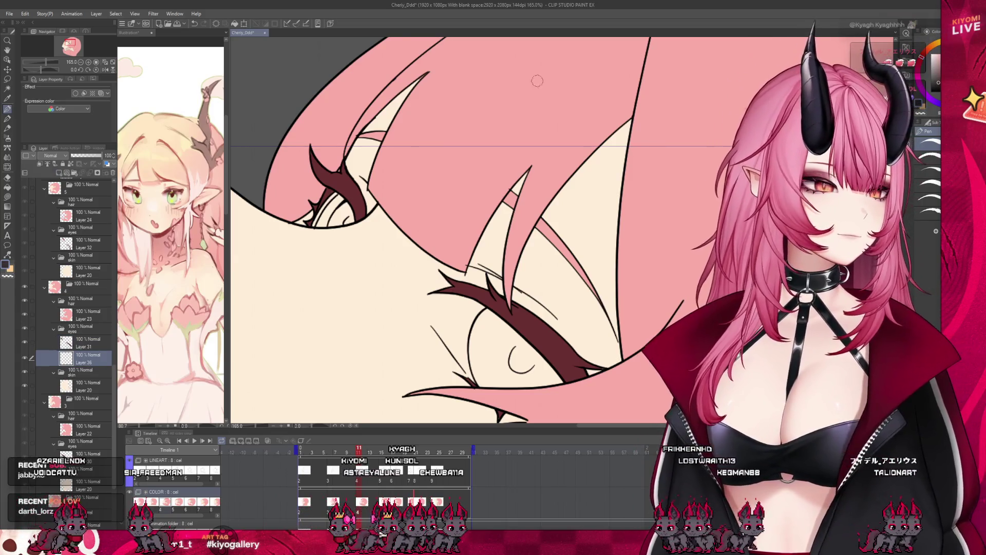
{"action": "scroll", "coordinate": [398, 165], "scroll_direction": "up", "scroll_amount": 2}
{"action": "left_click_drag", "start_coordinate": [342, 215], "coordinate": [290, 246]}
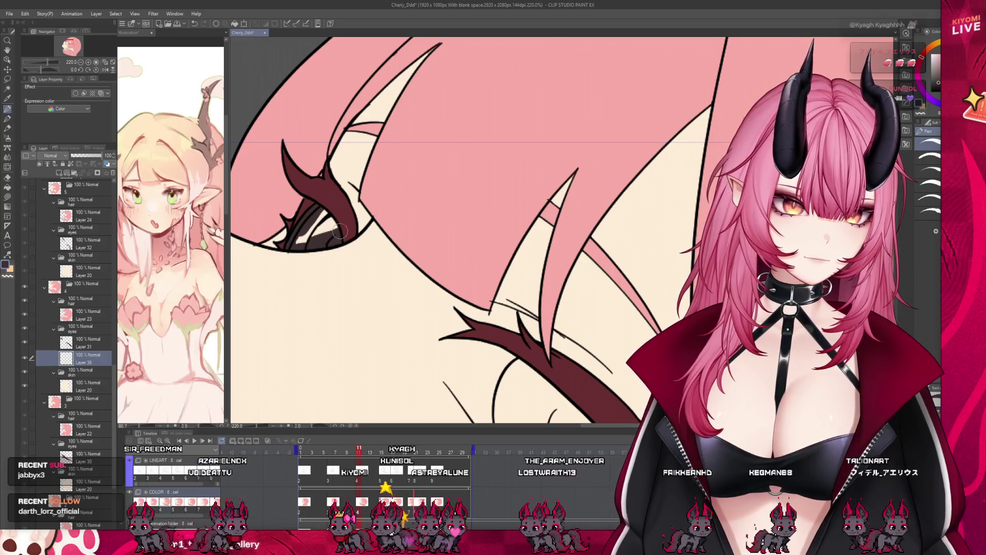
{"action": "scroll", "coordinate": [319, 216], "scroll_direction": "down", "scroll_amount": 2}
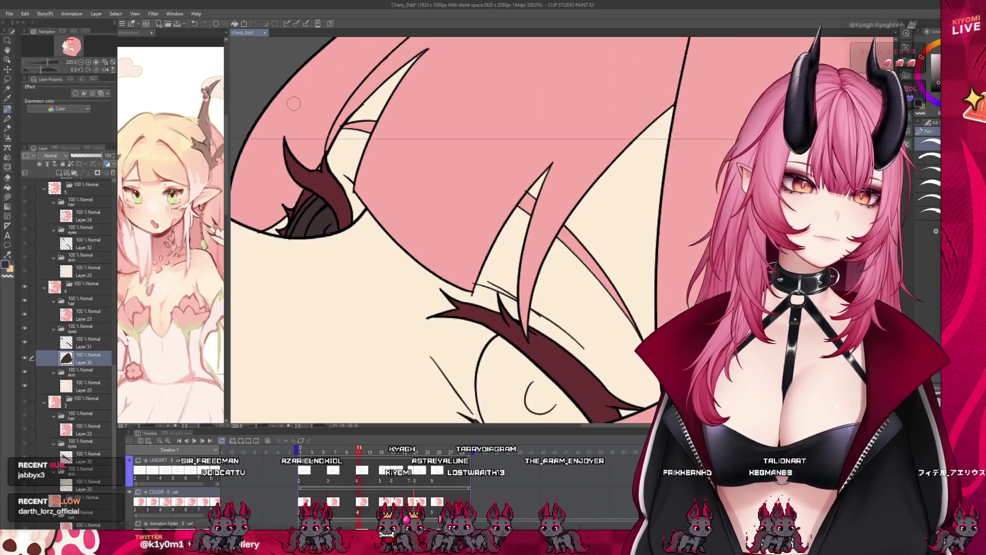
{"action": "scroll", "coordinate": [388, 234], "scroll_direction": "up", "scroll_amount": 2}
{"action": "mouse_move", "coordinate": [302, 227]}
{"action": "left_mouse_down"}
{"action": "mouse_move", "coordinate": [361, 303]}
{"action": "mouse_move", "coordinate": [473, 308]}
{"action": "left_mouse_up"}
{"action": "left_click_drag", "start_coordinate": [366, 208], "coordinate": [311, 201]}
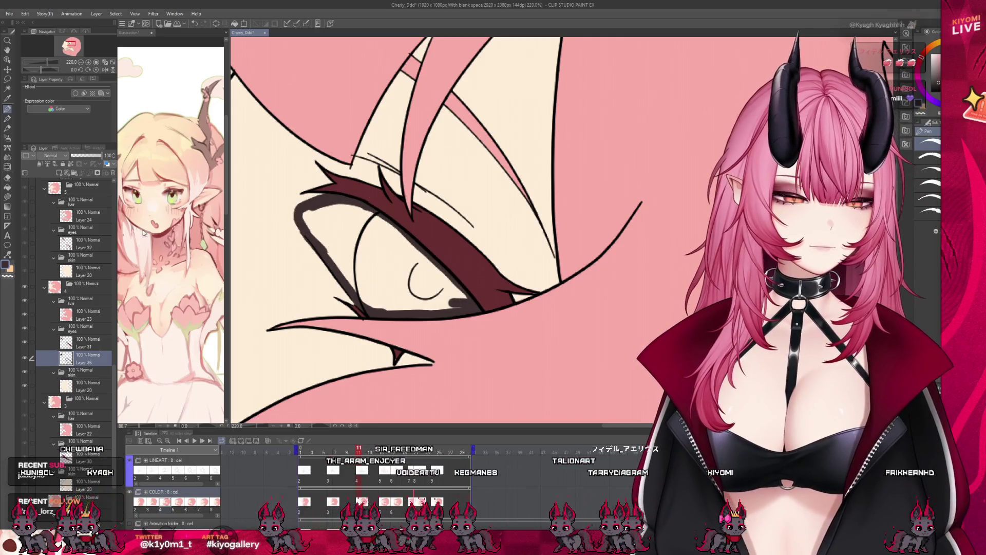
{"action": "left_click_drag", "start_coordinate": [308, 216], "coordinate": [452, 298]}
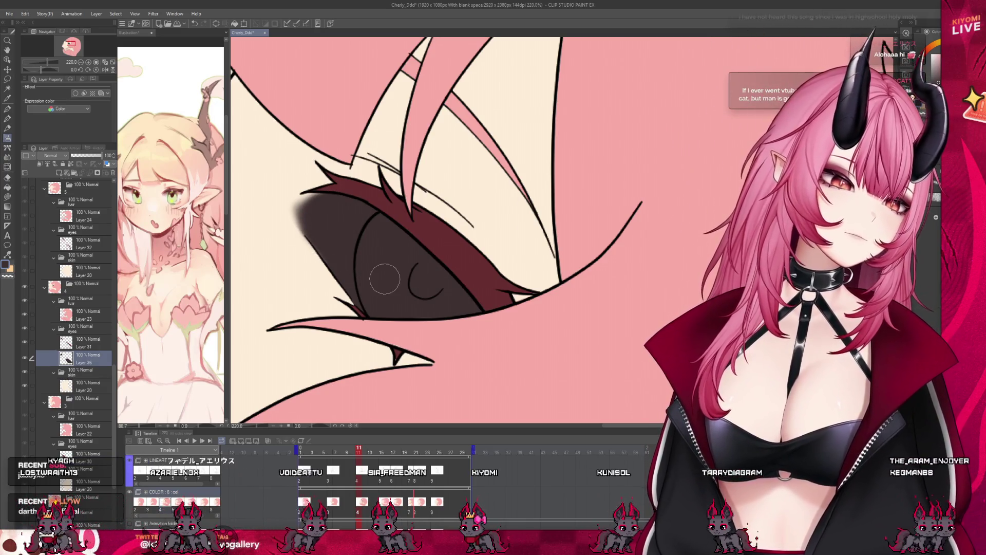
{"action": "scroll", "coordinate": [416, 292], "scroll_direction": "down", "scroll_amount": 2}
{"action": "scroll", "coordinate": [416, 291], "scroll_direction": "down", "scroll_amount": 4}
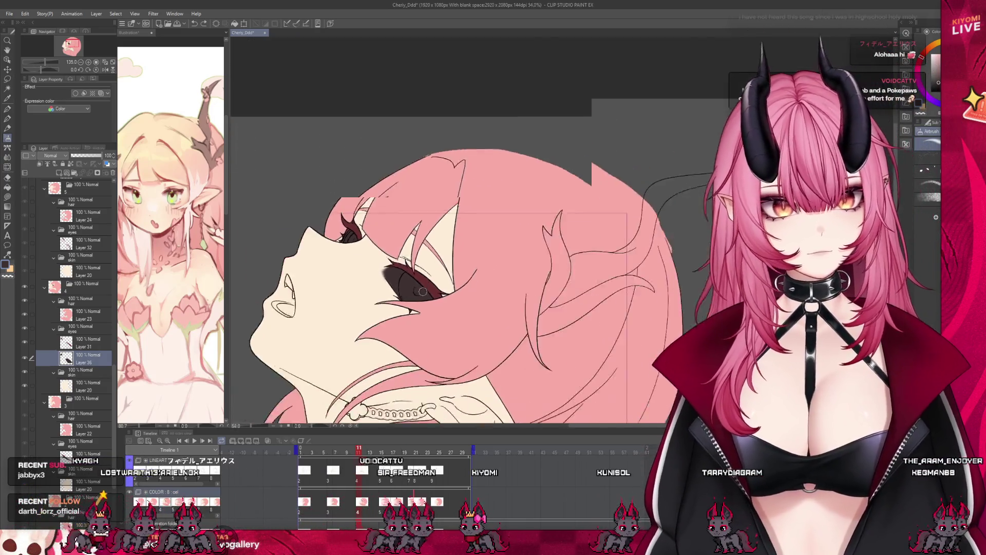
{"action": "scroll", "coordinate": [402, 275], "scroll_direction": "up", "scroll_amount": 6}
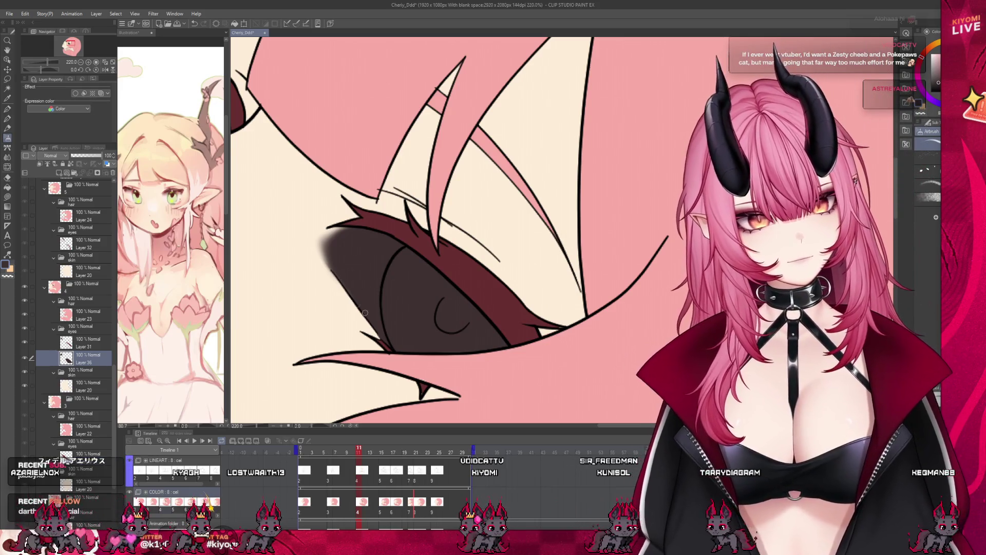
{"action": "scroll", "coordinate": [359, 250], "scroll_direction": "down", "scroll_amount": 5}
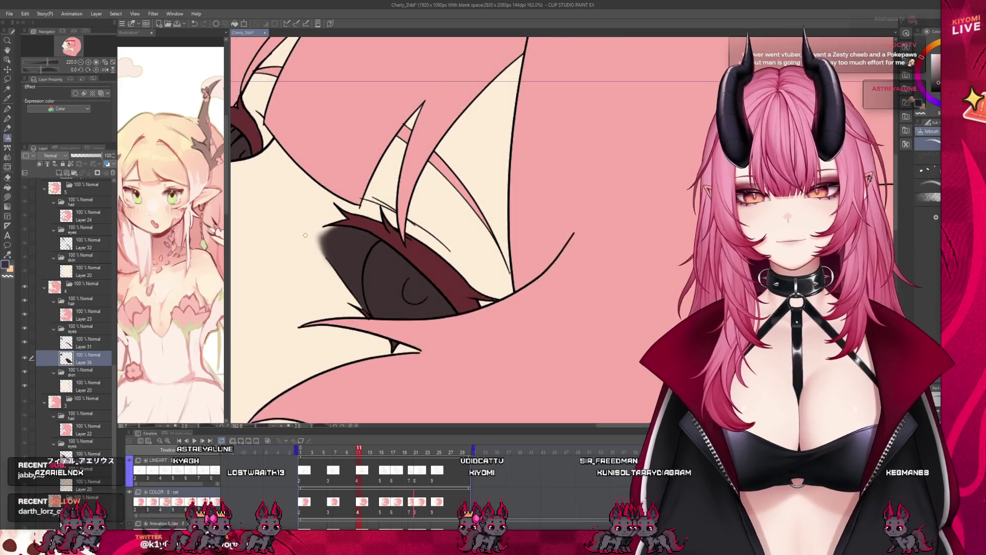
{"action": "scroll", "coordinate": [370, 272], "scroll_direction": "down", "scroll_amount": 1}
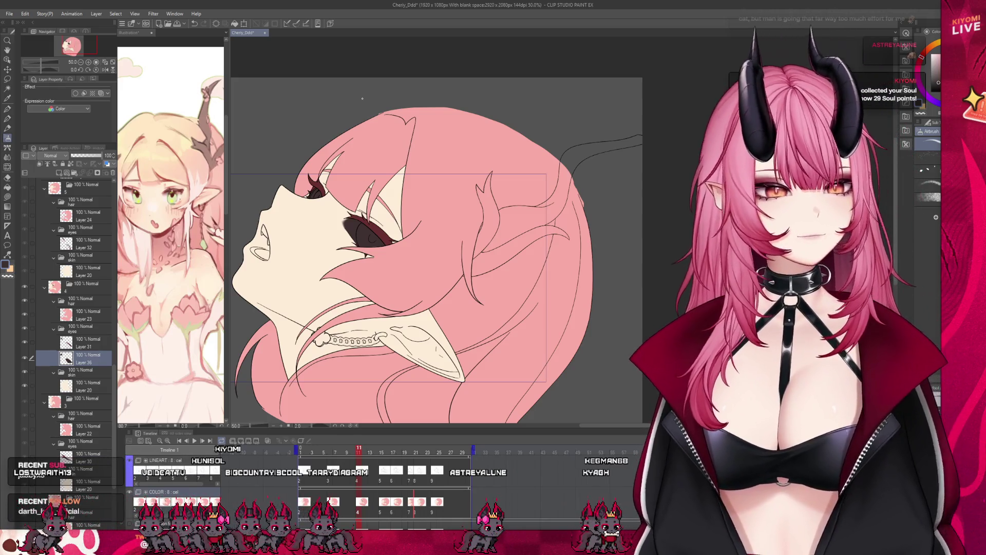
On frame 15, add a new layer and paint the eye's inner edges dark
{"action": "scroll", "coordinate": [78, 332], "scroll_direction": "up", "scroll_amount": 2}
{"action": "left_click", "coordinate": [78, 301]}
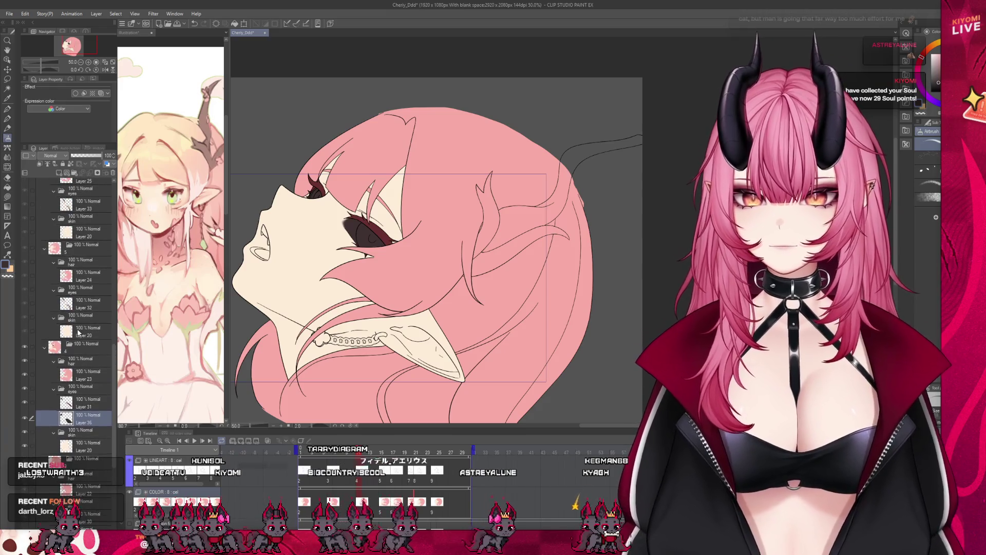
{"action": "left_click", "coordinate": [59, 172]}
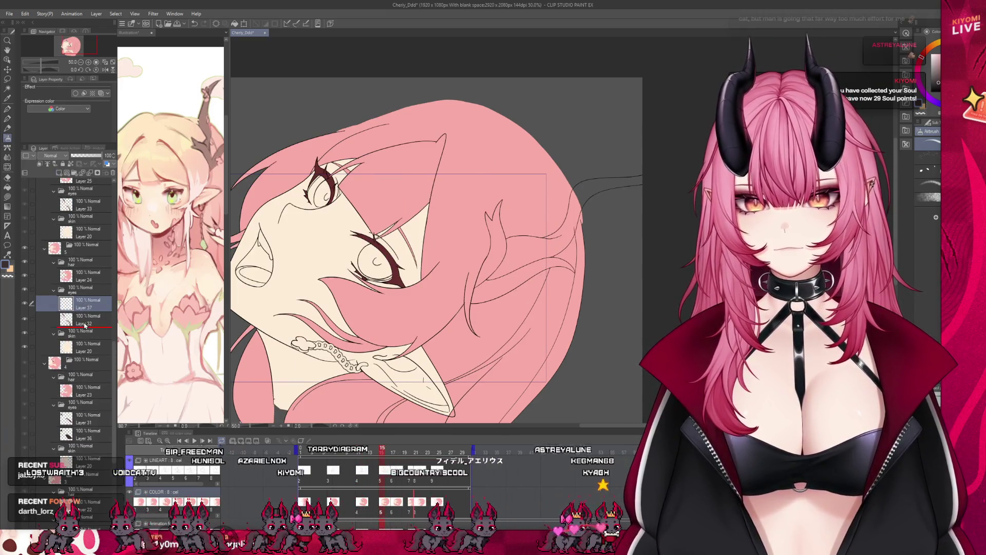
{"action": "scroll", "coordinate": [392, 173], "scroll_direction": "up", "scroll_amount": 1}
{"action": "scroll", "coordinate": [392, 174], "scroll_direction": "up", "scroll_amount": 4}
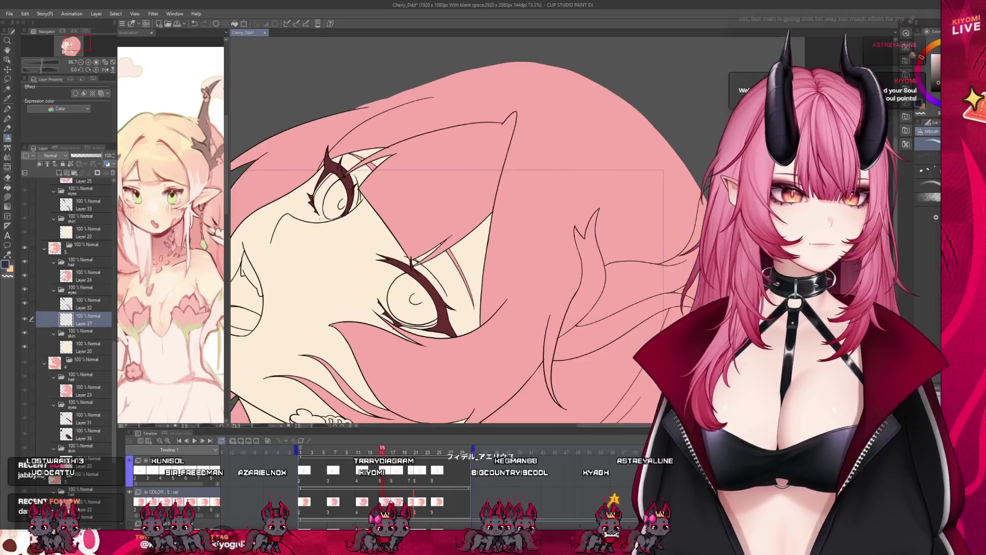
{"action": "scroll", "coordinate": [320, 180], "scroll_direction": "up", "scroll_amount": 1}
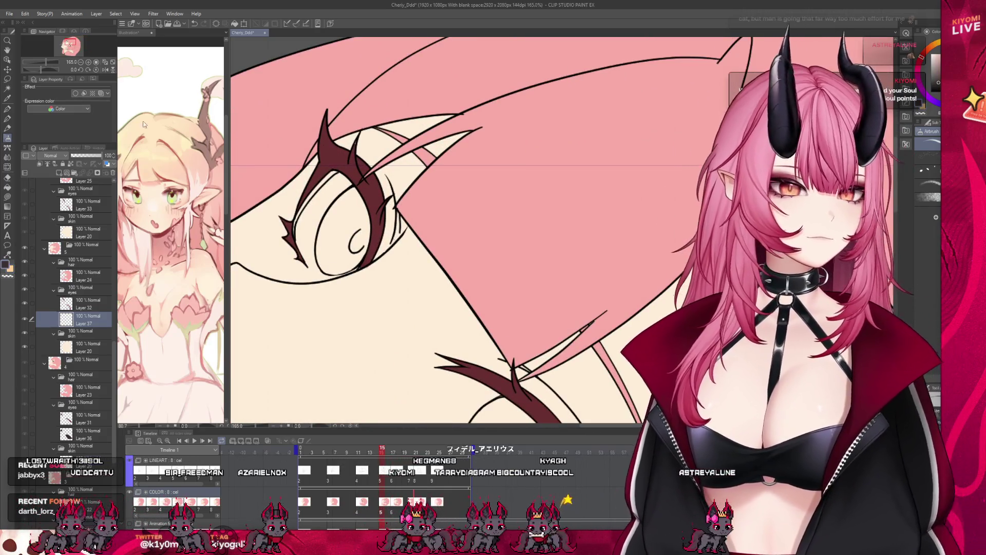
{"action": "mouse_move", "coordinate": [337, 170]}
{"action": "left_mouse_down"}
{"action": "mouse_move", "coordinate": [298, 228]}
{"action": "mouse_move", "coordinate": [304, 260]}
{"action": "left_mouse_up"}
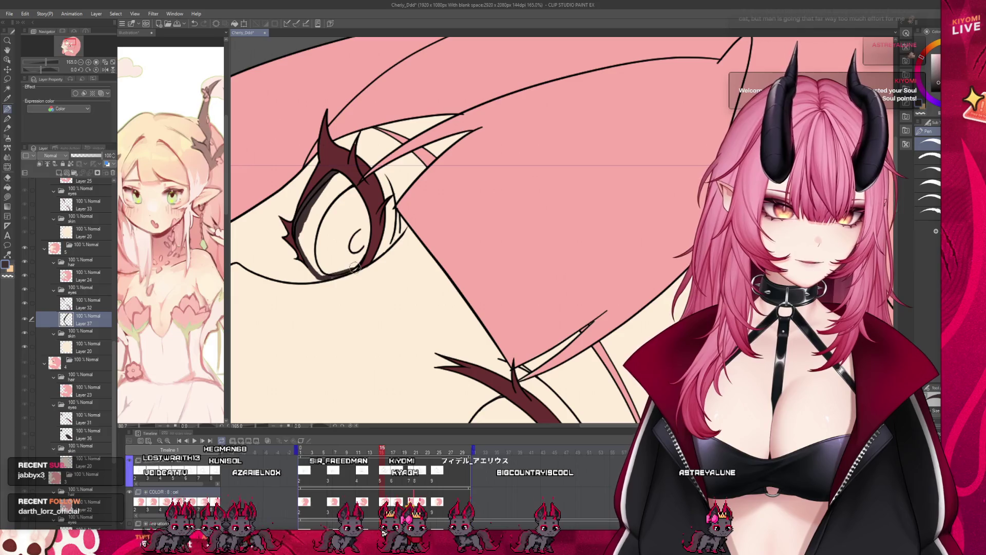
{"action": "left_click_drag", "start_coordinate": [317, 277], "coordinate": [372, 221]}
{"action": "left_click_drag", "start_coordinate": [334, 165], "coordinate": [362, 245]}
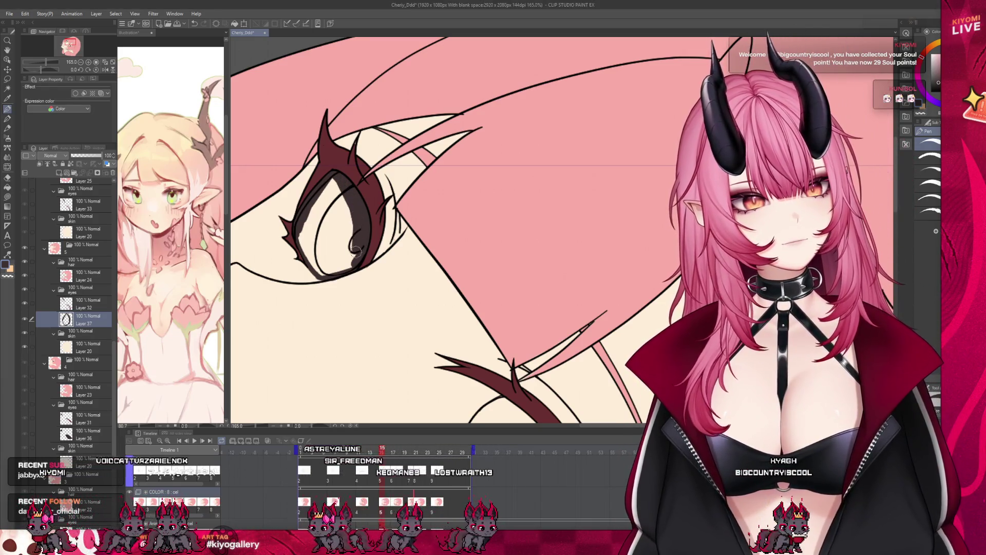
{"action": "mouse_move", "coordinate": [353, 241]}
{"action": "left_mouse_down"}
{"action": "mouse_move", "coordinate": [342, 194]}
{"action": "mouse_move", "coordinate": [335, 259]}
{"action": "mouse_move", "coordinate": [339, 221]}
{"action": "mouse_move", "coordinate": [299, 236]}
{"action": "left_mouse_up"}
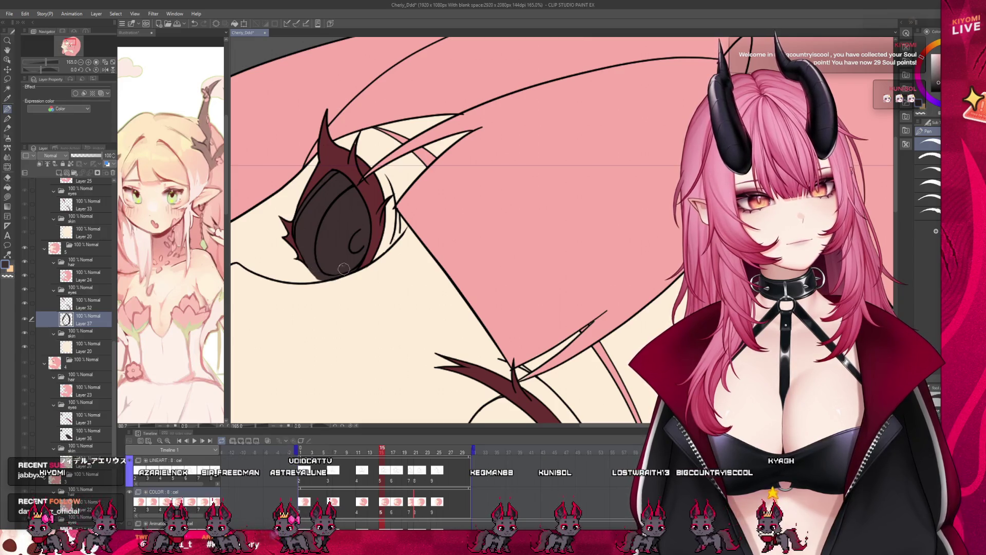
Add a tapered eyelash tip, outline the iris along the lower eyelid, and fill it dark brown
{"action": "mouse_move", "coordinate": [405, 175]}
{"action": "left_mouse_down"}
{"action": "mouse_move", "coordinate": [379, 235]}
{"action": "mouse_move", "coordinate": [288, 232]}
{"action": "left_mouse_up"}
{"action": "key", "text": "ctrl+z"}
{"action": "left_click_drag", "start_coordinate": [355, 216], "coordinate": [286, 235]}
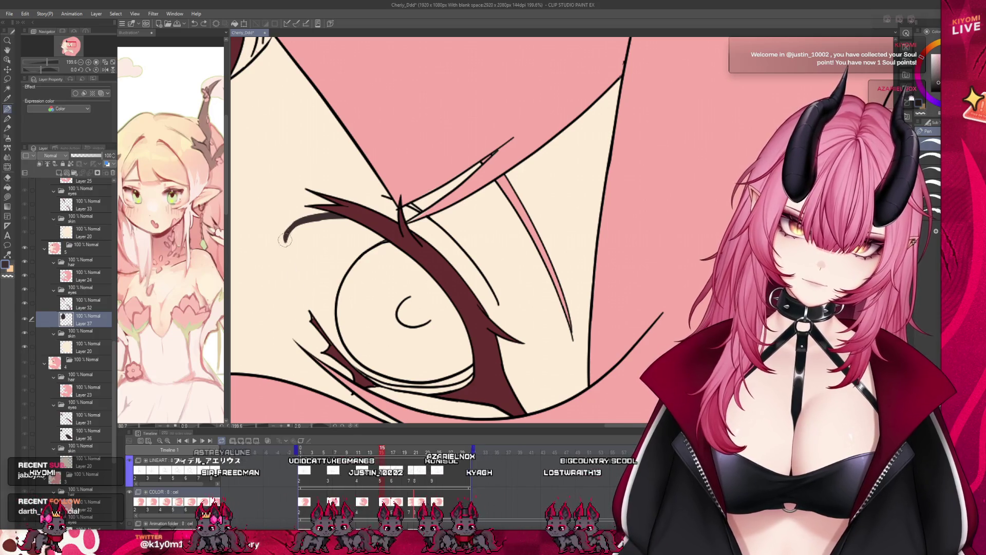
{"action": "left_click_drag", "start_coordinate": [287, 239], "coordinate": [315, 321]}
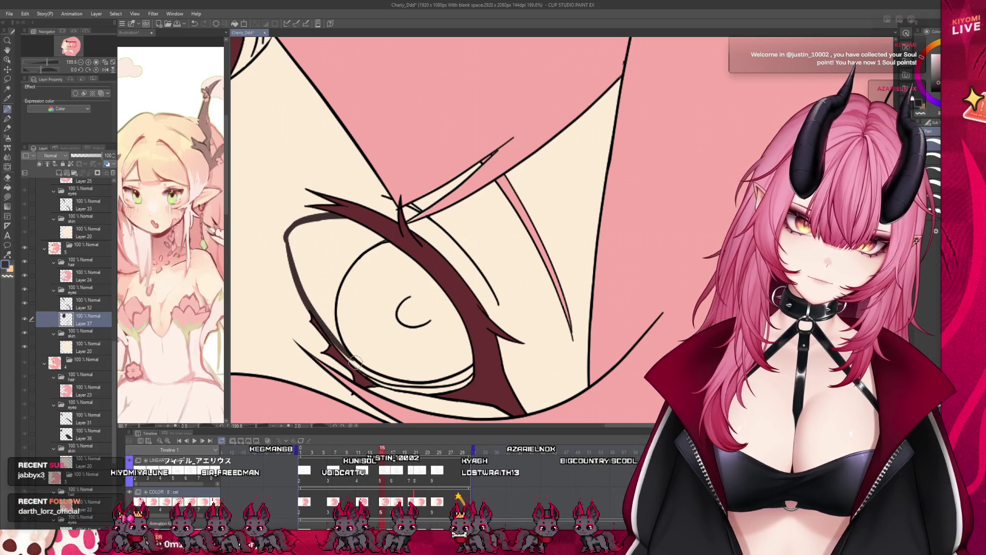
{"action": "left_click_drag", "start_coordinate": [403, 373], "coordinate": [457, 381]}
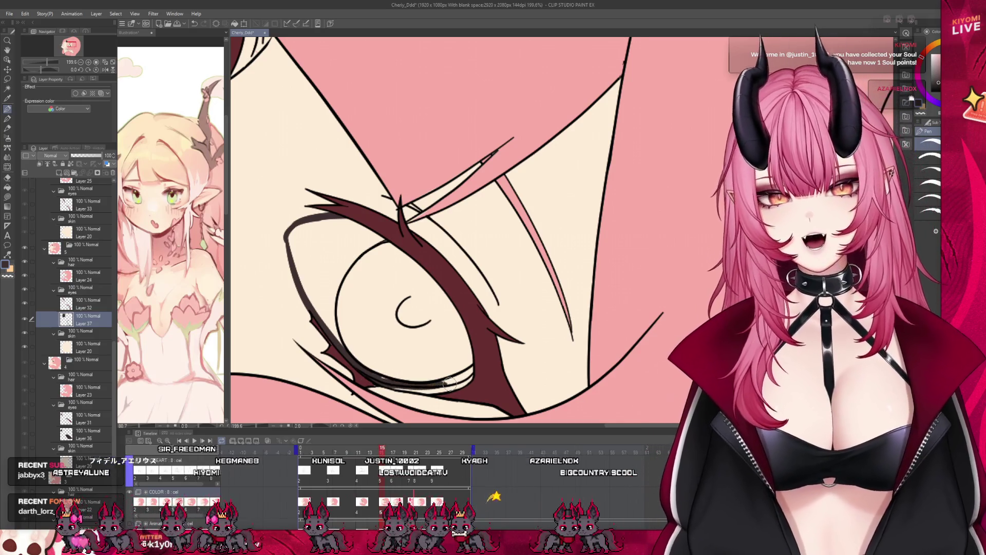
{"action": "mouse_move", "coordinate": [359, 381]}
{"action": "left_mouse_down"}
{"action": "mouse_move", "coordinate": [458, 379]}
{"action": "mouse_move", "coordinate": [460, 316]}
{"action": "mouse_move", "coordinate": [378, 236]}
{"action": "mouse_move", "coordinate": [399, 261]}
{"action": "left_mouse_up"}
{"action": "left_click_drag", "start_coordinate": [441, 304], "coordinate": [466, 371]}
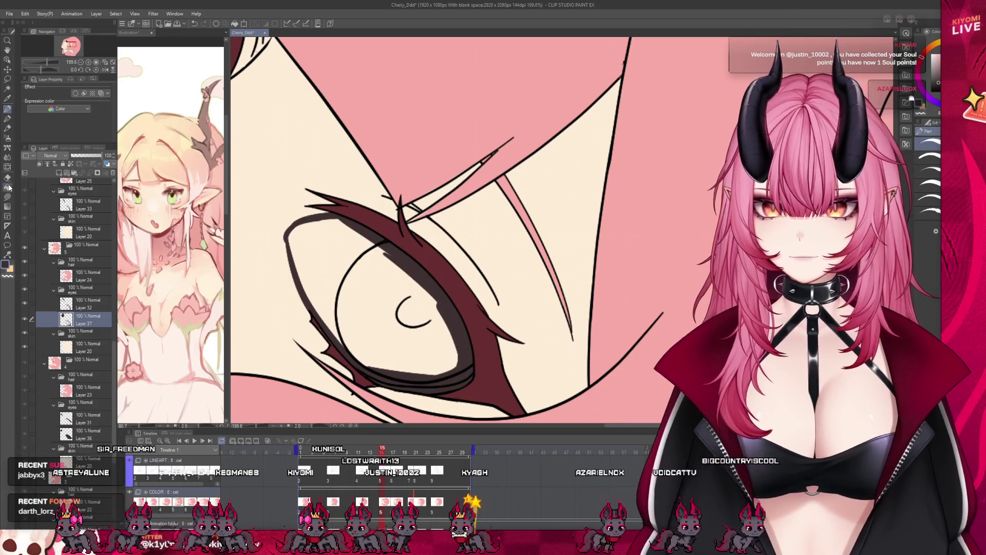
{"action": "left_click", "coordinate": [321, 278]}
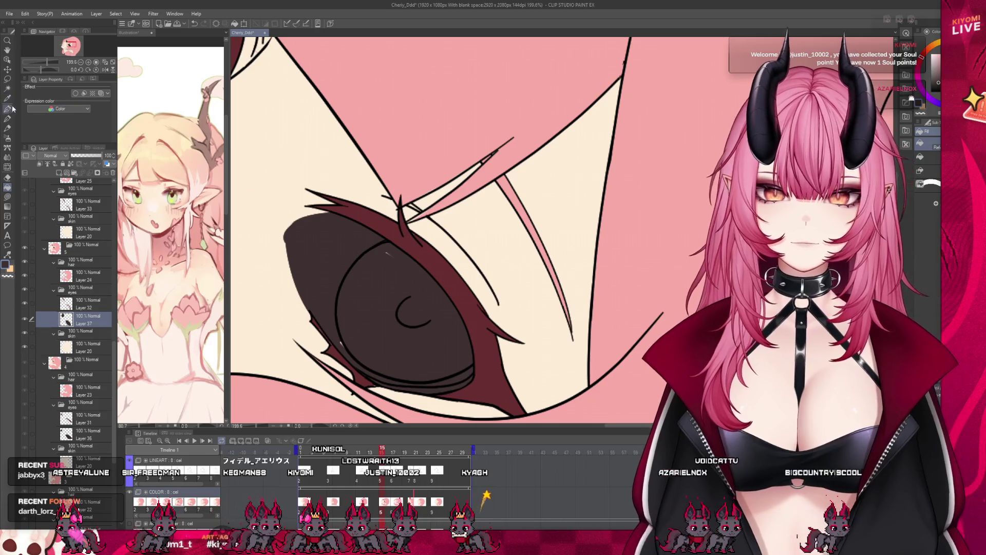
Tidy the iris fill's left edges and airbrush soft dark shading at the eye's corner
{"action": "left_click", "coordinate": [9, 109]}
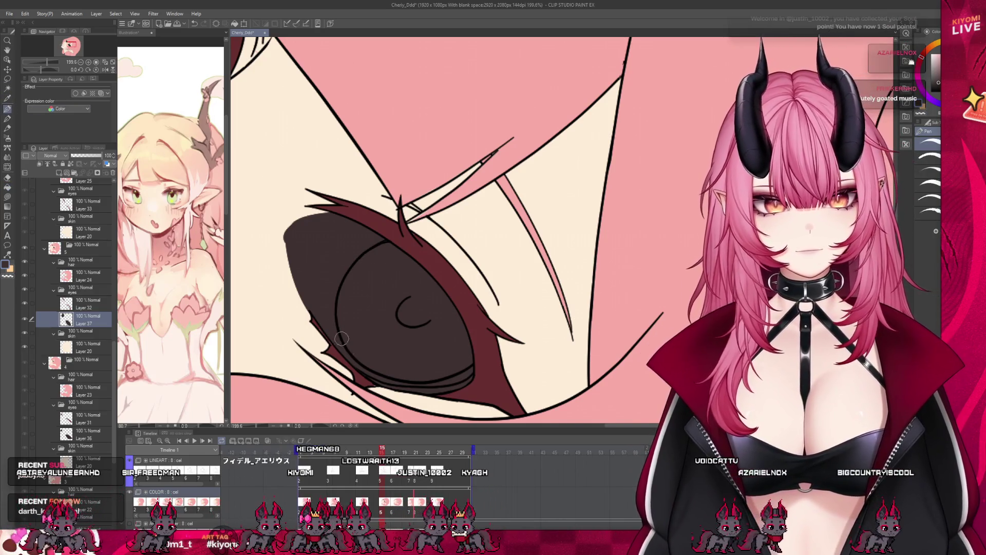
{"action": "left_click_drag", "start_coordinate": [279, 249], "coordinate": [318, 321]}
{"action": "left_click_drag", "start_coordinate": [279, 257], "coordinate": [326, 224]}
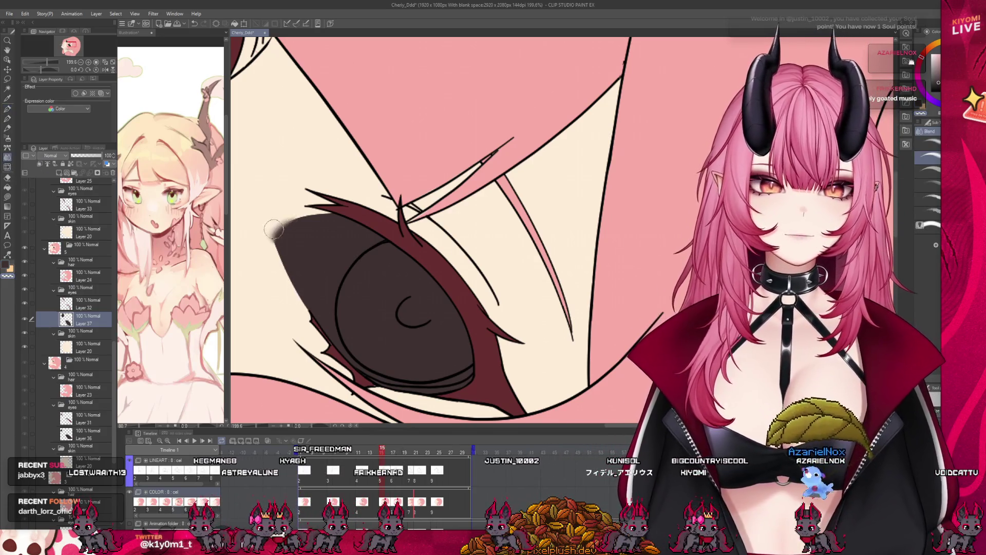
{"action": "left_click_drag", "start_coordinate": [284, 242], "coordinate": [303, 302]}
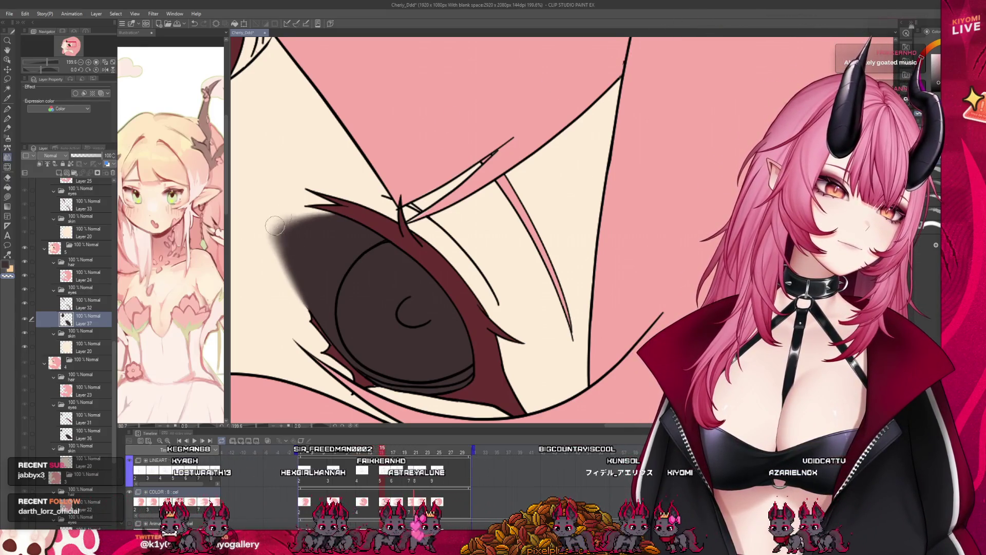
{"action": "scroll", "coordinate": [408, 283], "scroll_direction": "down", "scroll_amount": 4}
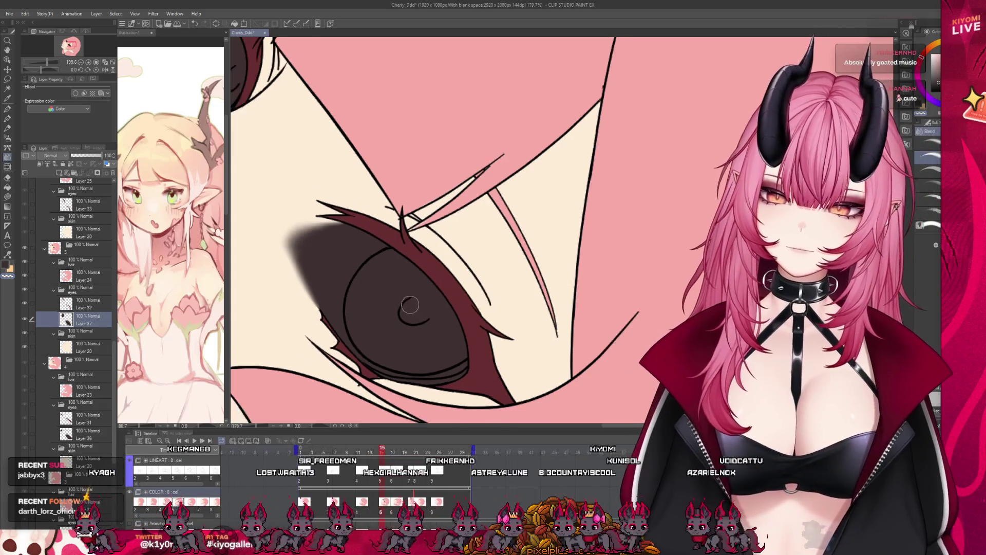
{"action": "scroll", "coordinate": [407, 304], "scroll_direction": "up", "scroll_amount": 3}
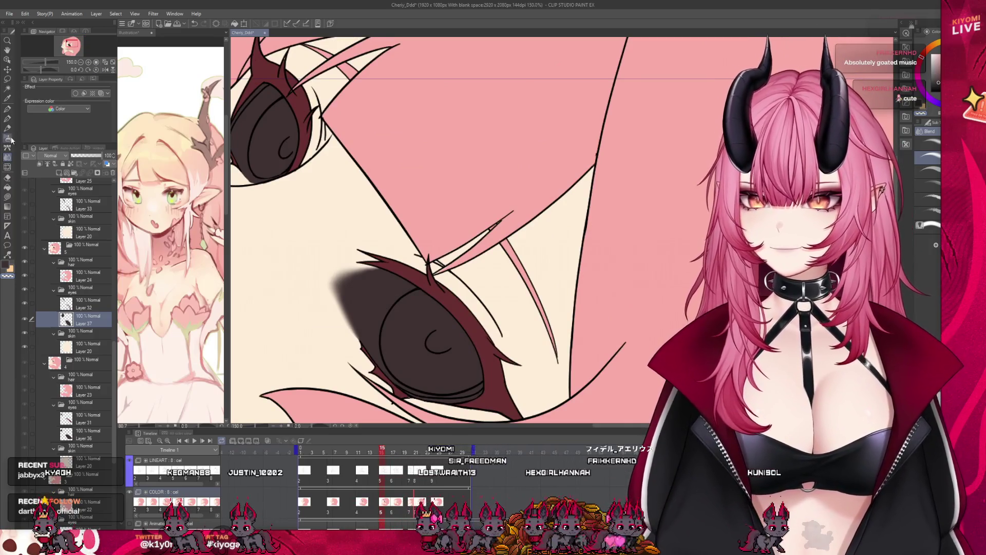
{"action": "key", "text": "b"}
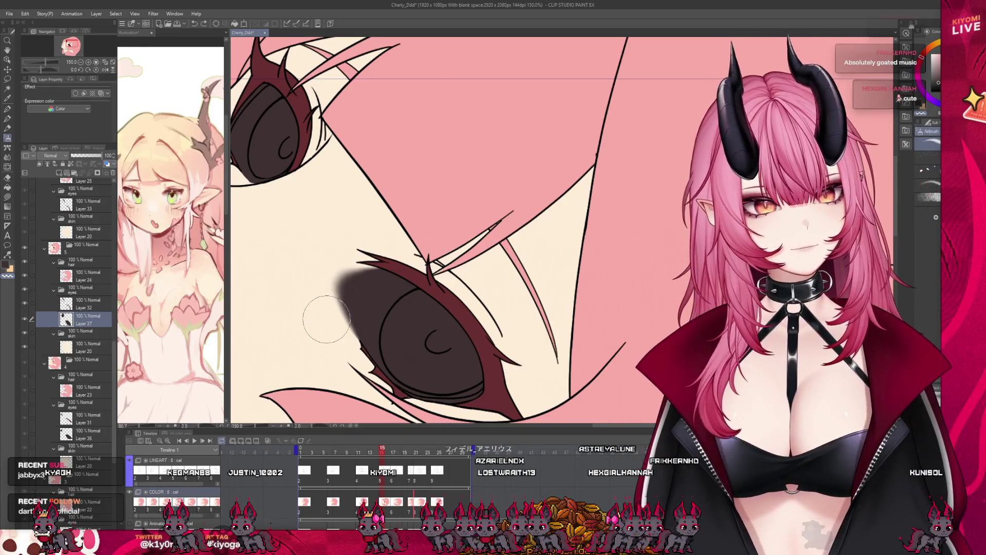
{"action": "scroll", "coordinate": [393, 218], "scroll_direction": "down", "scroll_amount": 2}
{"action": "scroll", "coordinate": [393, 218], "scroll_direction": "down", "scroll_amount": 5}
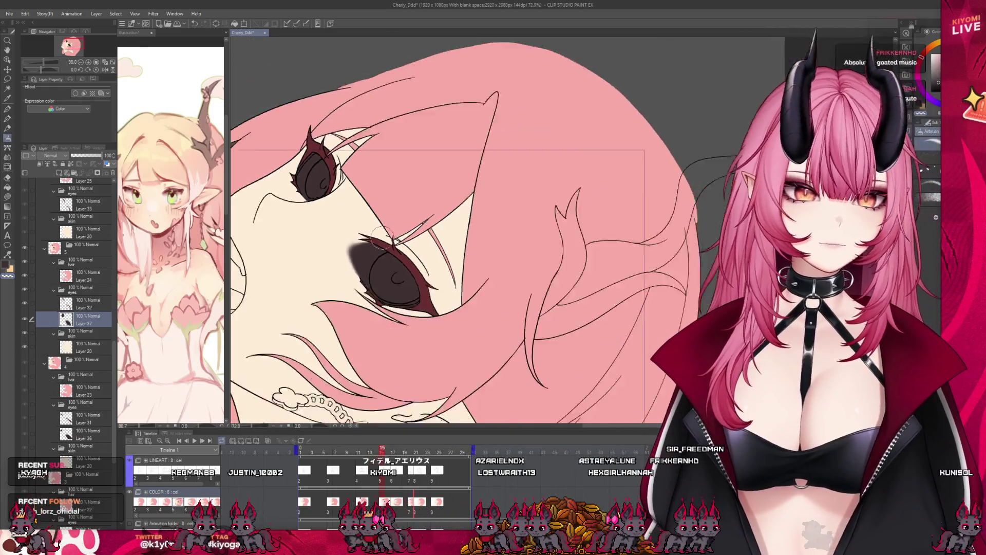
{"action": "scroll", "coordinate": [375, 243], "scroll_direction": "up", "scroll_amount": 2}
{"action": "scroll", "coordinate": [375, 243], "scroll_direction": "up", "scroll_amount": 1}
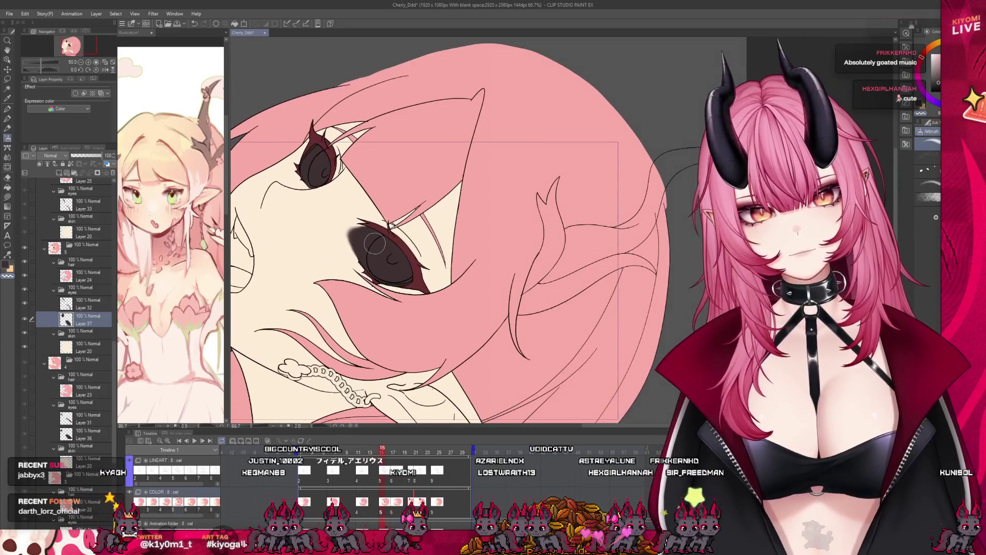
{"action": "scroll", "coordinate": [367, 250], "scroll_direction": "up", "scroll_amount": 1}
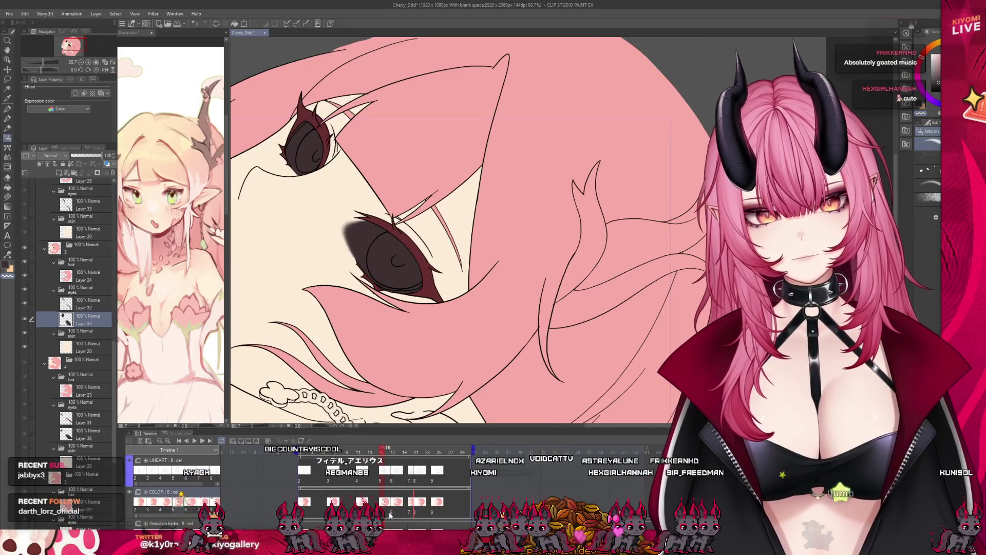
Duplicate frame 15's eye colour layer for reuse on frame 17
{"action": "left_click", "coordinate": [394, 508]}
{"action": "scroll", "coordinate": [81, 242], "scroll_direction": "up", "scroll_amount": 1}
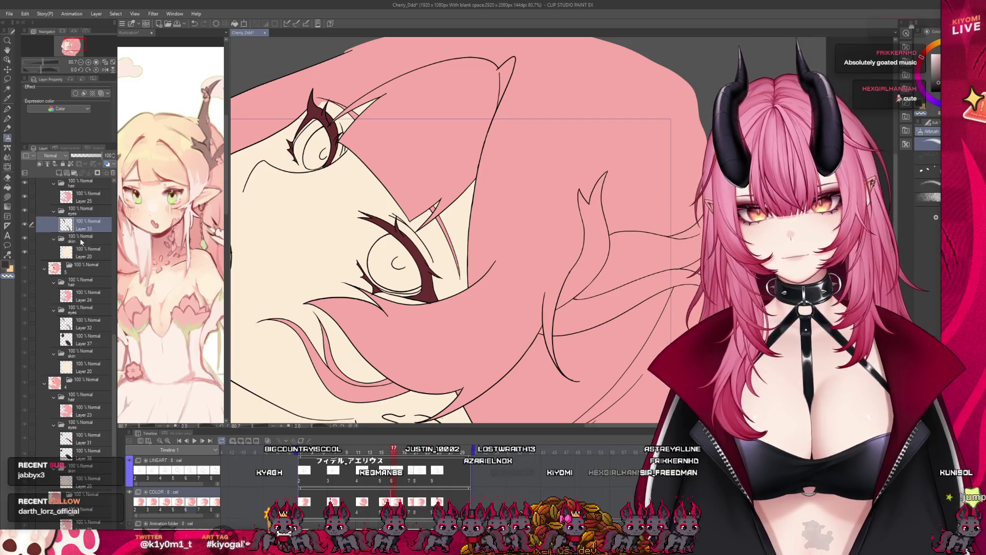
{"action": "left_click", "coordinate": [74, 340]}
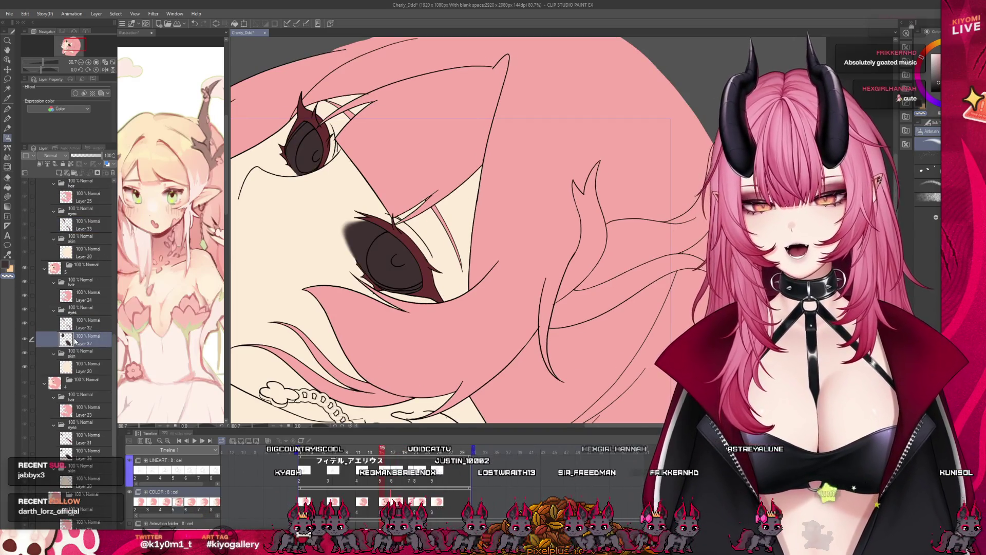
{"action": "left_click_drag", "start_coordinate": [79, 230], "coordinate": [90, 250]}
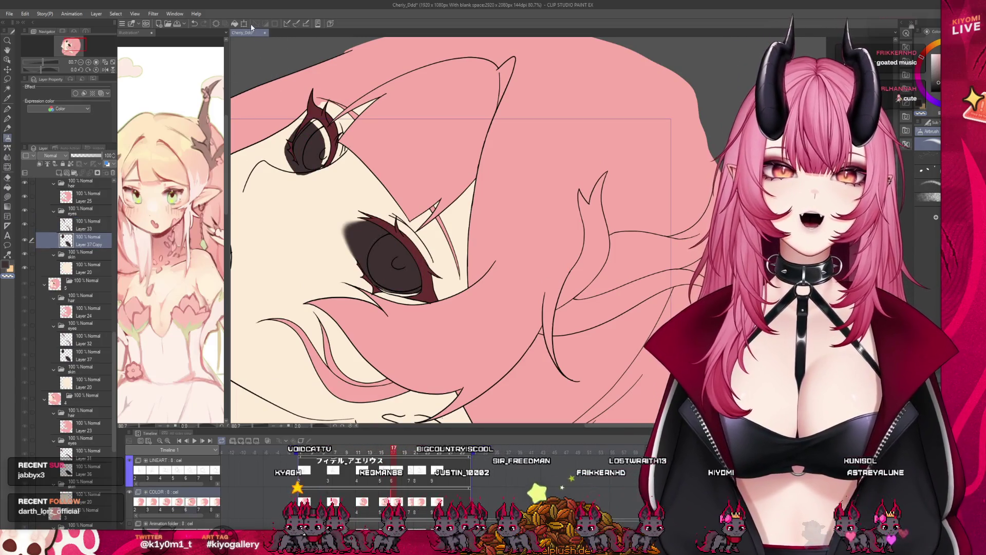
Shift the lower eye fill slightly right, then lasso and transform it again
{"action": "left_click", "coordinate": [243, 24]}
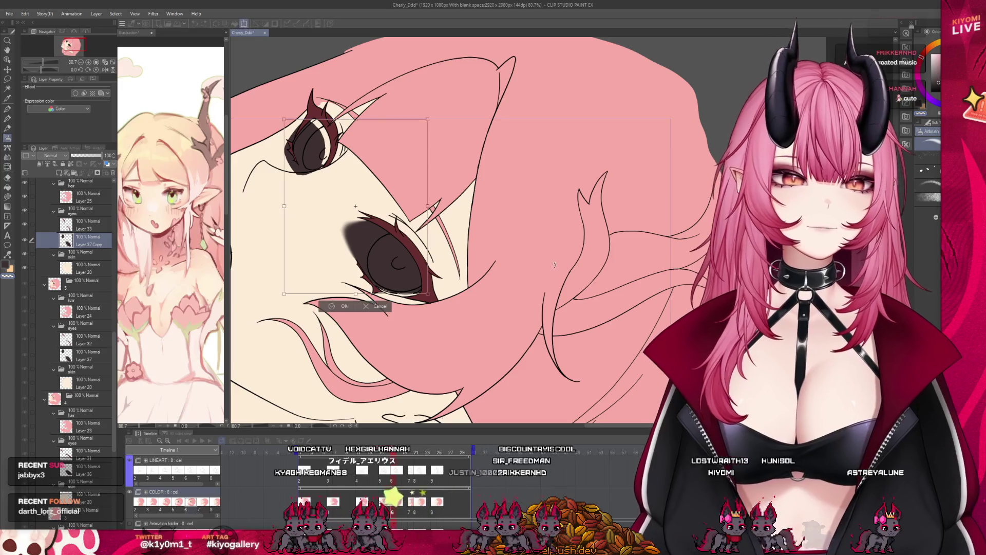
{"action": "left_click_drag", "start_coordinate": [382, 257], "coordinate": [385, 257]}
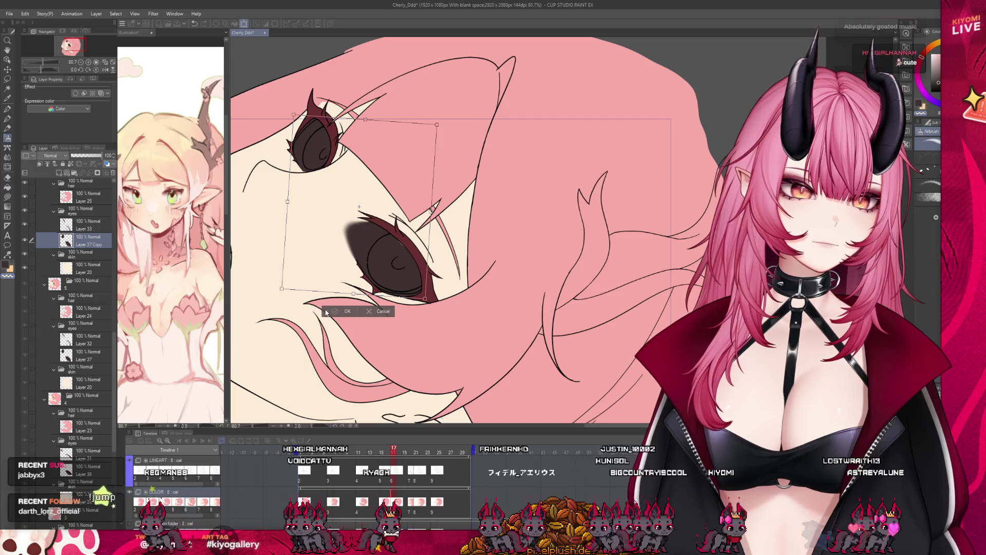
{"action": "key", "text": "Return"}
{"action": "scroll", "coordinate": [395, 249], "scroll_direction": "up", "scroll_amount": 3}
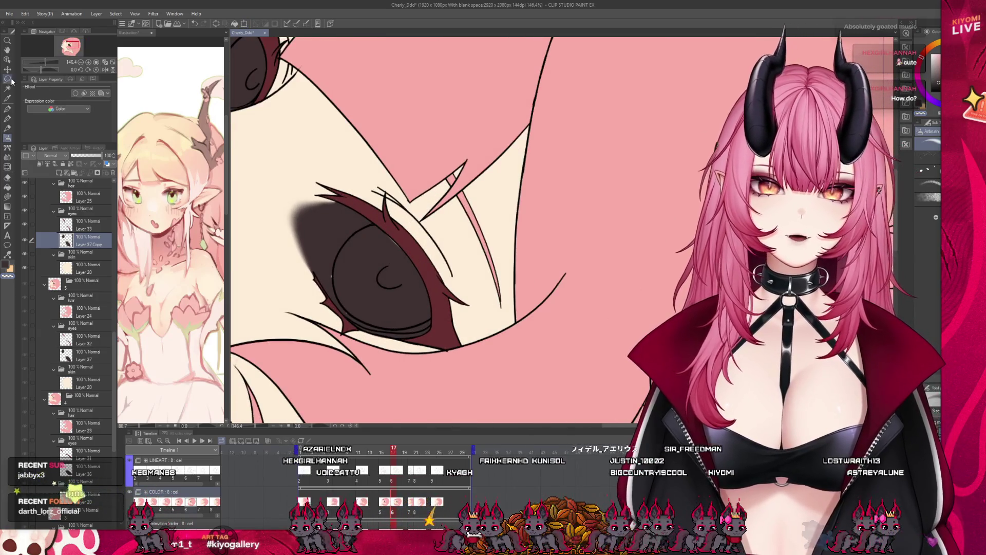
{"action": "left_click", "coordinate": [8, 79]}
{"action": "left_click_drag", "start_coordinate": [294, 168], "coordinate": [379, 187]}
{"action": "mouse_move", "coordinate": [452, 354]}
{"action": "left_mouse_down"}
{"action": "mouse_move", "coordinate": [288, 154]}
{"action": "mouse_move", "coordinate": [308, 339]}
{"action": "mouse_move", "coordinate": [440, 379]}
{"action": "left_mouse_up"}
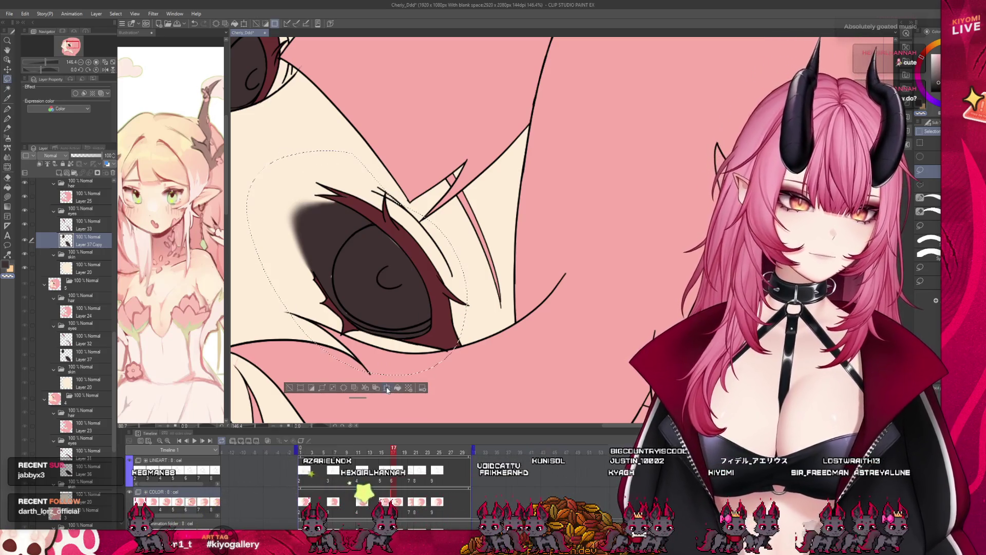
{"action": "left_click", "coordinate": [387, 388]}
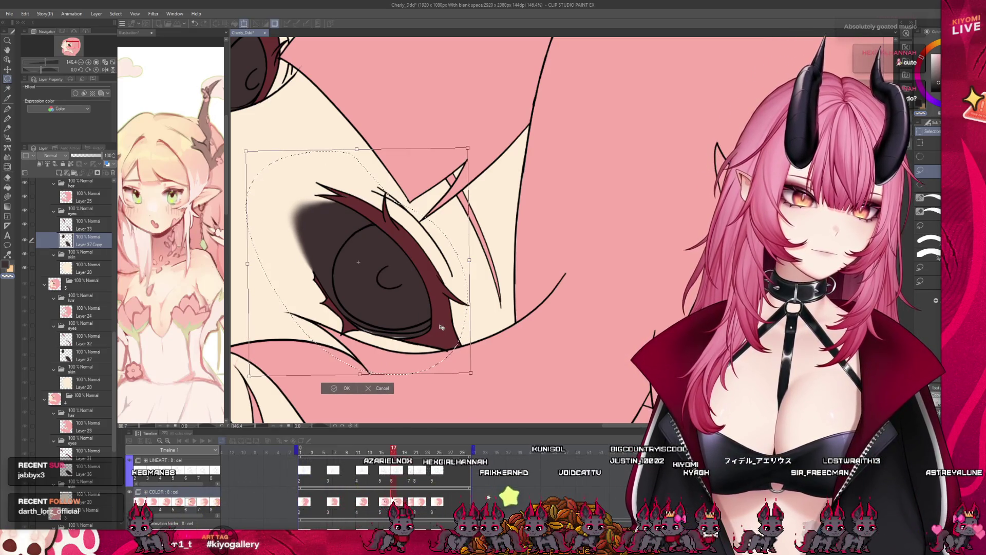
{"action": "left_click", "coordinate": [343, 387]}
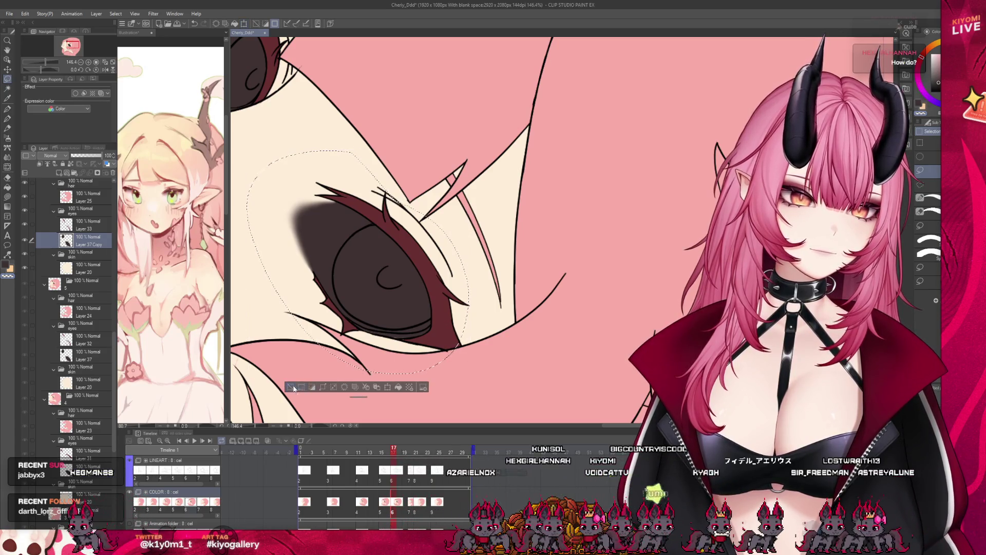
{"action": "left_click", "coordinate": [294, 389]}
Undo a stray pen stroke over the eye and redo the dark red pupil rim
{"action": "key", "text": "p"}
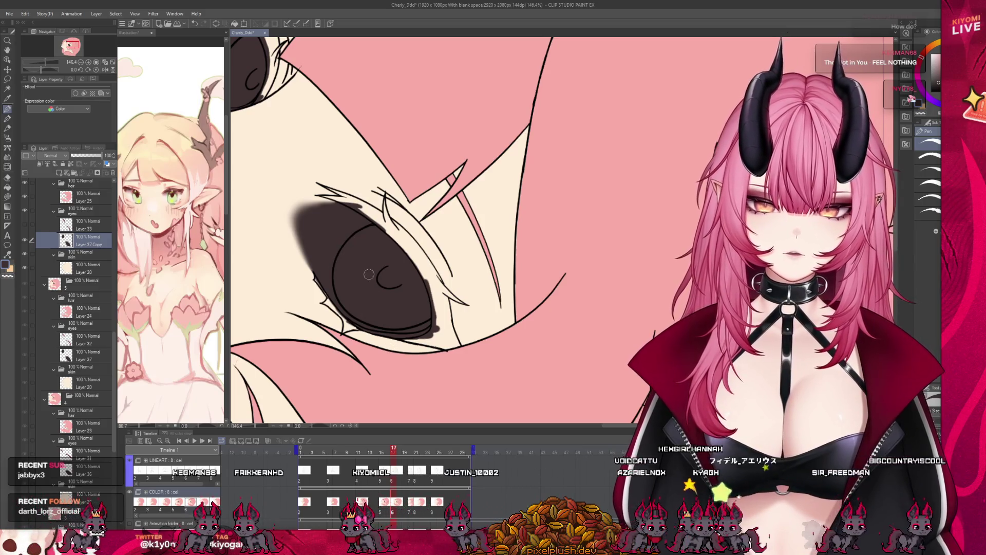
{"action": "left_click_drag", "start_coordinate": [362, 283], "coordinate": [434, 212]}
{"action": "key", "text": "ctrl+z"}
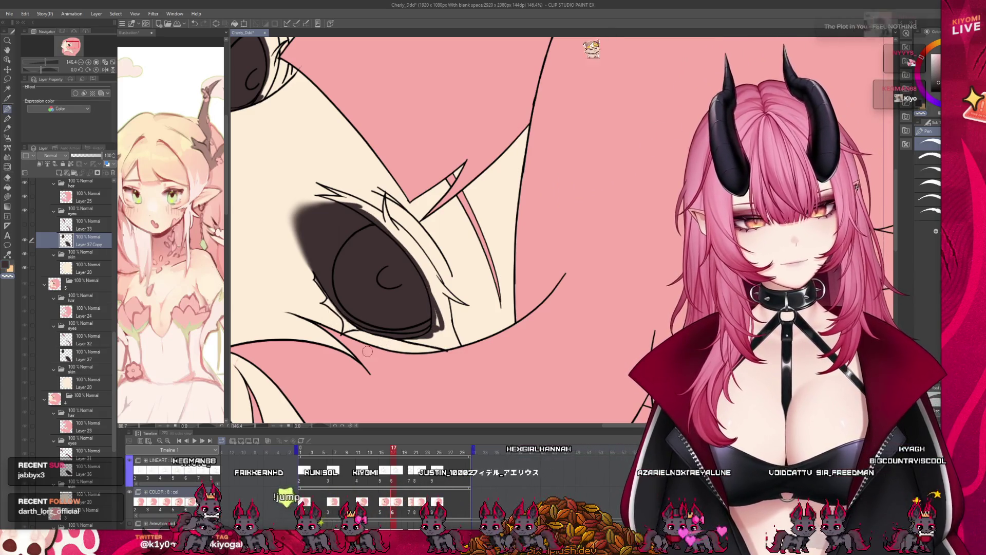
{"action": "key", "text": "ctrl+y"}
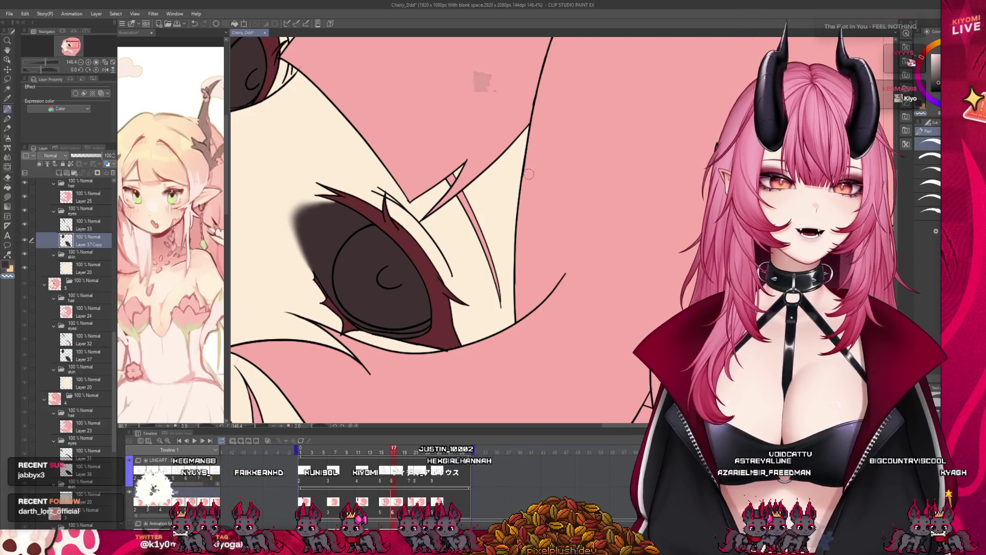
{"action": "scroll", "coordinate": [529, 175], "scroll_direction": "down", "scroll_amount": 5}
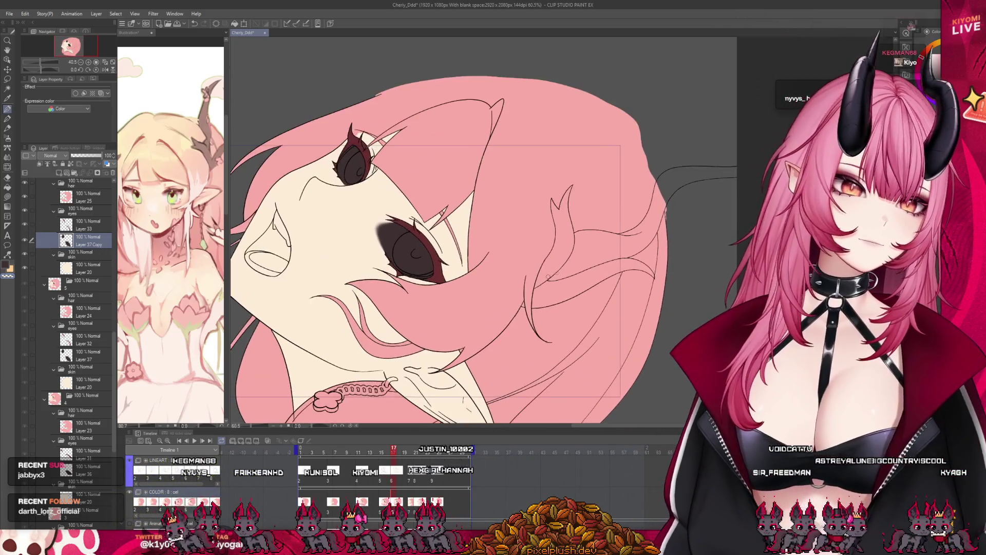
Flip through the timeline cells to land on cel 8 and zoom out
{"action": "left_click", "coordinate": [411, 481]}
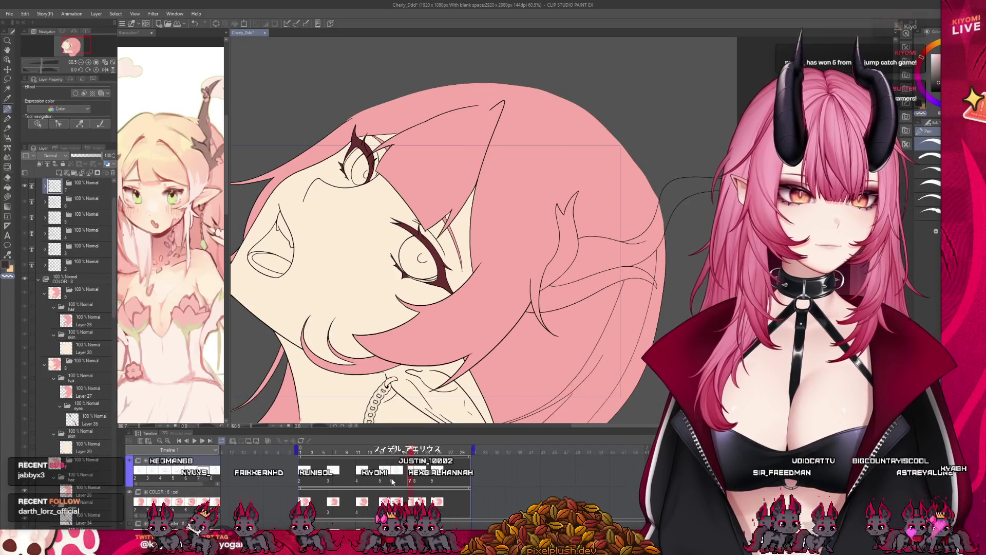
{"action": "left_click", "coordinate": [406, 481]}
{"action": "left_click", "coordinate": [405, 481]}
{"action": "left_click", "coordinate": [410, 484]}
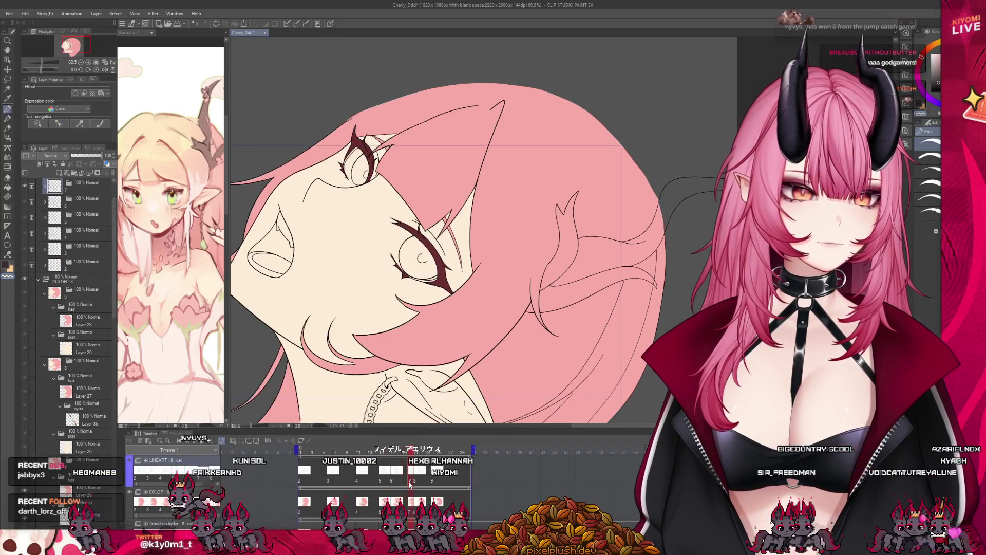
{"action": "left_click", "coordinate": [417, 483]}
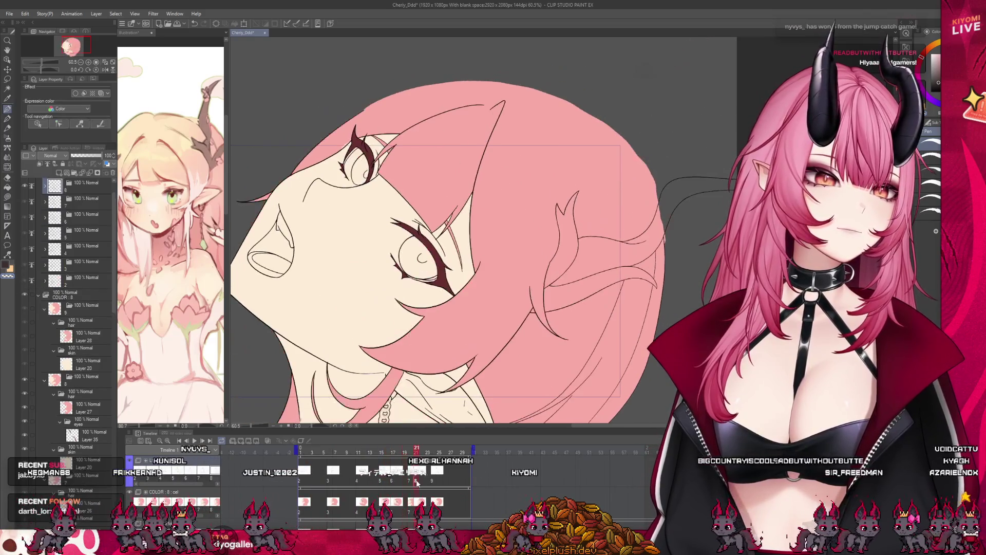
{"action": "scroll", "coordinate": [328, 272], "scroll_direction": "down", "scroll_amount": 2}
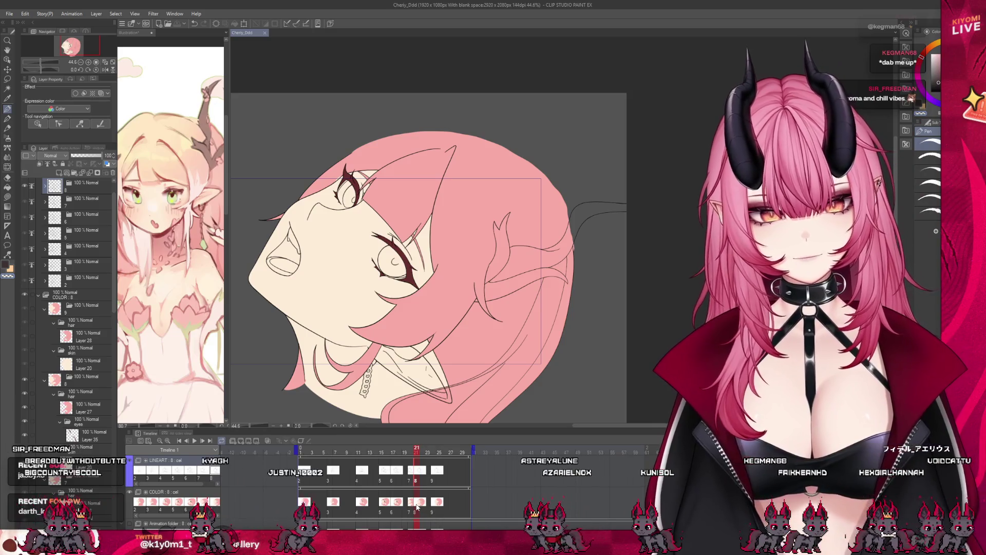
Select Layer 34 and paste the eye fill layer in as Layer 37 Copy 2
{"action": "left_click", "coordinate": [88, 435]}
{"action": "left_click", "coordinate": [90, 410]}
{"action": "scroll", "coordinate": [344, 211], "scroll_direction": "up", "scroll_amount": 5}
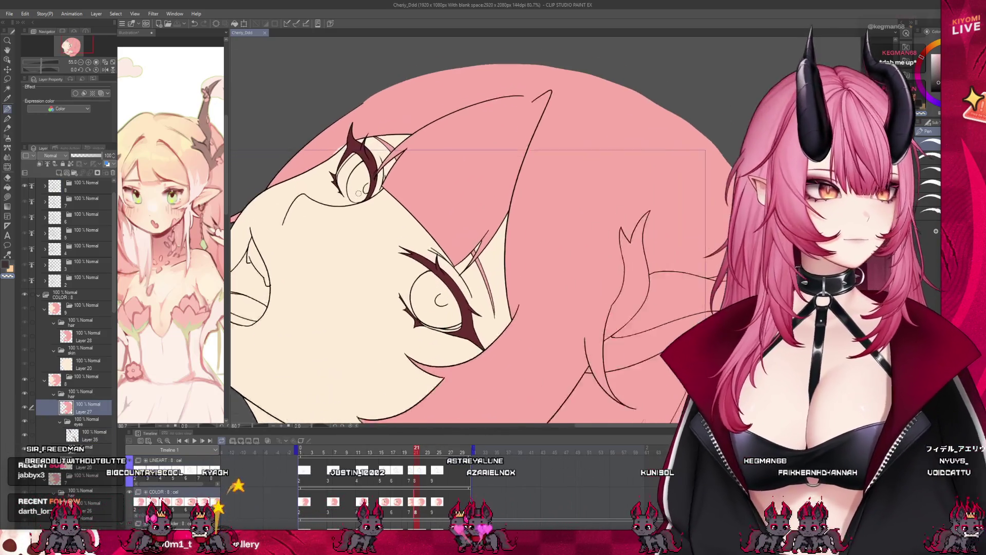
{"action": "scroll", "coordinate": [338, 123], "scroll_direction": "up", "scroll_amount": 3}
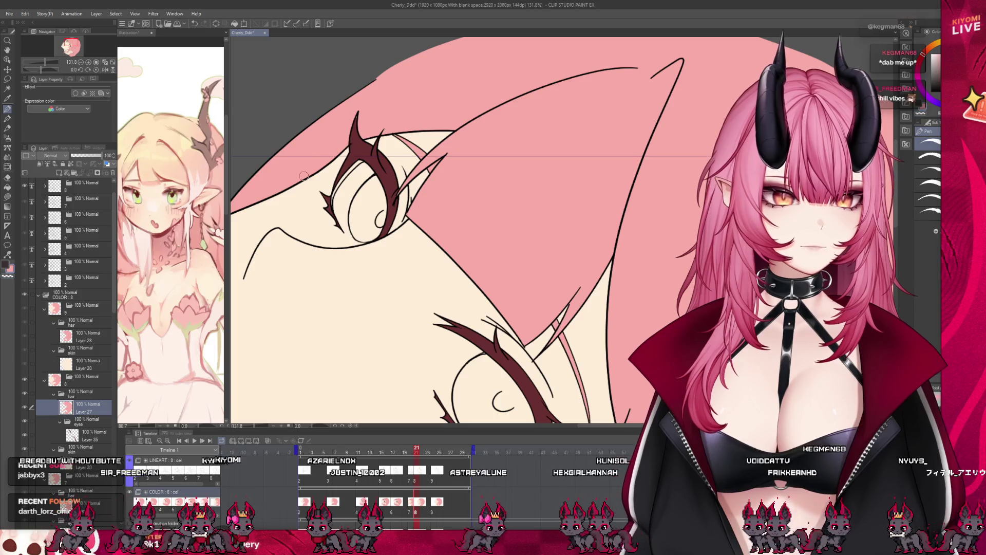
{"action": "scroll", "coordinate": [325, 145], "scroll_direction": "down", "scroll_amount": 2}
{"action": "scroll", "coordinate": [88, 442], "scroll_direction": "down", "scroll_amount": 3}
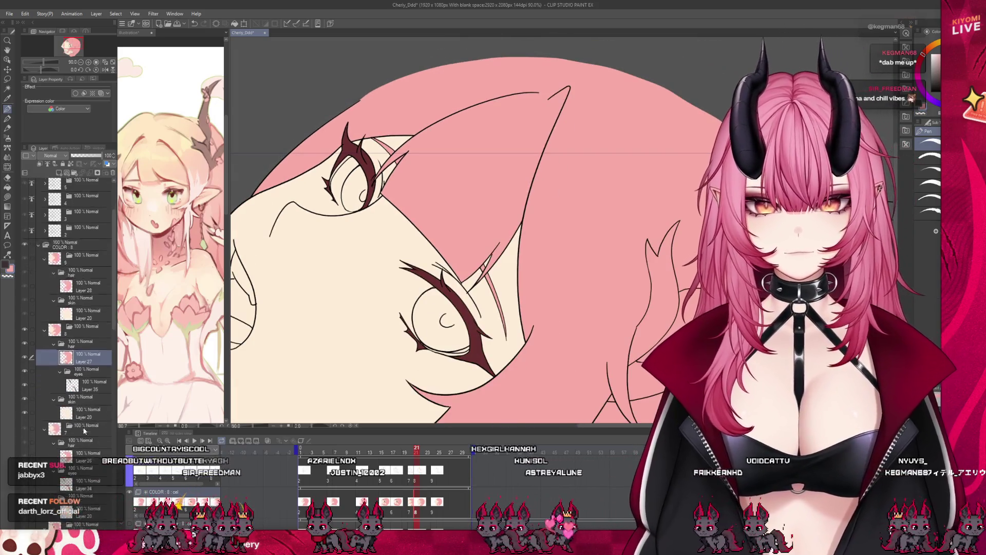
{"action": "scroll", "coordinate": [88, 442], "scroll_direction": "down", "scroll_amount": 2}
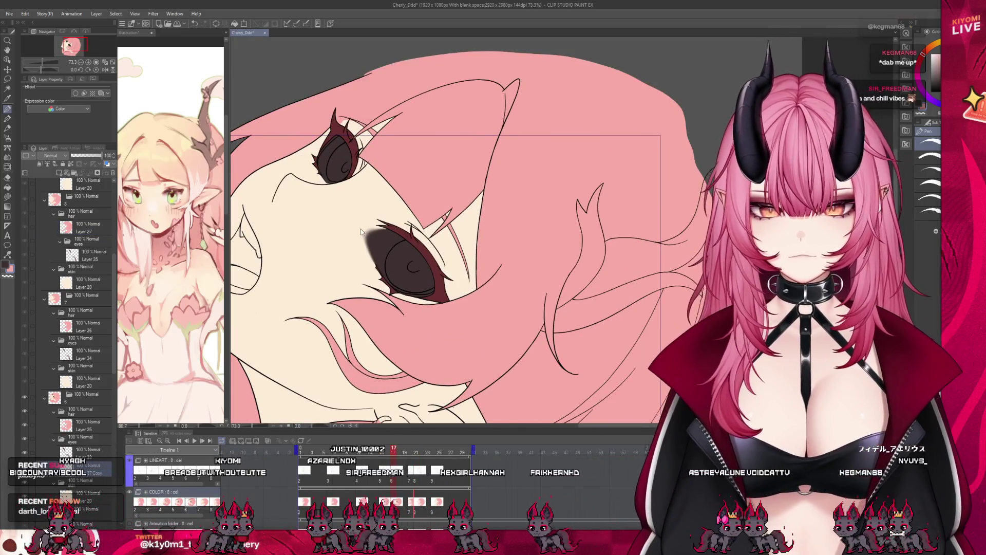
{"action": "left_click", "coordinate": [92, 358]}
{"action": "key", "text": "ctrl+v"}
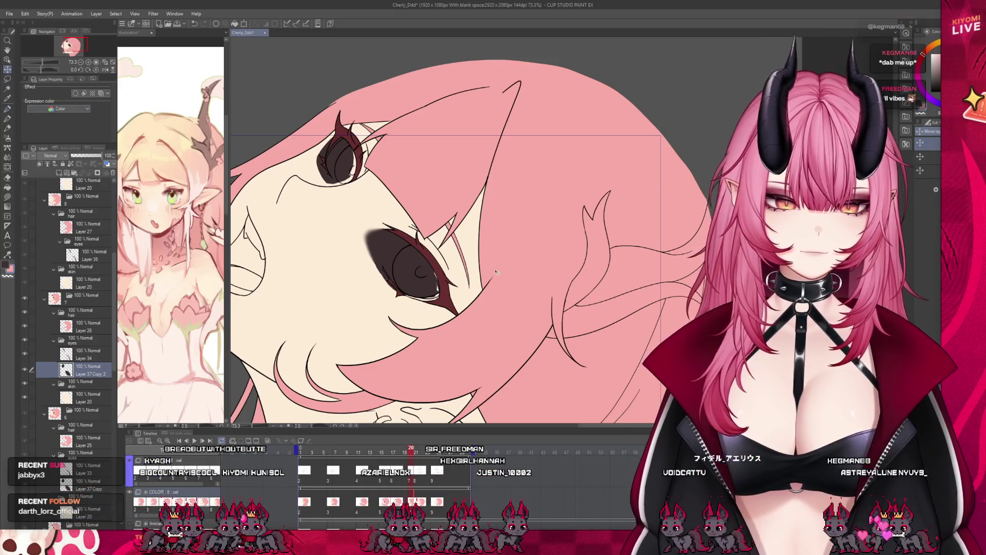
{"action": "scroll", "coordinate": [361, 154], "scroll_direction": "up", "scroll_amount": 3}
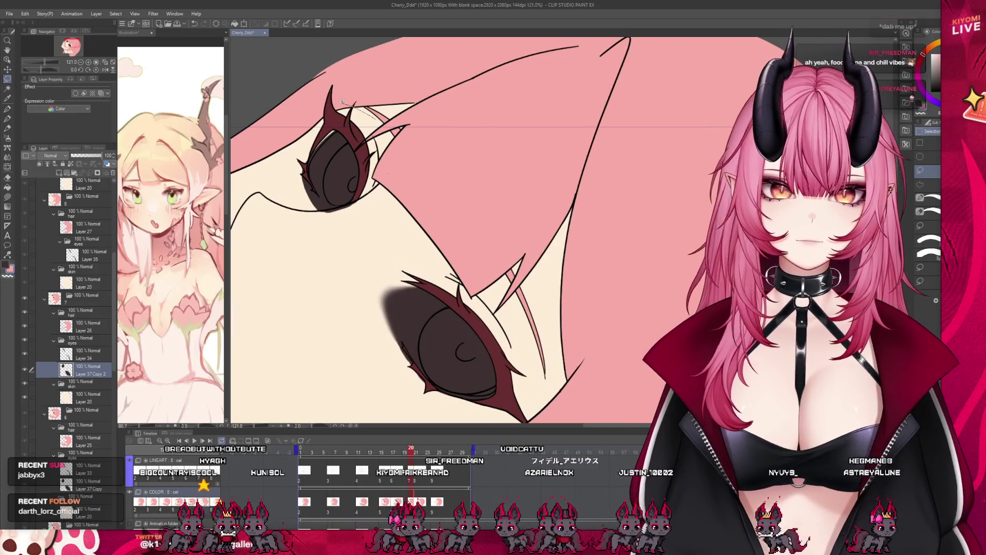
Select the upper eye fill and skew and narrow it to fit the eye
{"action": "left_click_drag", "start_coordinate": [315, 246], "coordinate": [380, 133]}
{"action": "left_click", "coordinate": [359, 266]}
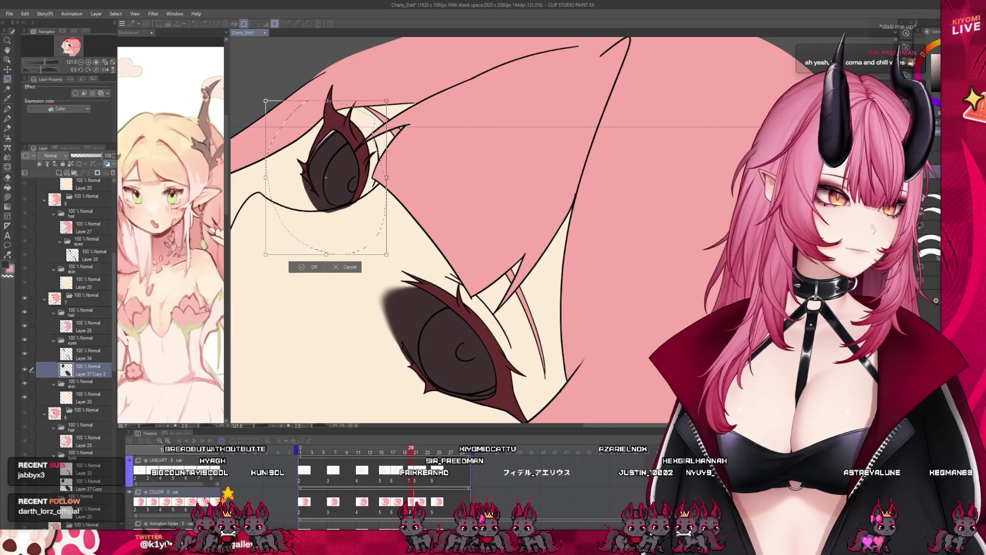
{"action": "left_click_drag", "start_coordinate": [333, 258], "coordinate": [342, 252]}
{"action": "left_click_drag", "start_coordinate": [264, 179], "coordinate": [275, 174]}
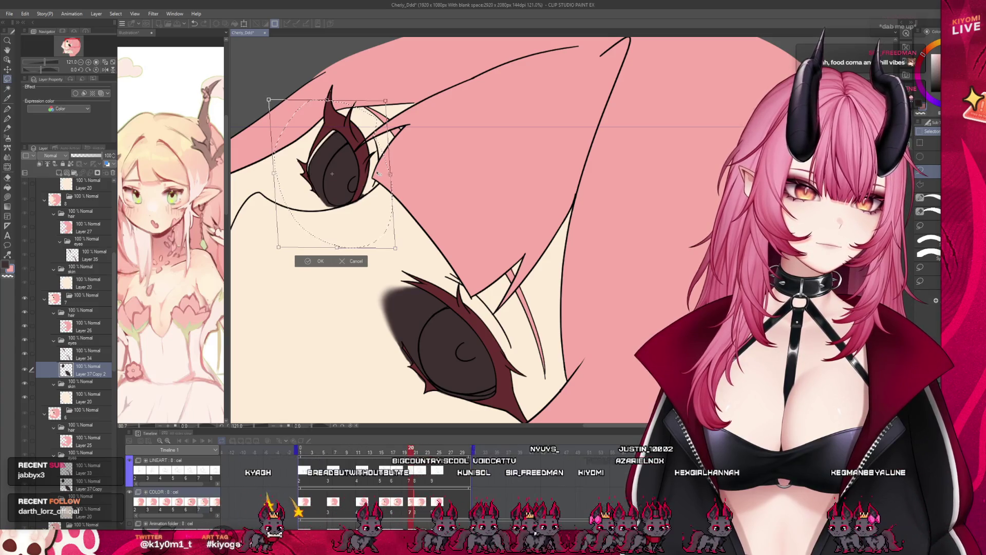
{"action": "left_click", "coordinate": [317, 261]}
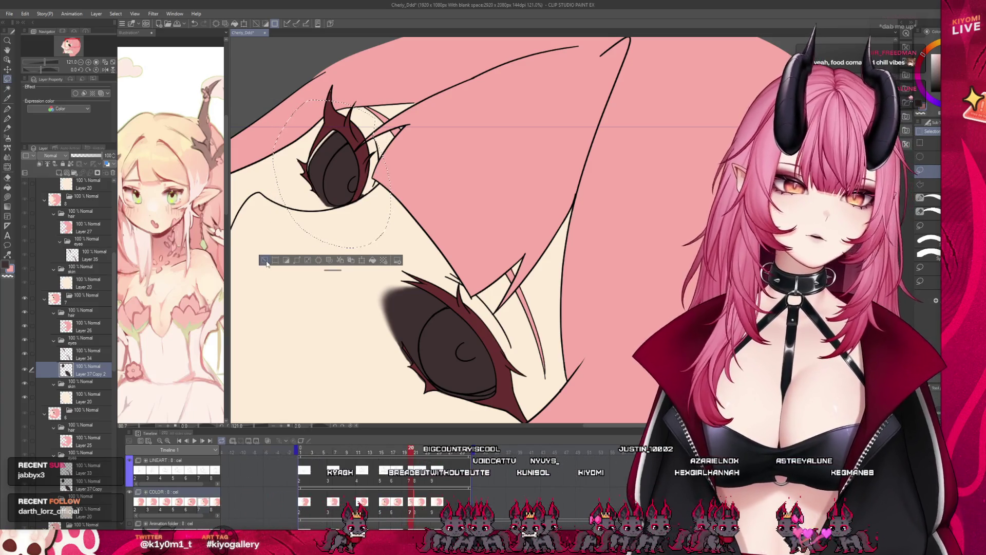
{"action": "left_click", "coordinate": [267, 262]}
{"action": "scroll", "coordinate": [334, 109], "scroll_direction": "up", "scroll_amount": 3}
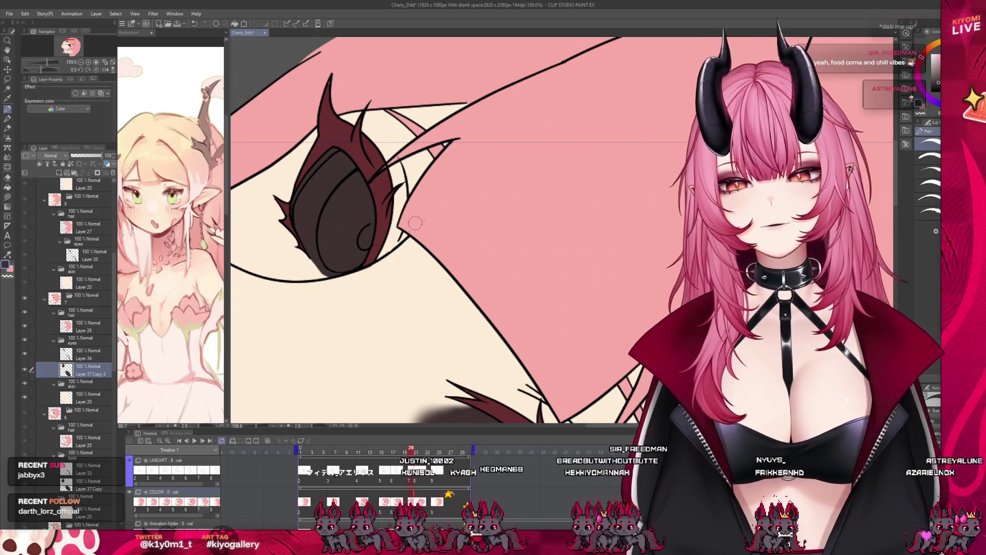
{"action": "scroll", "coordinate": [415, 223], "scroll_direction": "down", "scroll_amount": 5}
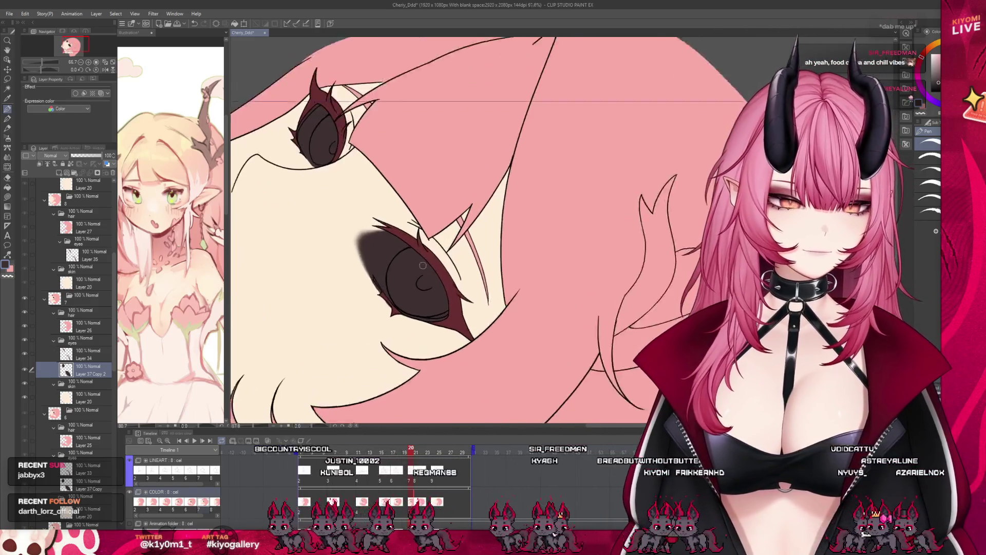
{"action": "scroll", "coordinate": [422, 265], "scroll_direction": "up", "scroll_amount": 4}
Lasso the lower eye fill and narrow it from the left
{"action": "key", "text": "m"}
{"action": "mouse_move", "coordinate": [371, 173]}
{"action": "left_mouse_down"}
{"action": "mouse_move", "coordinate": [277, 288]}
{"action": "mouse_move", "coordinate": [477, 370]}
{"action": "mouse_move", "coordinate": [391, 178]}
{"action": "left_mouse_up"}
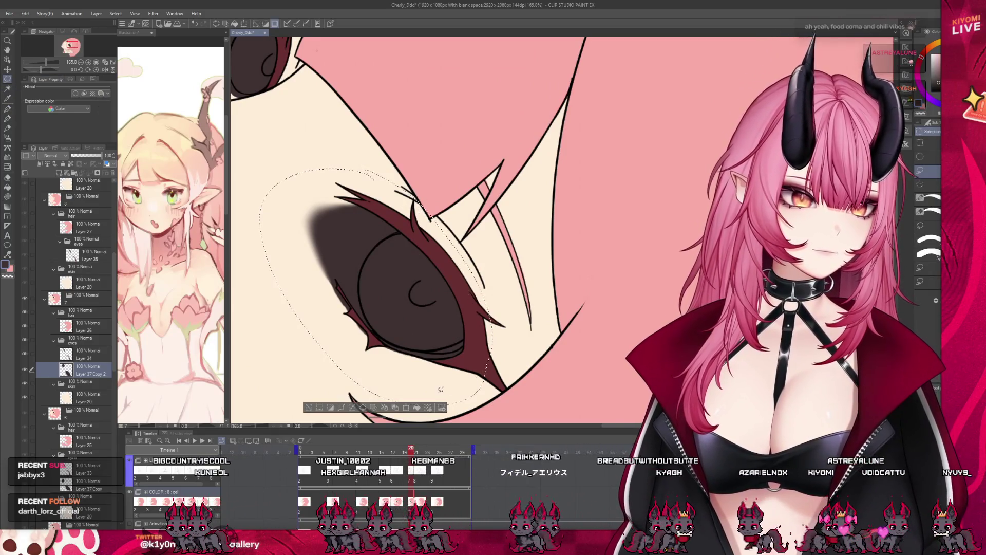
{"action": "left_click", "coordinate": [407, 408]}
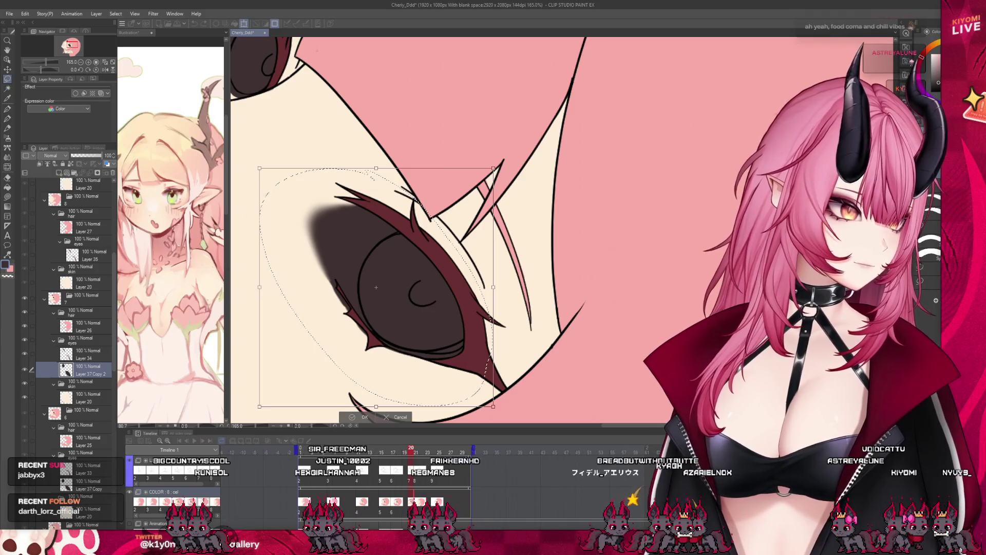
{"action": "left_click_drag", "start_coordinate": [259, 287], "coordinate": [269, 284]}
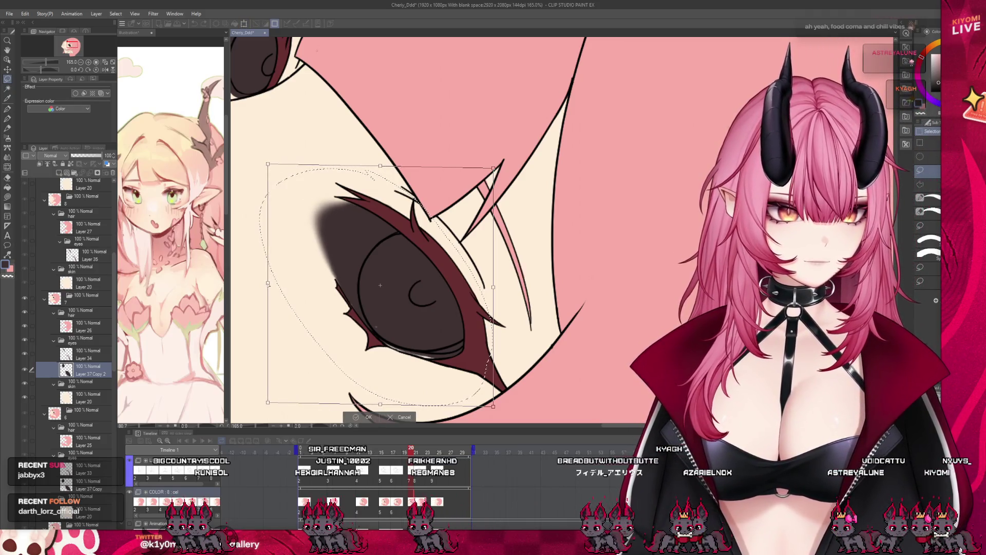
{"action": "left_click", "coordinate": [365, 419]}
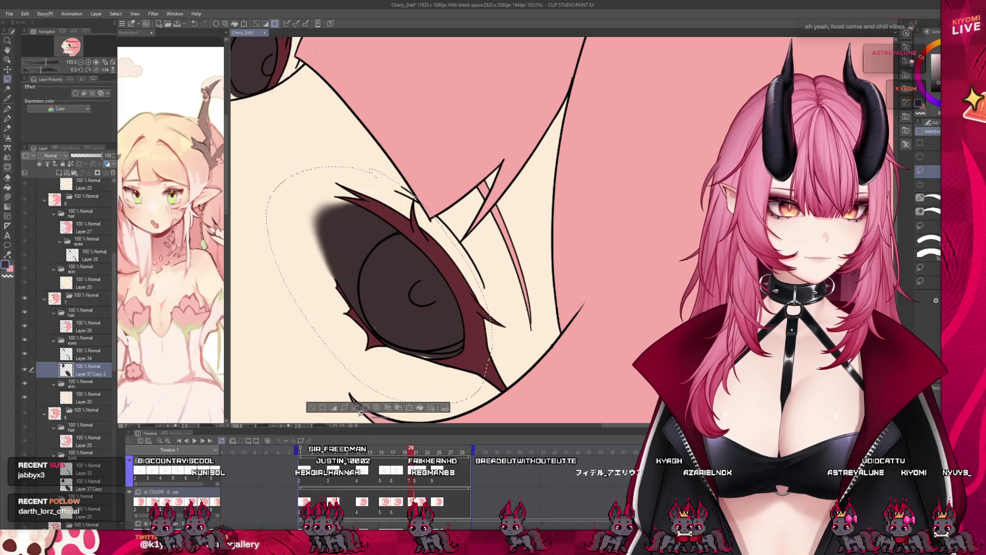
{"action": "left_click", "coordinate": [311, 407]}
{"action": "key", "text": "p"}
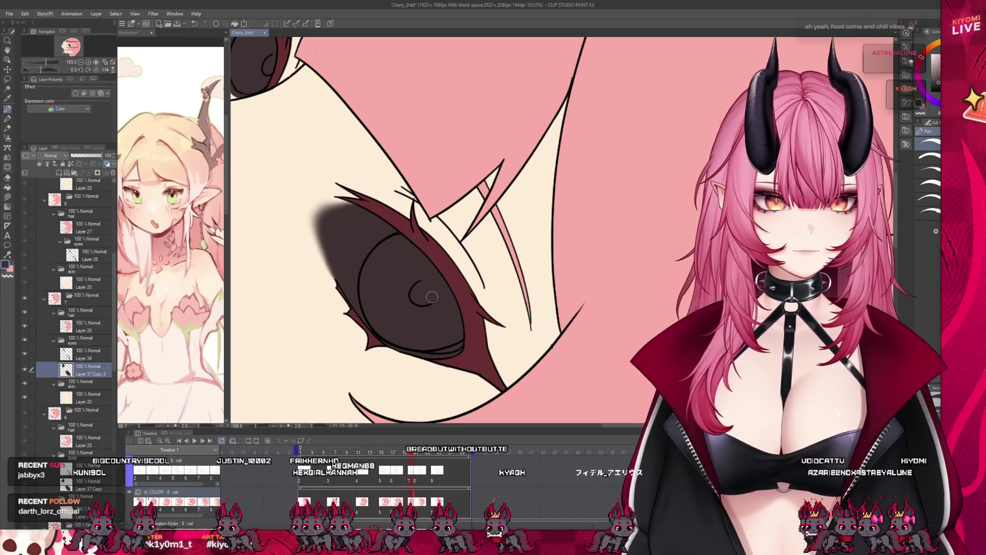
{"action": "scroll", "coordinate": [412, 313], "scroll_direction": "down", "scroll_amount": 2}
{"action": "scroll", "coordinate": [411, 312], "scroll_direction": "down", "scroll_amount": 5}
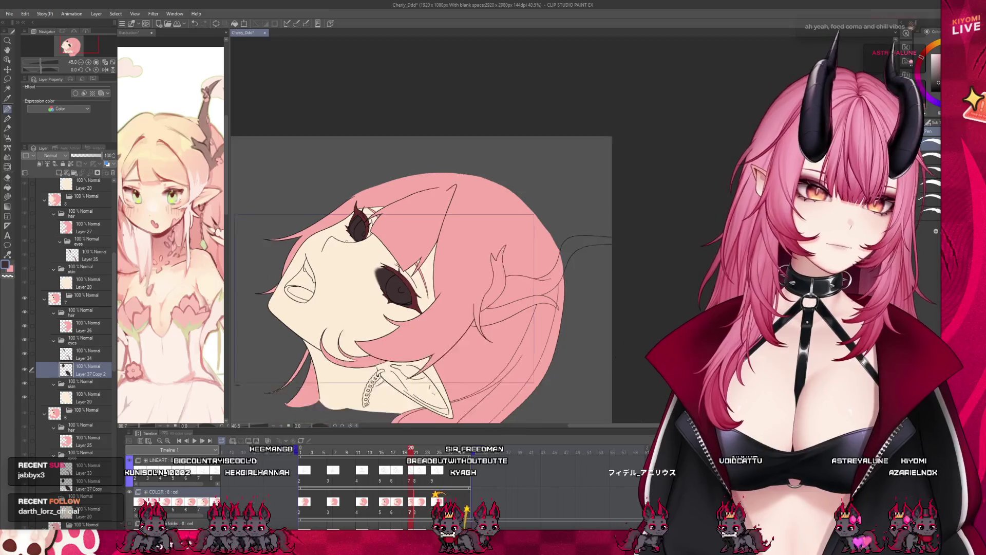
{"action": "scroll", "coordinate": [381, 308], "scroll_direction": "up", "scroll_amount": 1}
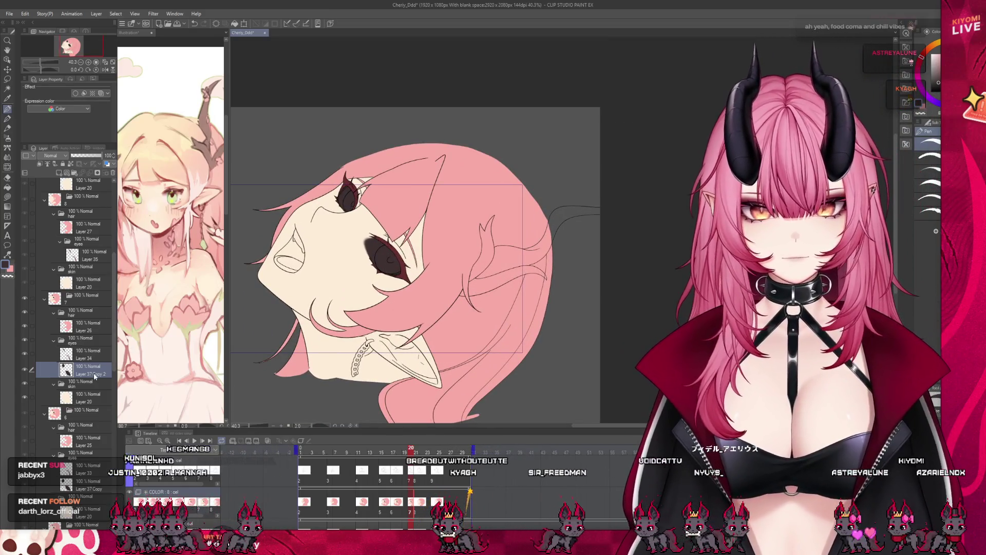
Add Layer 37 Copy 3 and place it below Layer 35 in the eyes folder
{"action": "key", "text": "ctrl+v"}
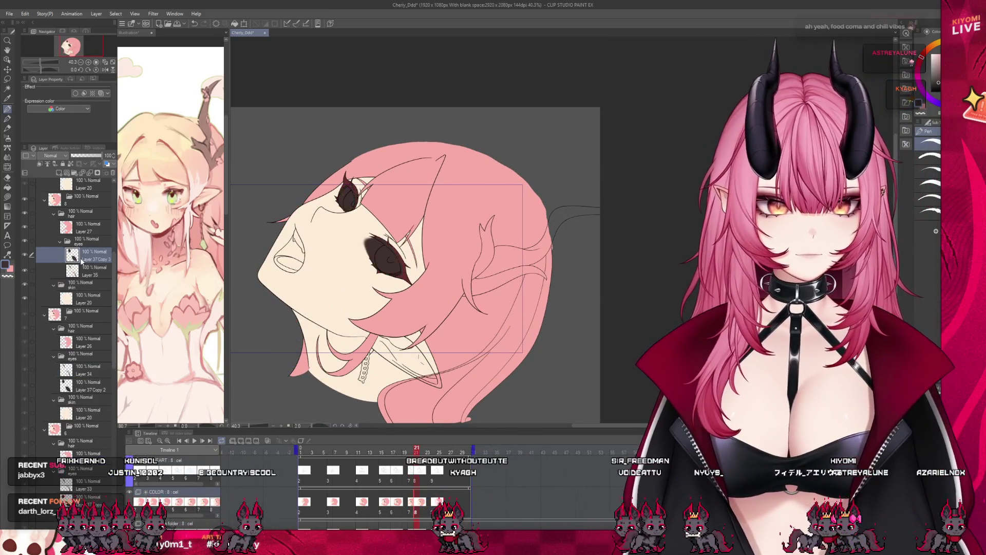
{"action": "left_click_drag", "start_coordinate": [86, 277], "coordinate": [87, 278]}
{"action": "scroll", "coordinate": [387, 242], "scroll_direction": "down", "scroll_amount": 2}
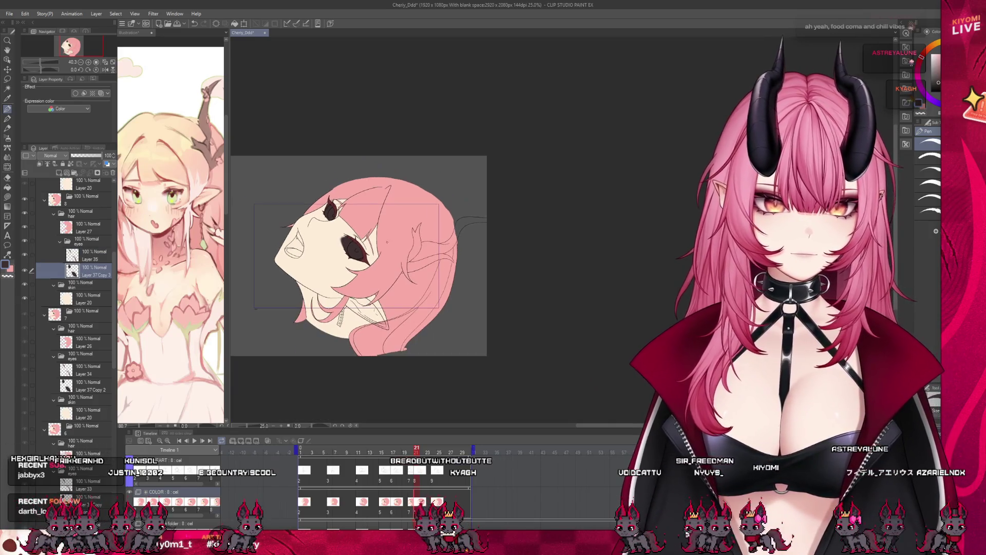
{"action": "scroll", "coordinate": [240, 261], "scroll_direction": "up", "scroll_amount": 1}
{"action": "scroll", "coordinate": [97, 265], "scroll_direction": "up", "scroll_amount": 3}
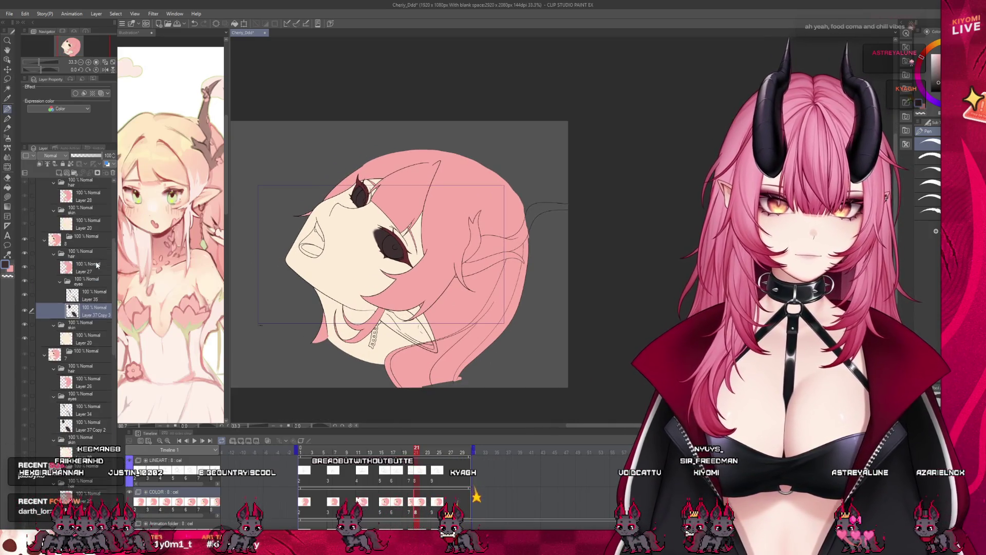
{"action": "scroll", "coordinate": [96, 265], "scroll_direction": "up", "scroll_amount": 1}
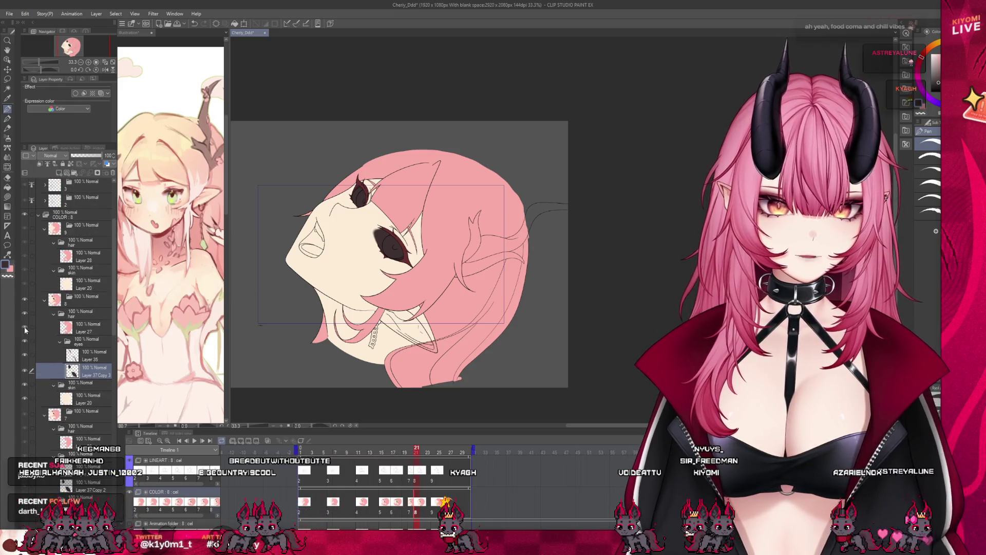
{"action": "scroll", "coordinate": [72, 348], "scroll_direction": "down", "scroll_amount": 10}
{"action": "scroll", "coordinate": [72, 348], "scroll_direction": "down", "scroll_amount": 15}
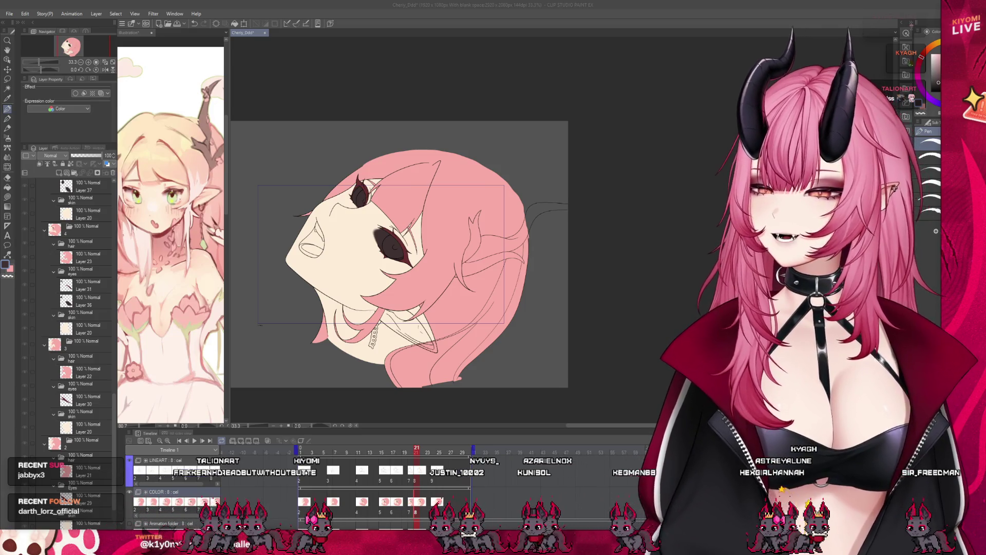
{"action": "scroll", "coordinate": [364, 228], "scroll_direction": "up", "scroll_amount": 3}
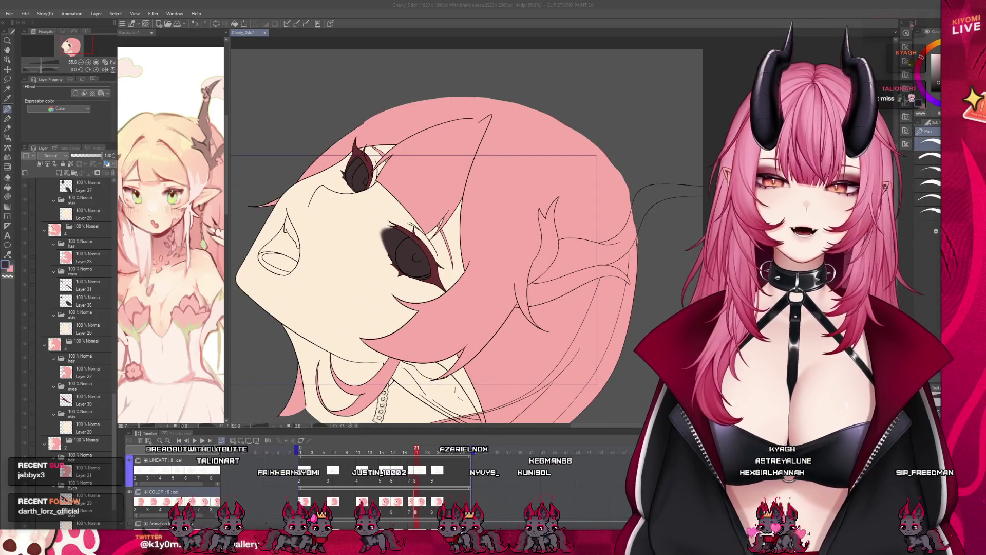
Play the animation to review the head-tilt motion
{"action": "key", "text": "Return"}
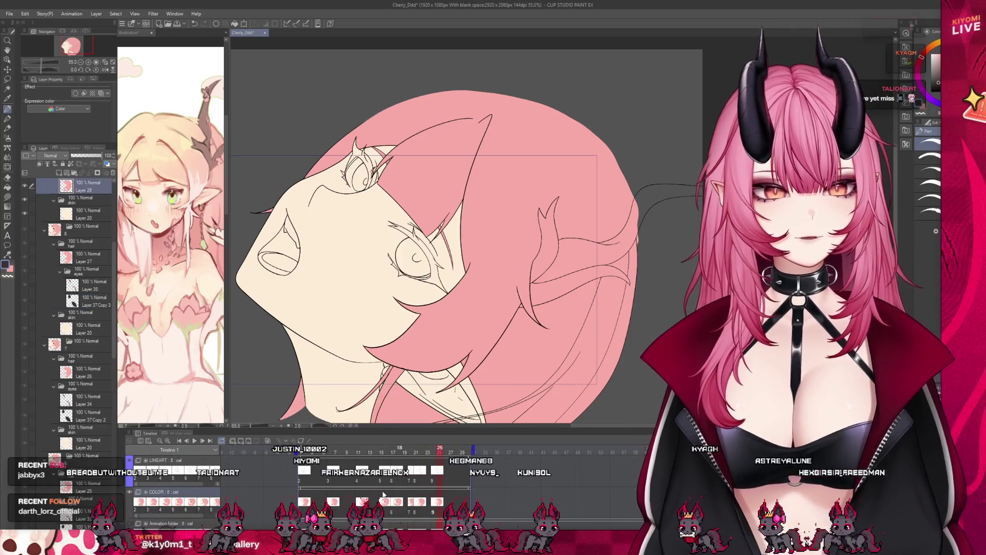
{"action": "scroll", "coordinate": [378, 384], "scroll_direction": "down", "scroll_amount": 2}
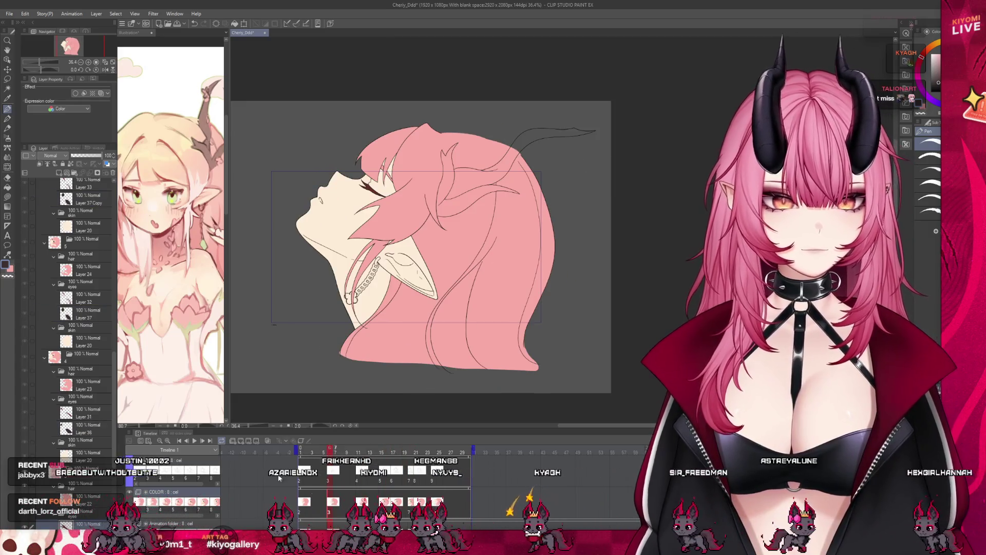
{"action": "scroll", "coordinate": [87, 401], "scroll_direction": "up", "scroll_amount": 1}
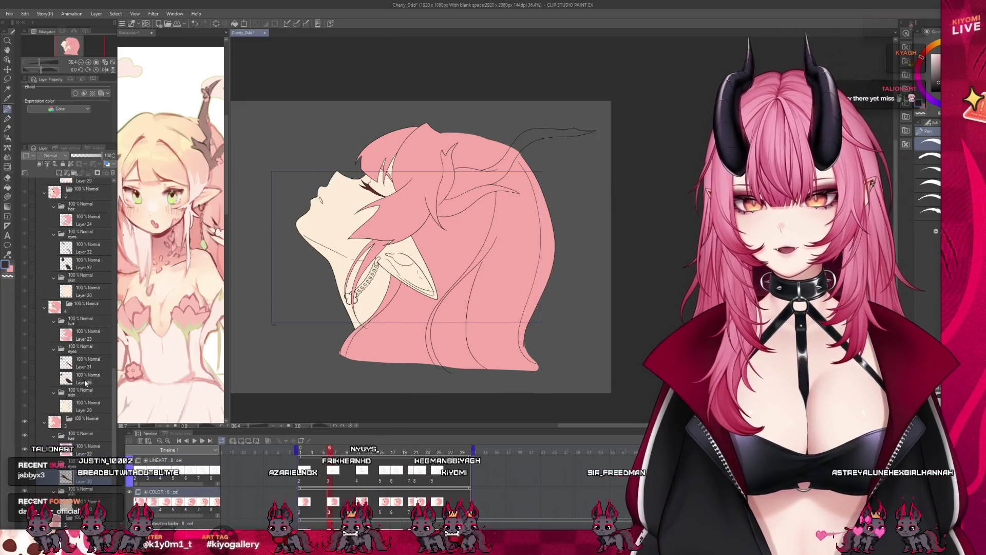
Add an empty raster layer above Layer 36, then bring up the Illustration reference document
{"action": "left_click", "coordinate": [84, 382]}
{"action": "scroll", "coordinate": [325, 218], "scroll_direction": "up", "scroll_amount": 5}
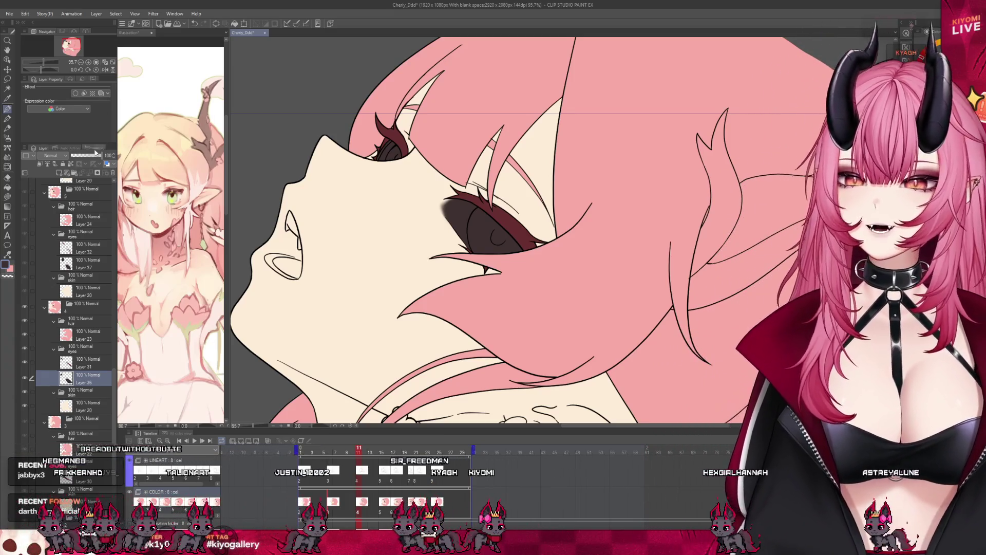
{"action": "left_click", "coordinate": [42, 164]}
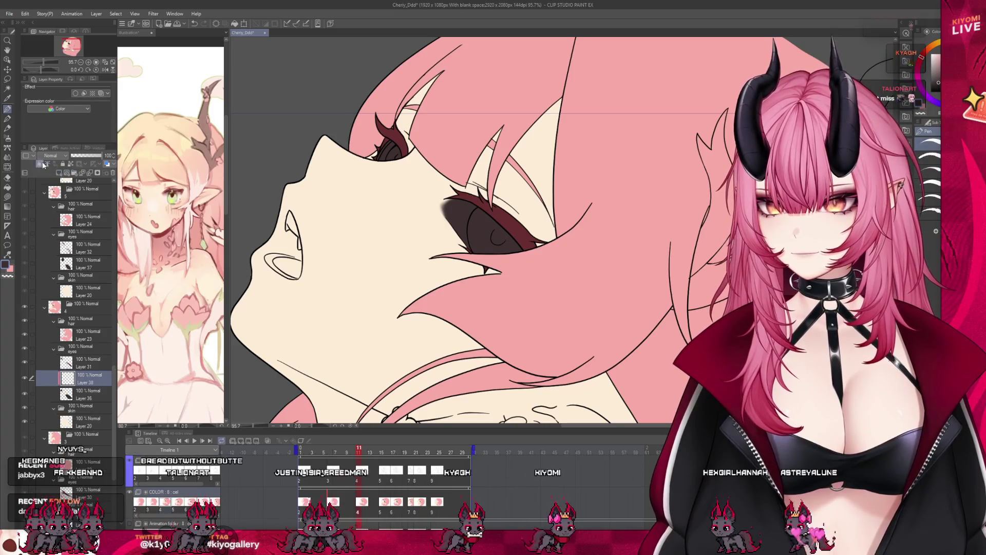
{"action": "left_click", "coordinate": [129, 32]}
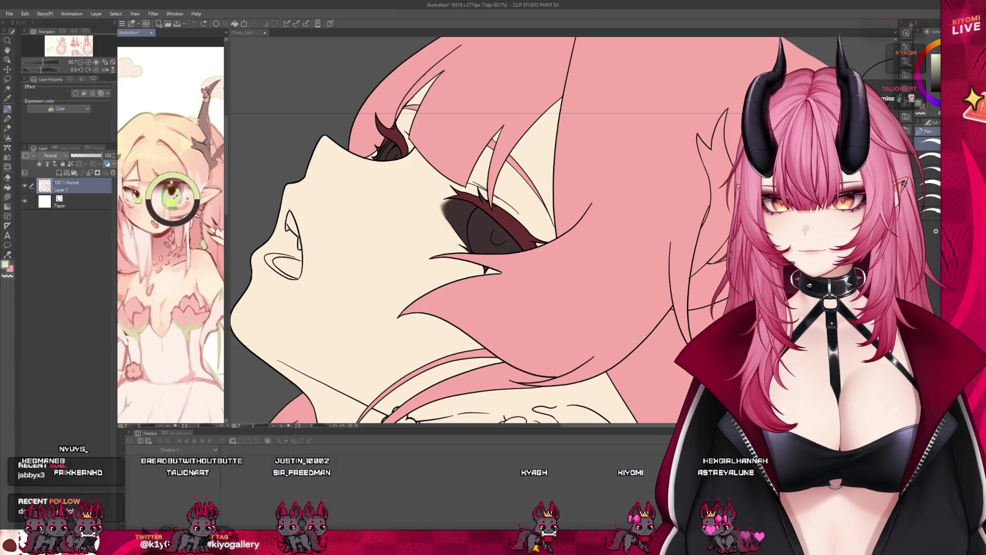
Back in the animation, brush green into the dark irises on Layer 38
{"action": "key", "text": "ctrl+Tab"}
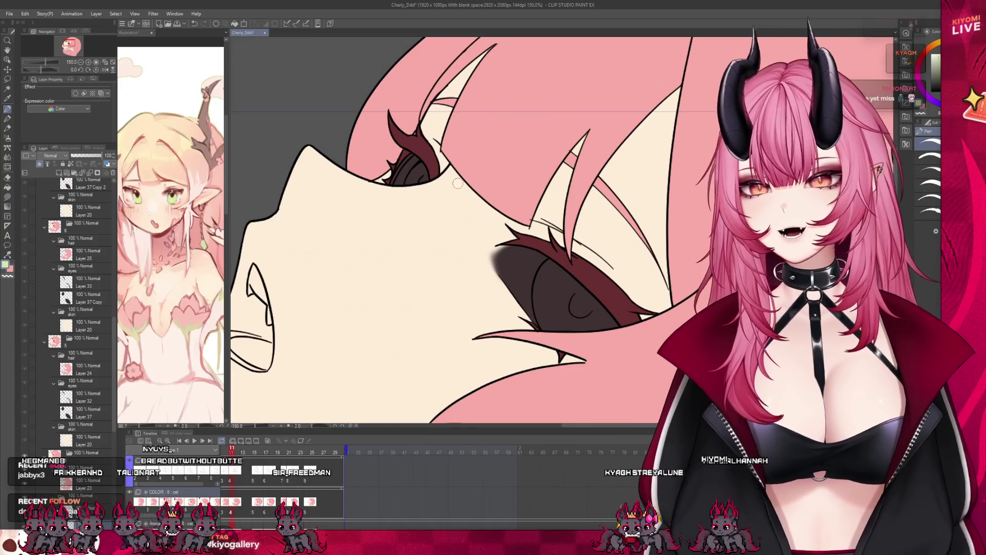
{"action": "left_click_drag", "start_coordinate": [424, 162], "coordinate": [414, 179]}
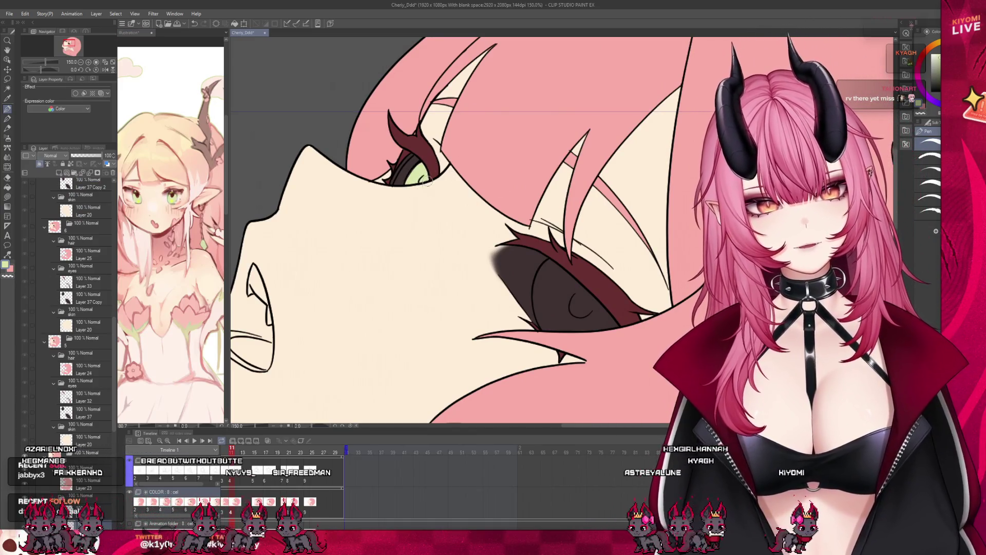
{"action": "left_click_drag", "start_coordinate": [575, 240], "coordinate": [613, 268]}
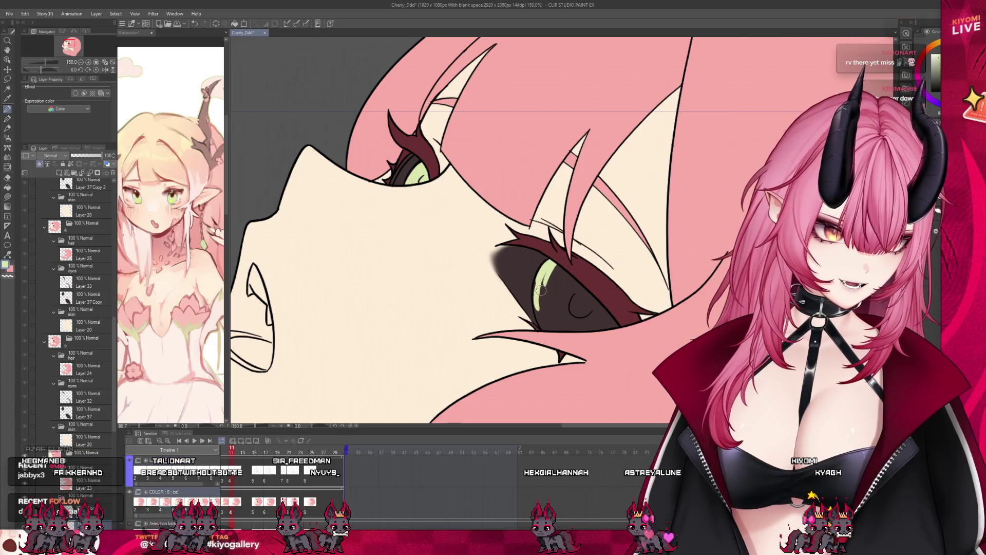
{"action": "mouse_move", "coordinate": [542, 287]}
{"action": "left_mouse_down"}
{"action": "mouse_move", "coordinate": [571, 303]}
{"action": "mouse_move", "coordinate": [574, 272]}
{"action": "left_mouse_up"}
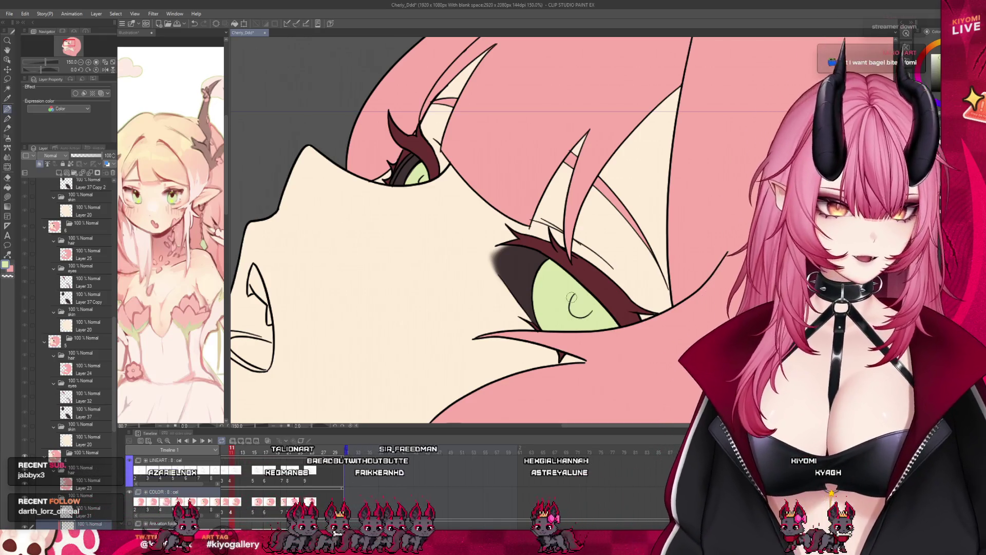
Compare neighbouring frames, then fill Layer 36's dark eye areas white and reselect the iris layer
{"action": "key", "text": "Right"}
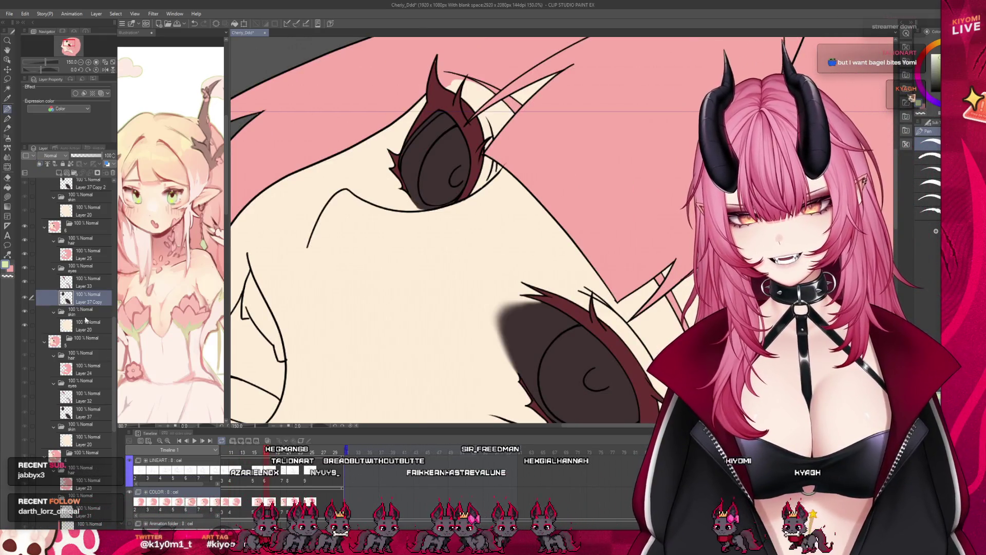
{"action": "key", "text": "Left"}
{"action": "key", "text": "Left"}
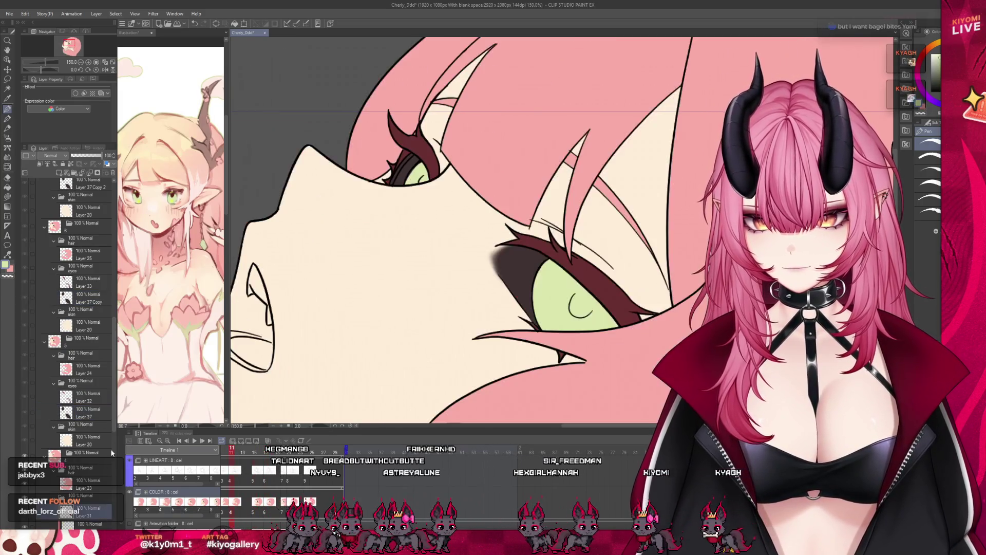
{"action": "scroll", "coordinate": [113, 424], "scroll_direction": "down", "scroll_amount": 3}
{"action": "left_click", "coordinate": [84, 417]}
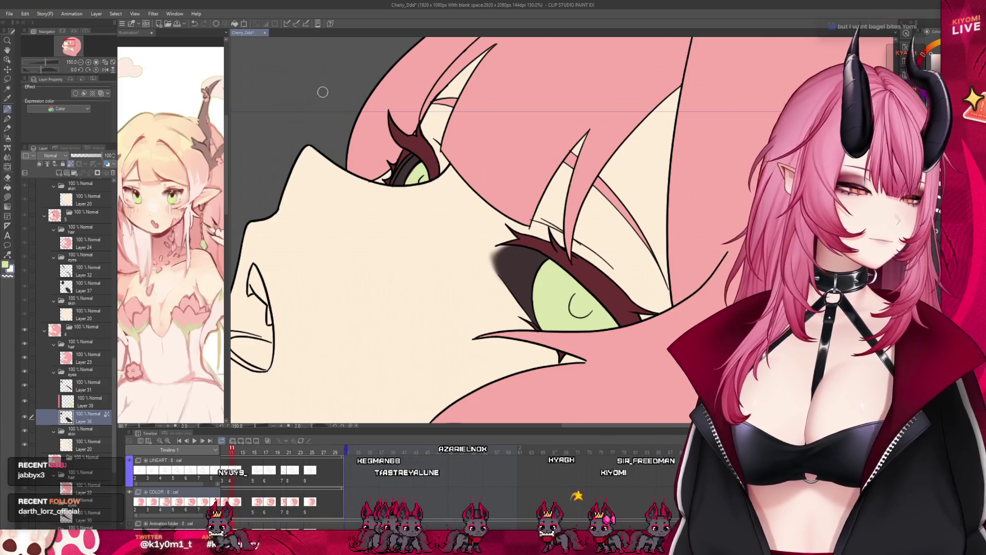
{"action": "left_click", "coordinate": [235, 24]}
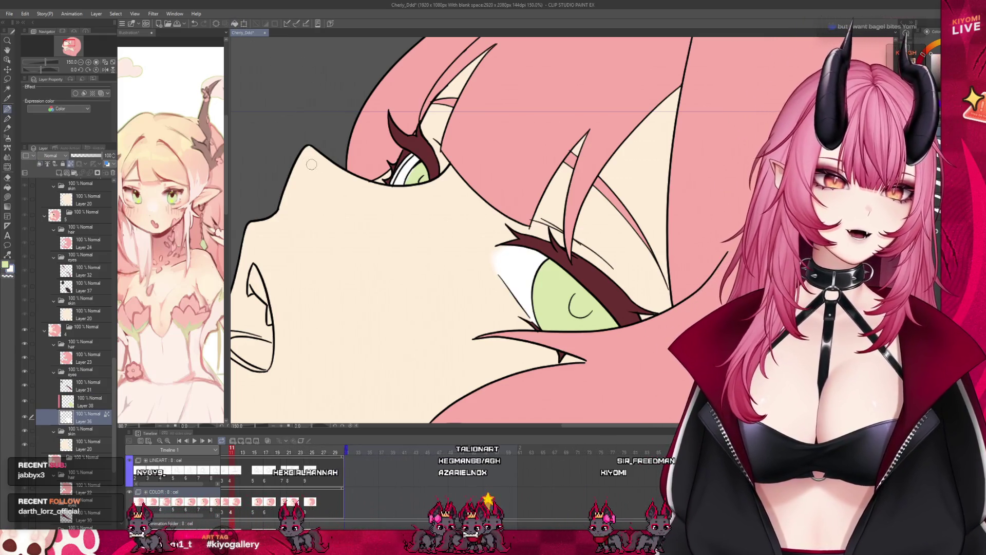
{"action": "left_click", "coordinate": [84, 402]}
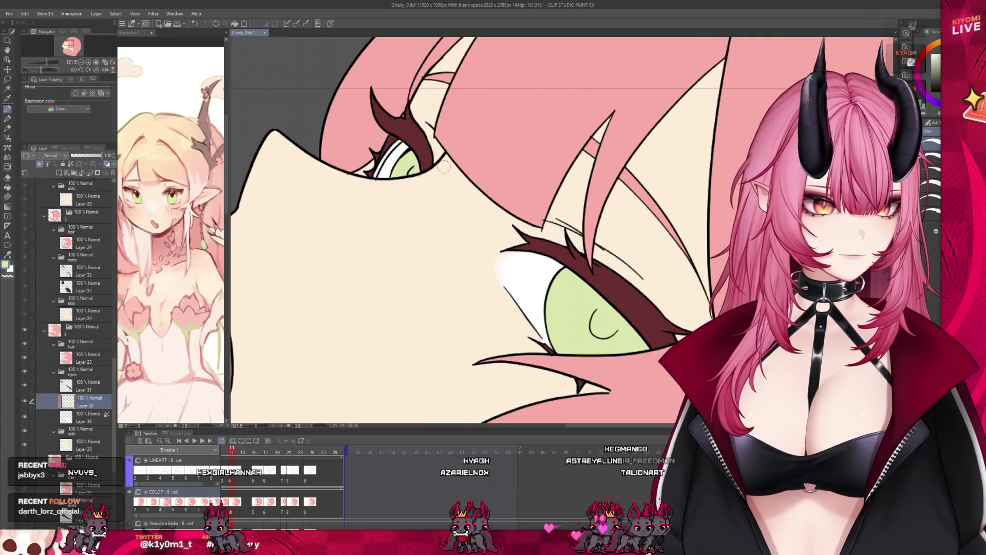
{"action": "scroll", "coordinate": [397, 186], "scroll_direction": "down", "scroll_amount": 5}
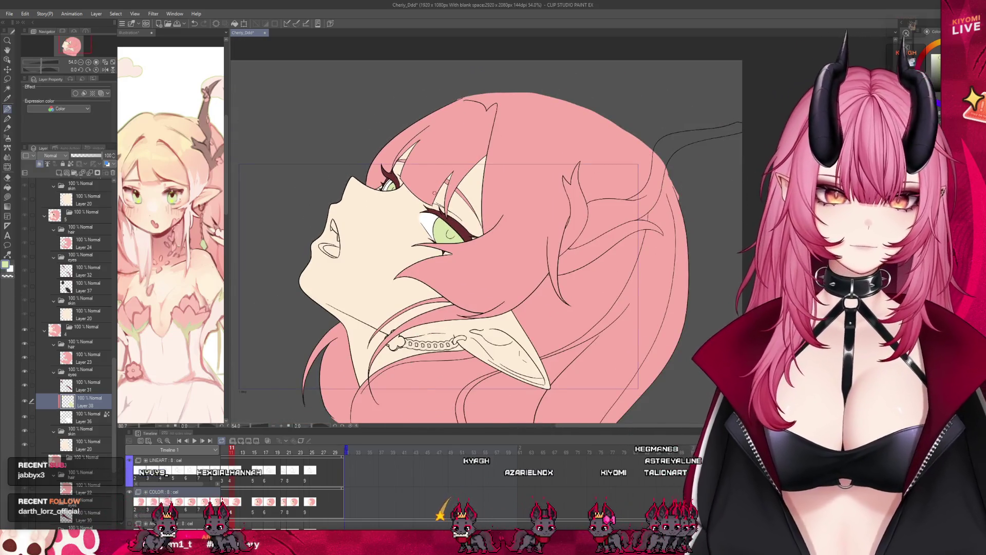
Add a new empty layer above Layer 36, then undo it
{"action": "scroll", "coordinate": [434, 193], "scroll_direction": "up", "scroll_amount": 1}
{"action": "scroll", "coordinate": [436, 231], "scroll_direction": "up", "scroll_amount": 1}
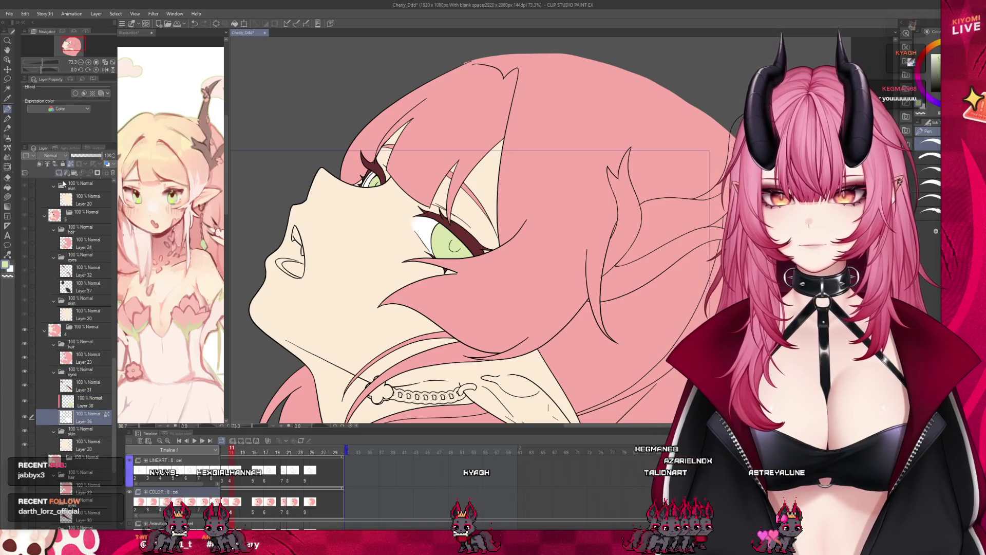
{"action": "left_click", "coordinate": [60, 172]}
{"action": "scroll", "coordinate": [489, 201], "scroll_direction": "up", "scroll_amount": 1}
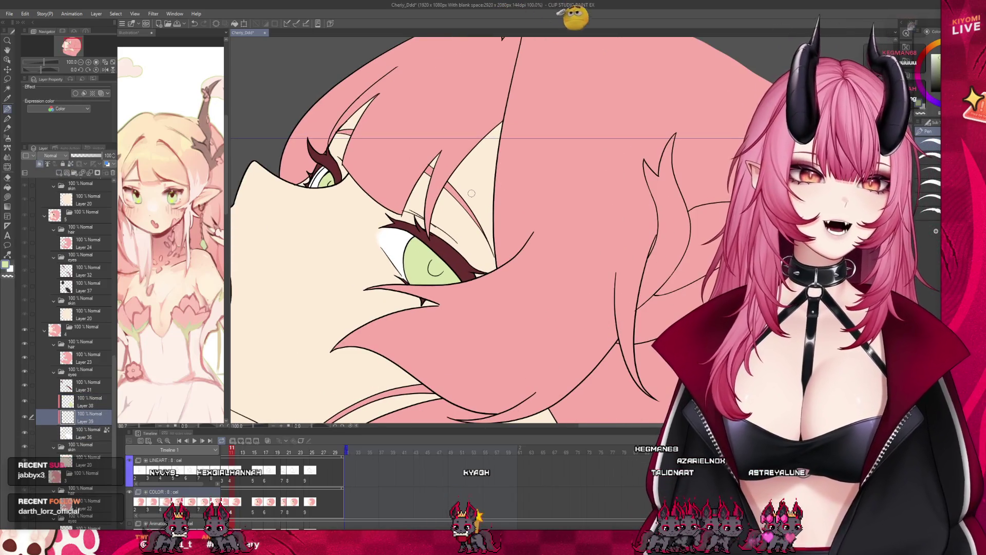
{"action": "scroll", "coordinate": [471, 193], "scroll_direction": "down", "scroll_amount": 3}
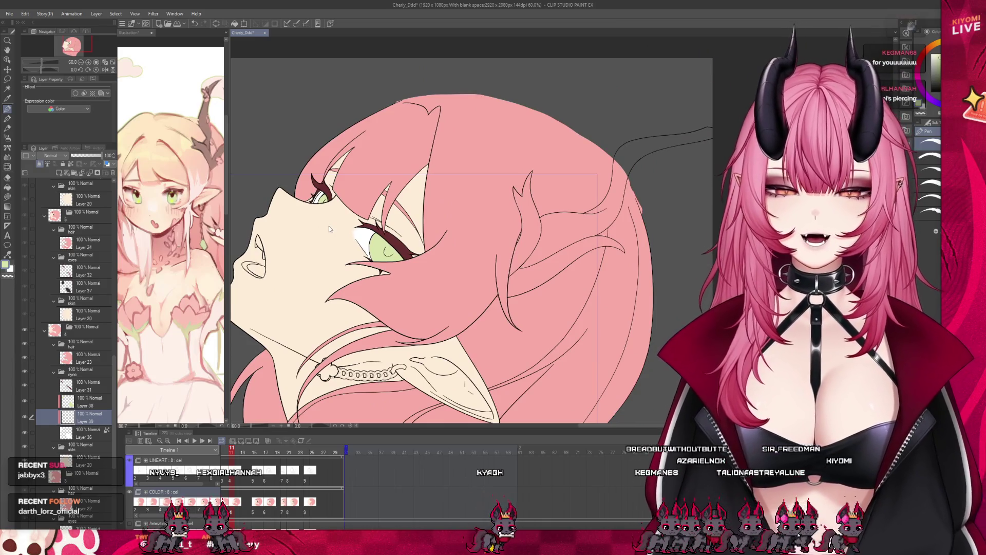
{"action": "key", "text": "ctrl+z"}
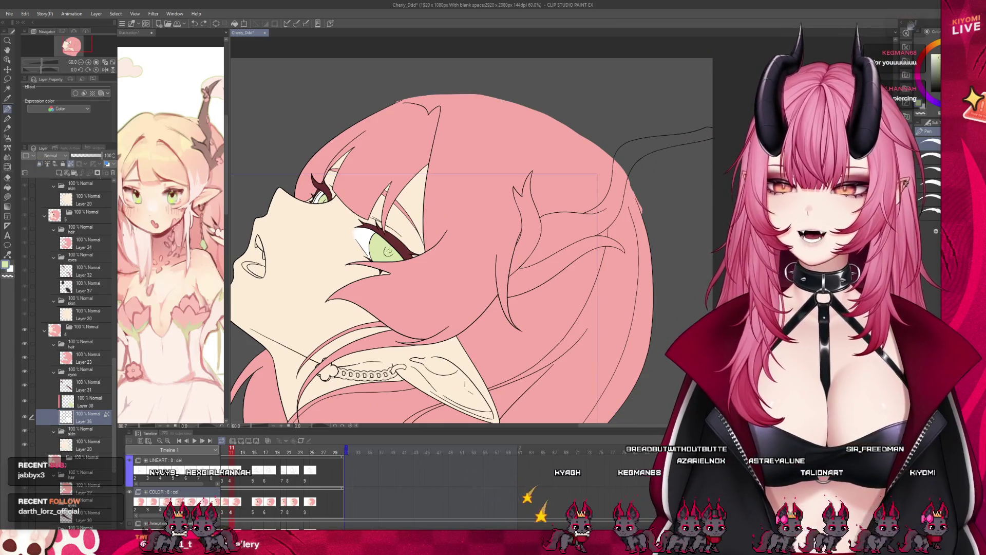
Advance the playhead to the frame 15 cel with dark-filled eyes
{"action": "scroll", "coordinate": [334, 291], "scroll_direction": "down", "scroll_amount": 1}
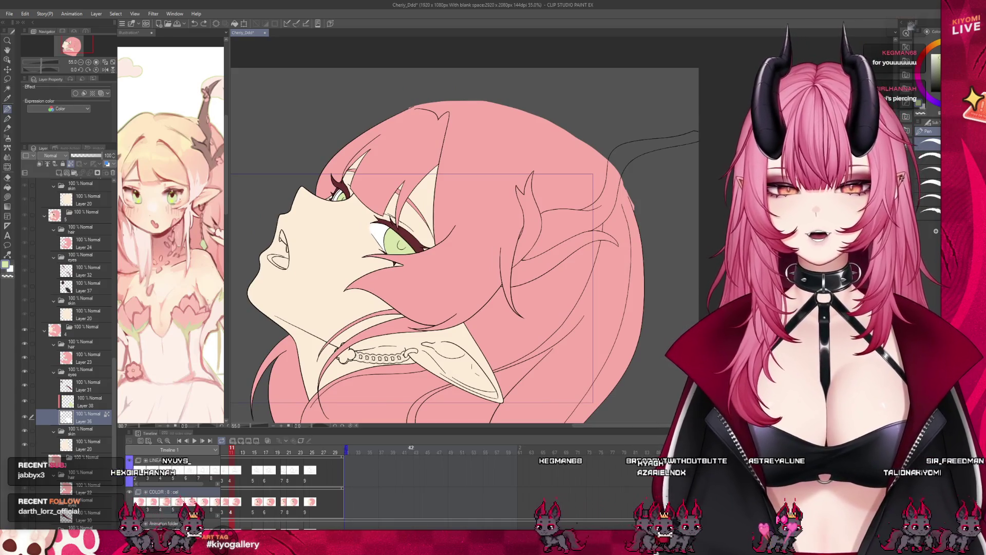
{"action": "scroll", "coordinate": [339, 482], "scroll_direction": "left", "scroll_amount": 3}
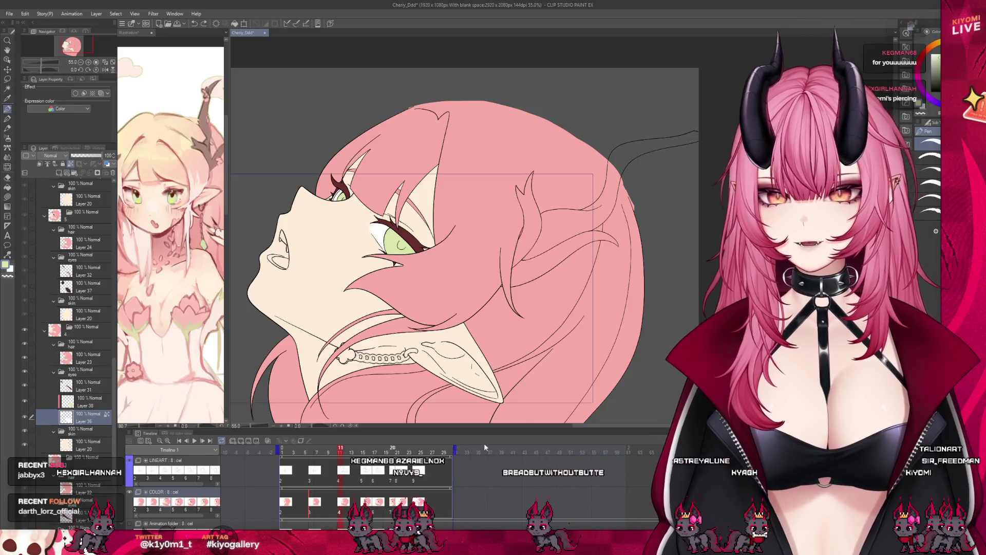
{"action": "scroll", "coordinate": [334, 205], "scroll_direction": "up", "scroll_amount": 4}
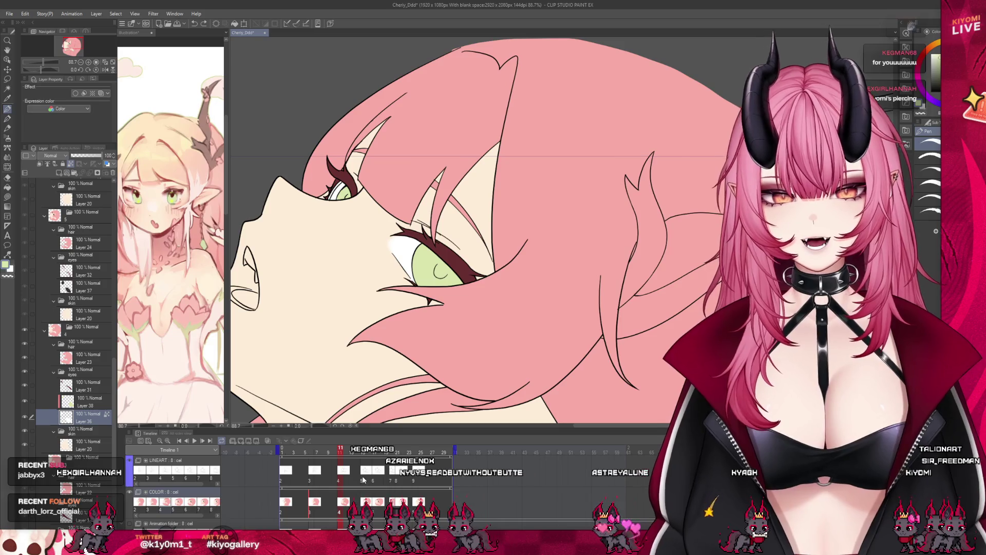
{"action": "key", "text": "Right"}
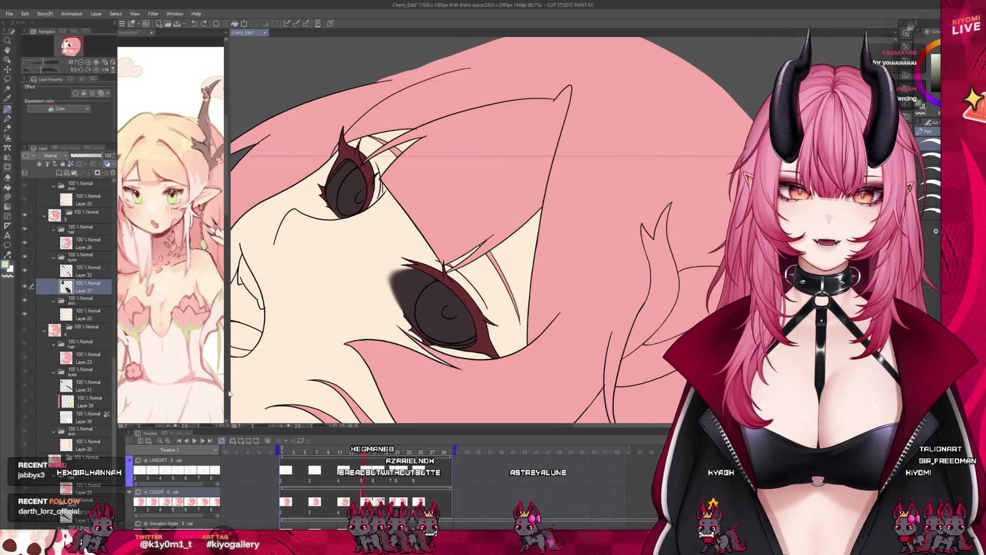
Lock transparency on Layer 37 and fill its dark eye shapes white
{"action": "scroll", "coordinate": [43, 380], "scroll_direction": "up", "scroll_amount": 2}
{"action": "left_click", "coordinate": [71, 164]}
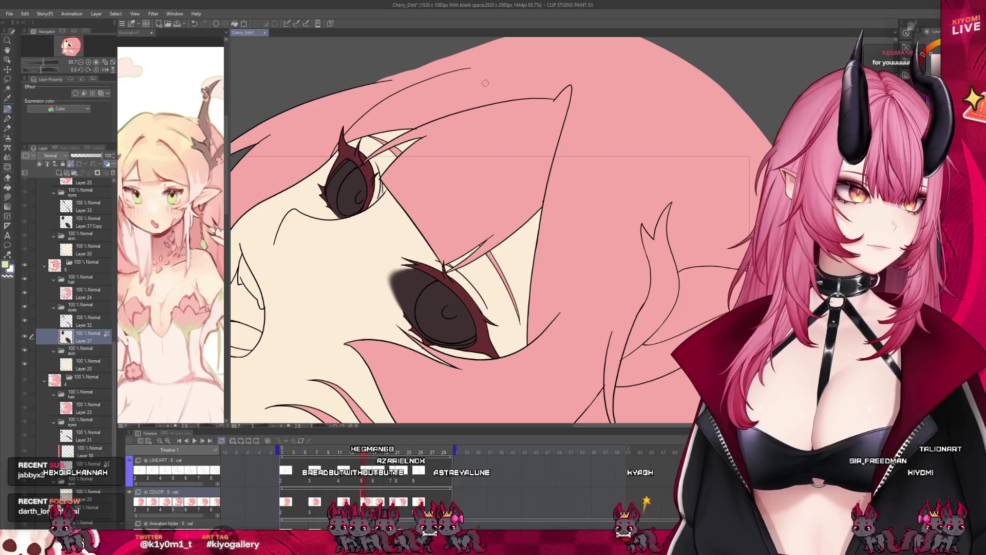
{"action": "key", "text": "alt+BackSpace"}
{"action": "scroll", "coordinate": [334, 247], "scroll_direction": "up", "scroll_amount": 2}
Add Layer 39 and bucket-fill the iris light green, then move to the frame 17 cel
{"action": "key", "text": "ctrl+shift+n"}
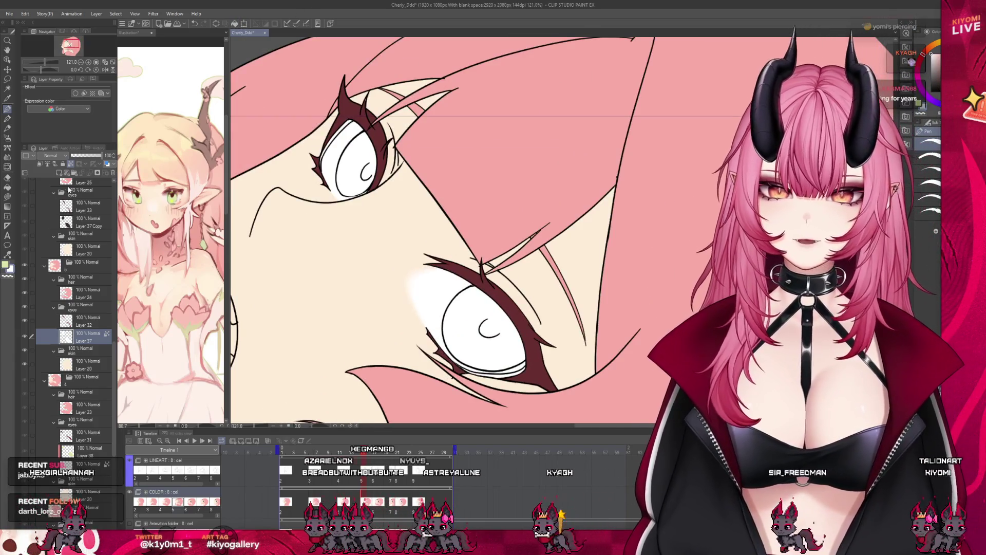
{"action": "scroll", "coordinate": [508, 383], "scroll_direction": "up", "scroll_amount": 4}
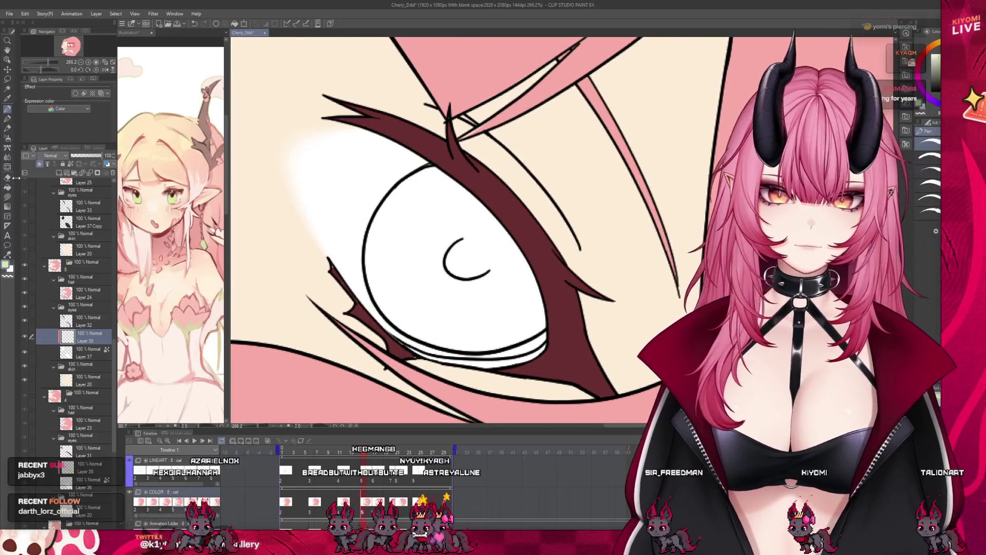
{"action": "left_click", "coordinate": [7, 187]}
{"action": "left_click", "coordinate": [476, 278]}
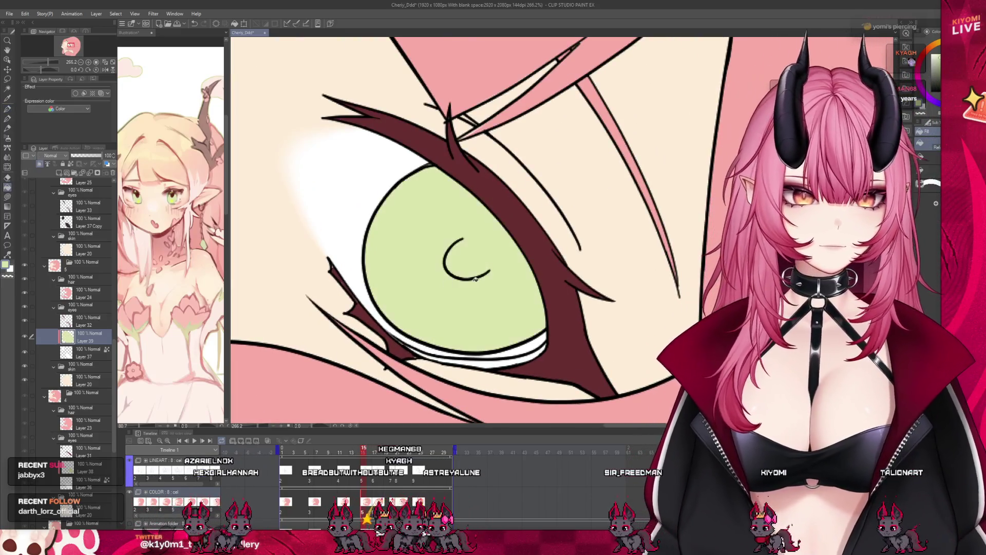
{"action": "scroll", "coordinate": [488, 324], "scroll_direction": "down", "scroll_amount": 3}
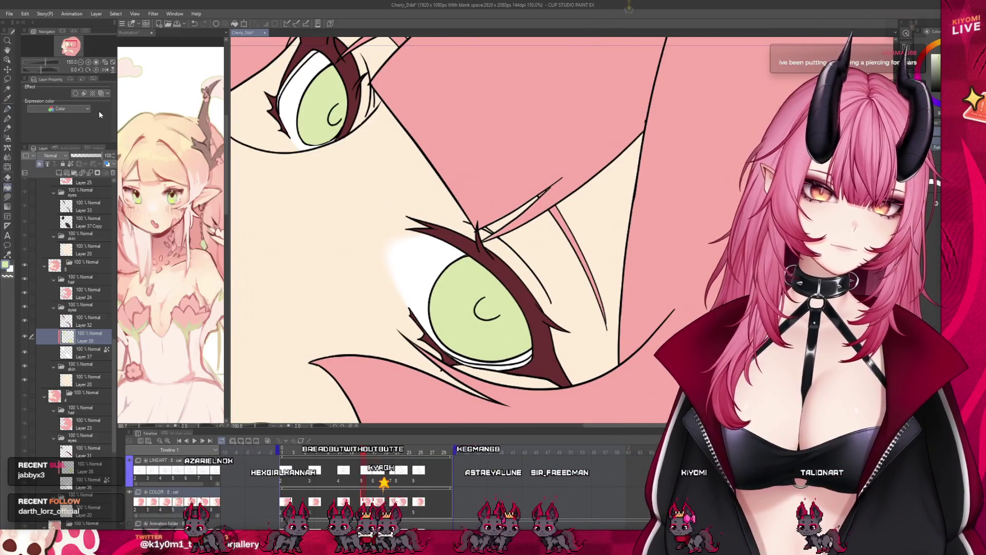
{"action": "scroll", "coordinate": [413, 269], "scroll_direction": "up", "scroll_amount": 1}
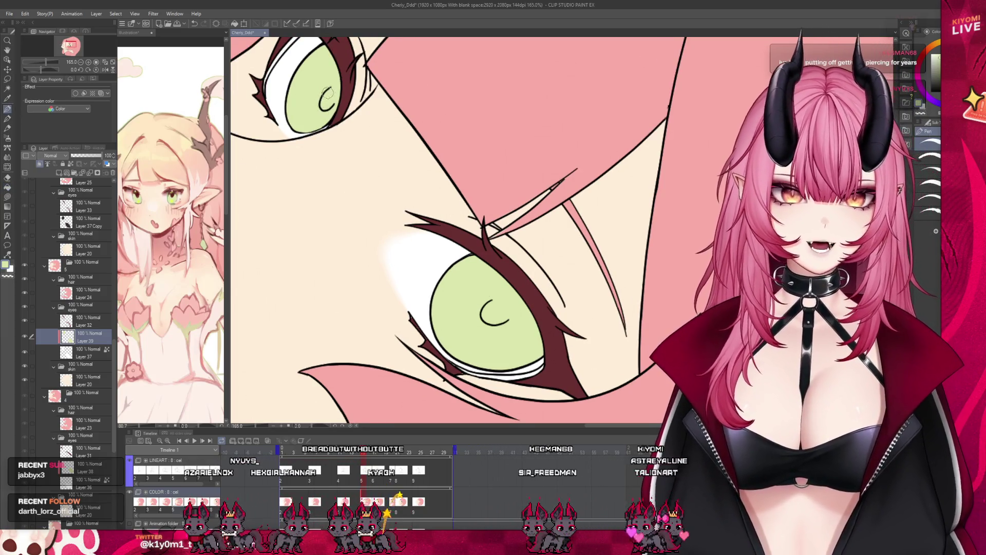
{"action": "scroll", "coordinate": [332, 110], "scroll_direction": "down", "scroll_amount": 8}
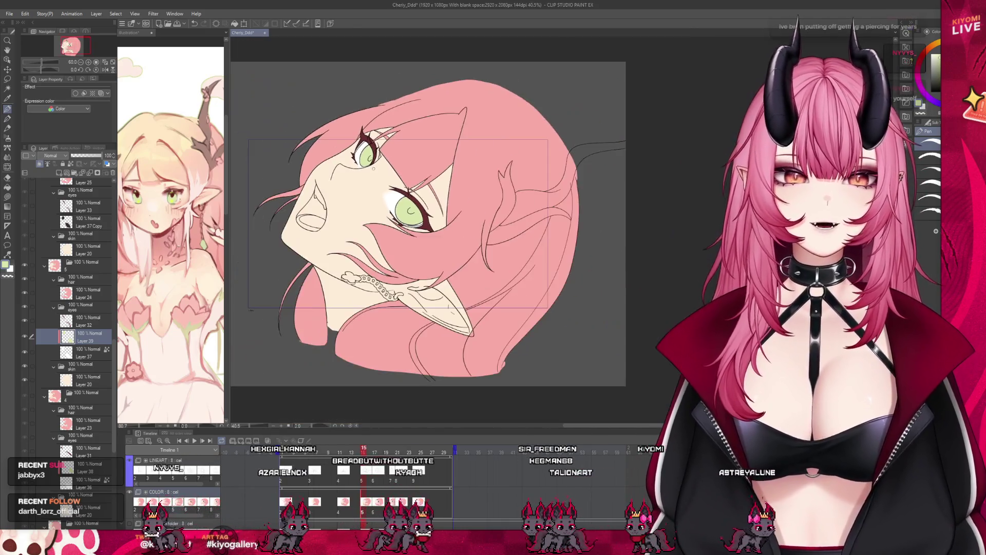
{"action": "scroll", "coordinate": [372, 166], "scroll_direction": "up", "scroll_amount": 1}
{"action": "left_click", "coordinate": [374, 497]}
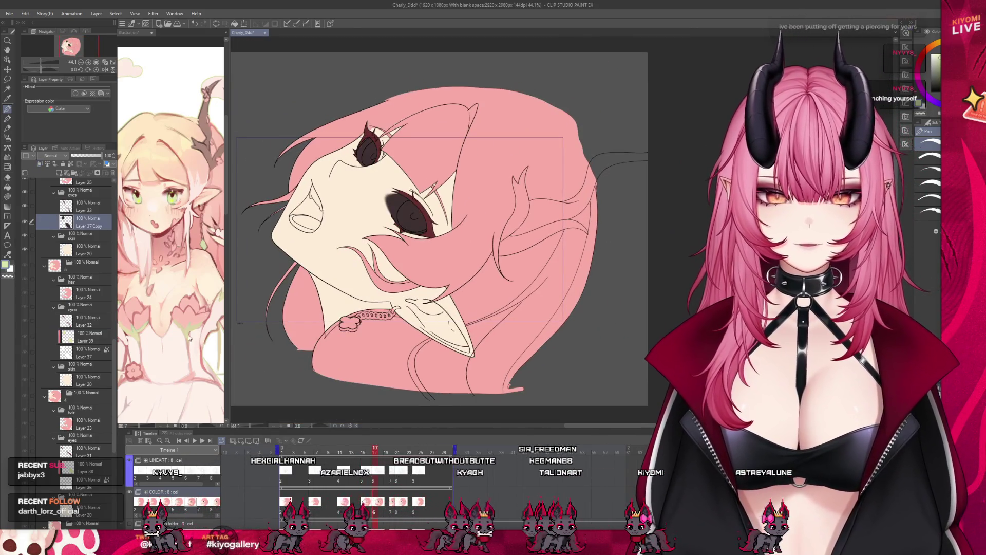
On frame 17, add Layer 40, whiten the Layer 37 Copy eye fills, and fill the iris green
{"action": "left_click", "coordinate": [59, 174]}
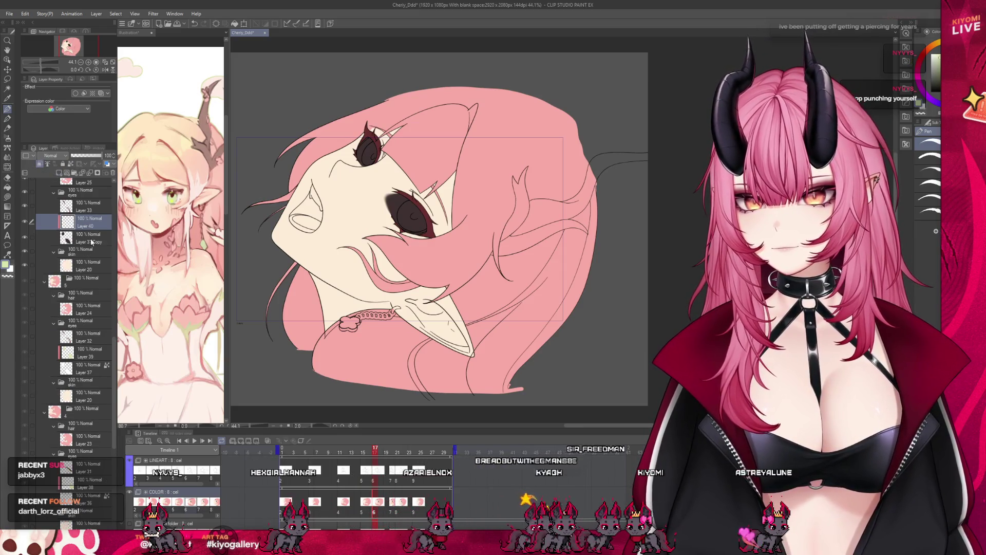
{"action": "left_click", "coordinate": [91, 242]}
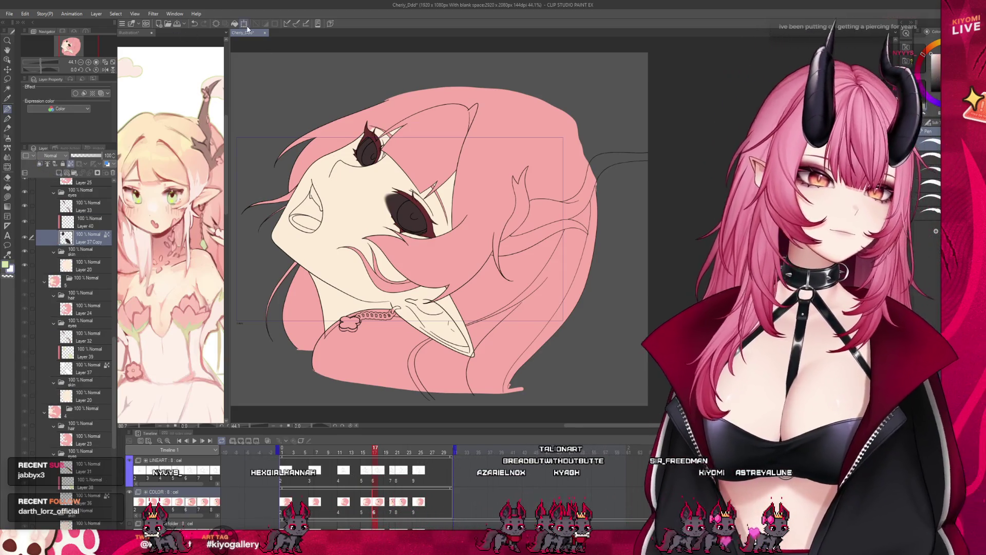
{"action": "left_click", "coordinate": [80, 225]}
{"action": "key", "text": "ctrl+alt+0"}
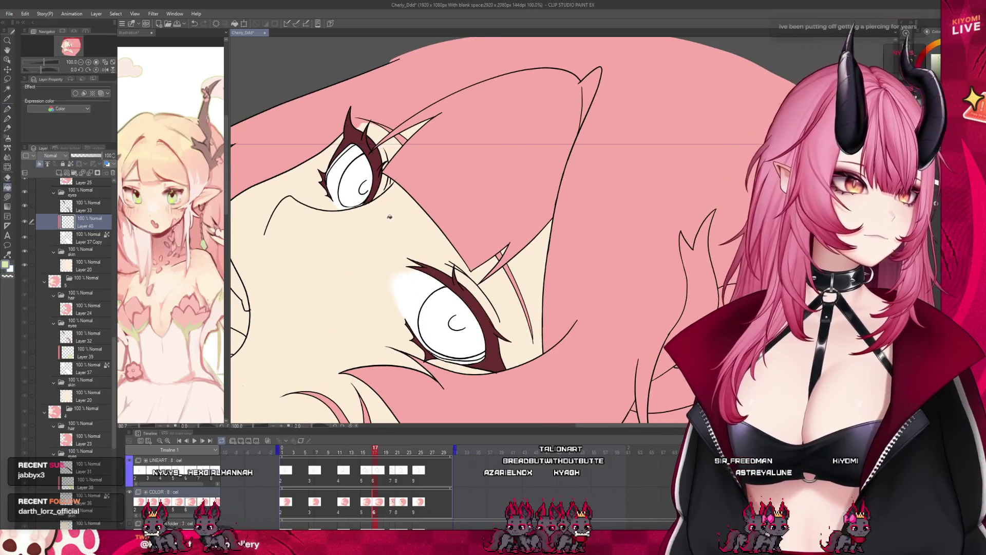
{"action": "left_click", "coordinate": [441, 332]}
{"action": "scroll", "coordinate": [354, 187], "scroll_direction": "up", "scroll_amount": 2}
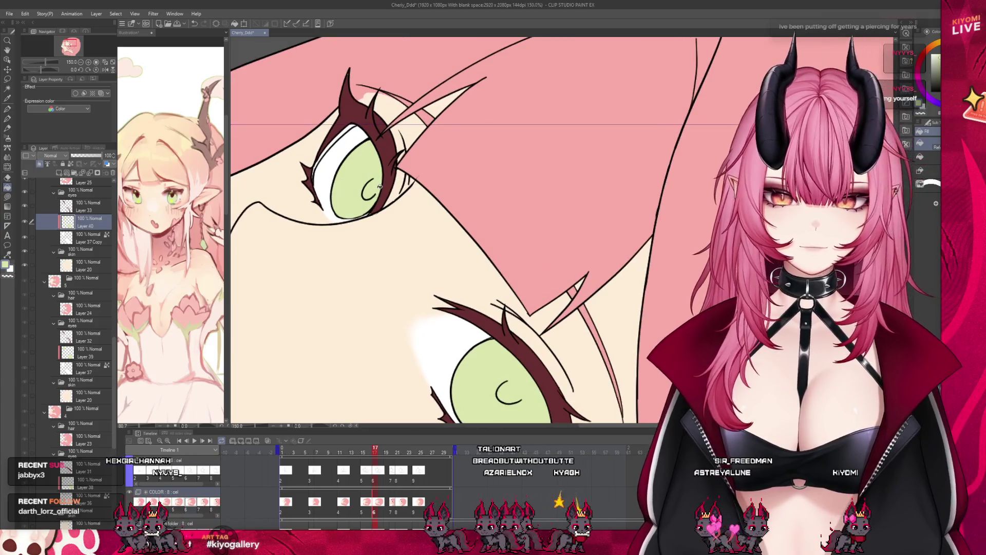
{"action": "key", "text": "p"}
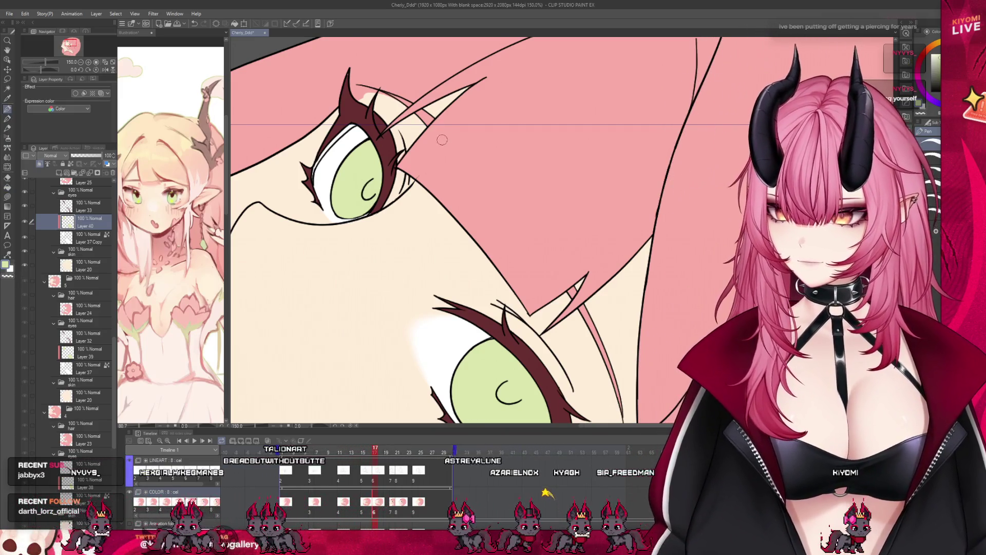
{"action": "scroll", "coordinate": [462, 128], "scroll_direction": "down", "scroll_amount": 3}
{"action": "scroll", "coordinate": [454, 123], "scroll_direction": "up", "scroll_amount": 1}
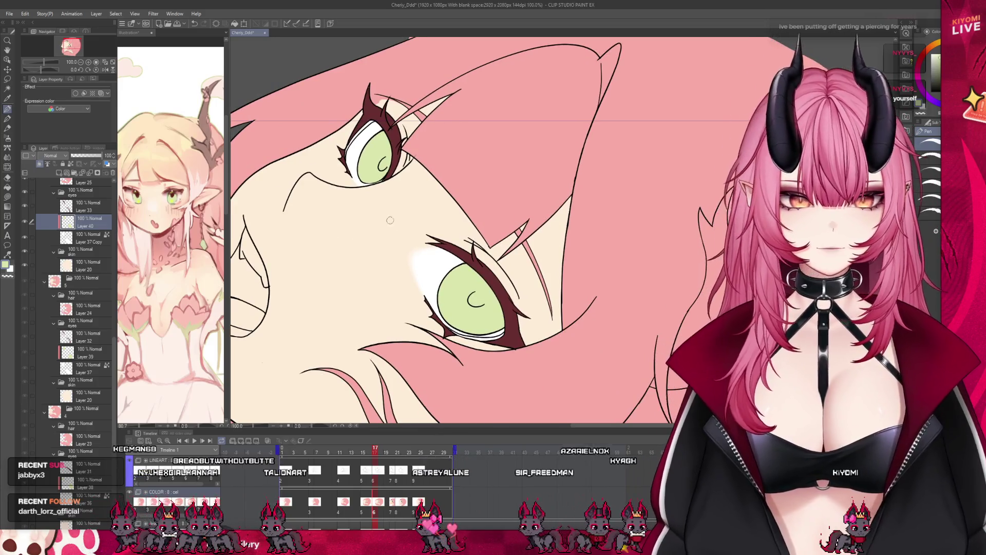
{"action": "scroll", "coordinate": [389, 220], "scroll_direction": "up", "scroll_amount": 2}
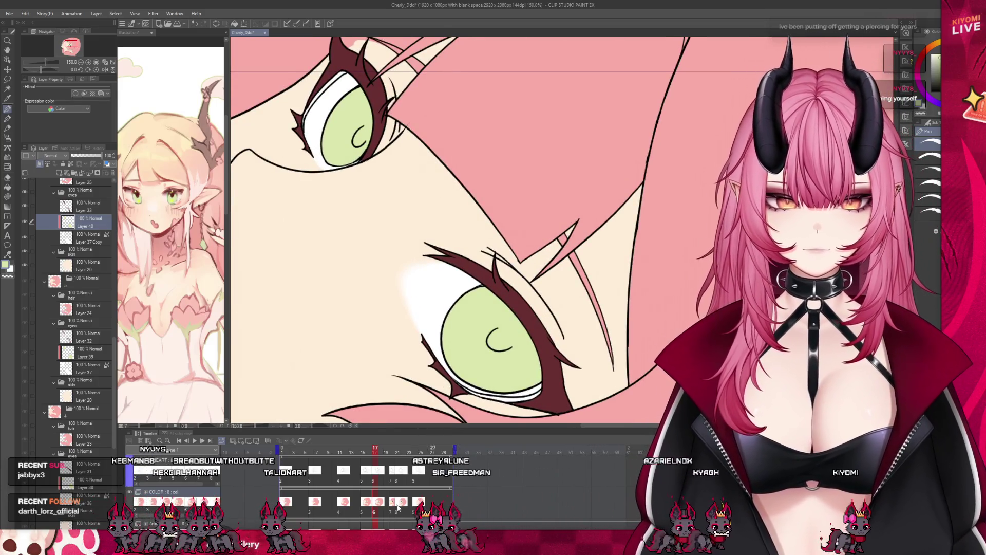
On frame 20, add Layer 41, whiten Layer 37 Copy 2, and fill both irises green
{"action": "left_click", "coordinate": [393, 499]}
{"action": "left_click", "coordinate": [61, 172]}
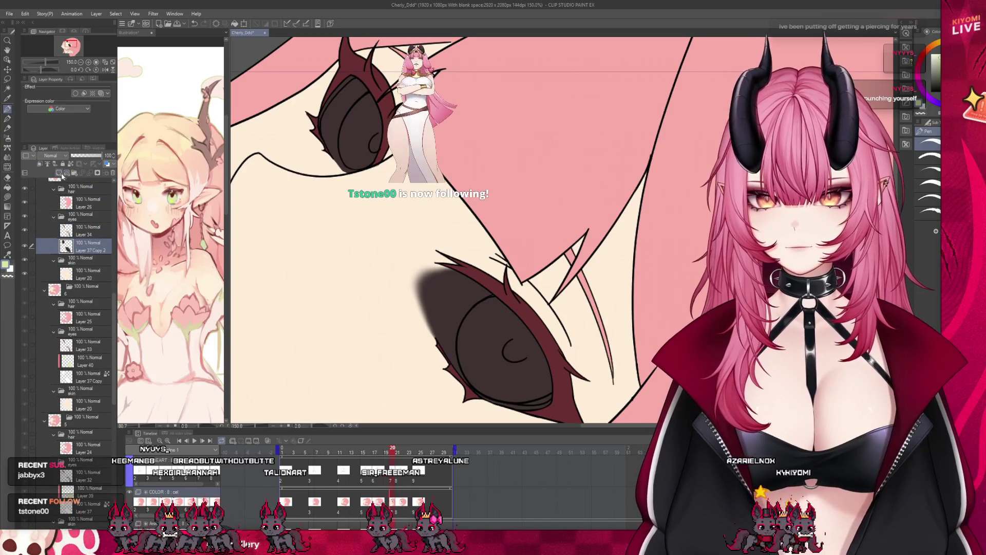
{"action": "left_click", "coordinate": [83, 266]}
{"action": "key", "text": "ctrl+minus"}
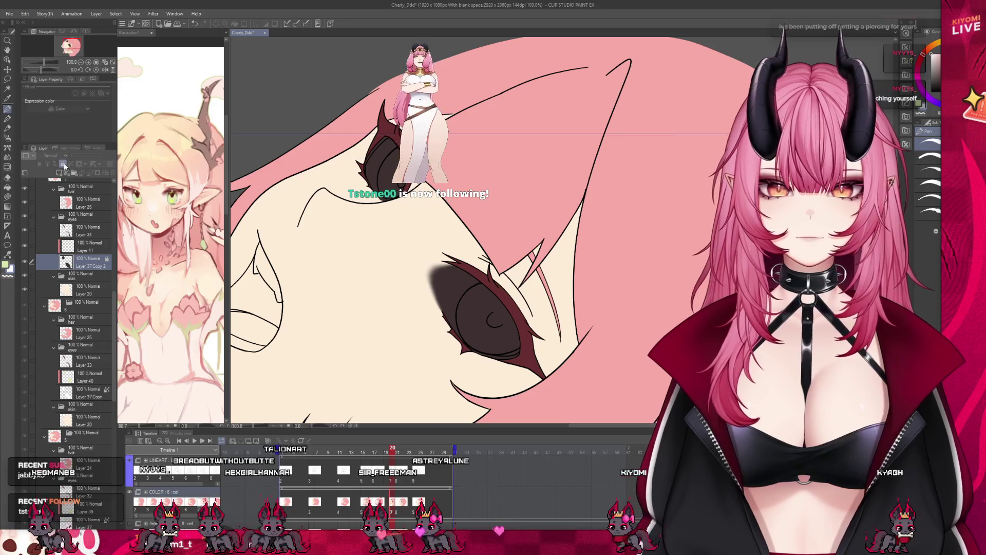
{"action": "scroll", "coordinate": [516, 221], "scroll_direction": "up", "scroll_amount": 2}
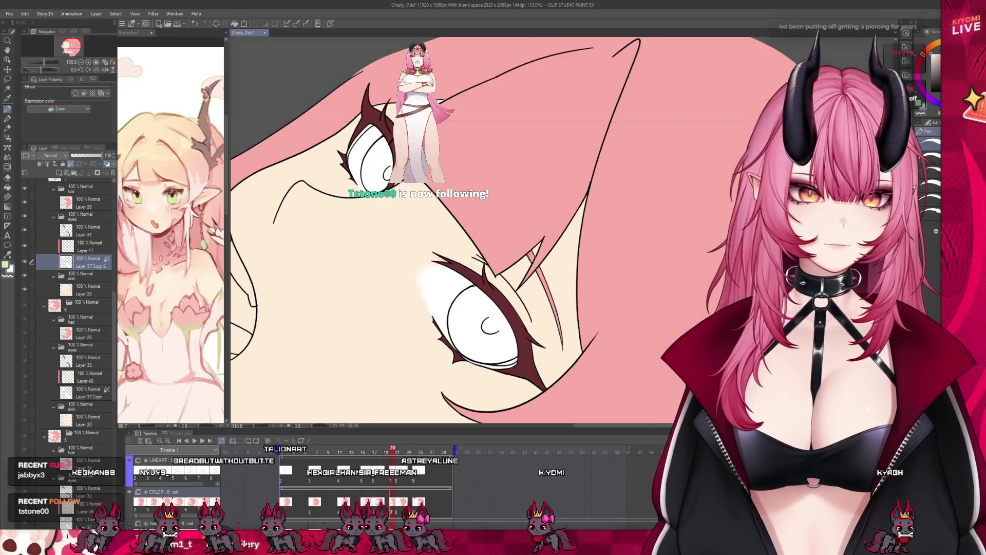
{"action": "key", "text": "alt+bracketright"}
{"action": "scroll", "coordinate": [517, 220], "scroll_direction": "up", "scroll_amount": 2}
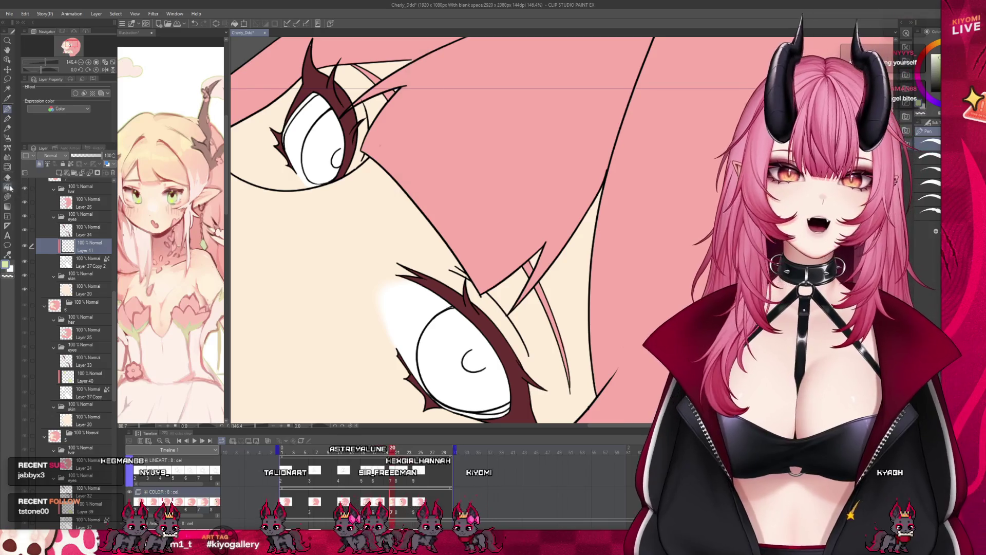
{"action": "left_click", "coordinate": [325, 161]}
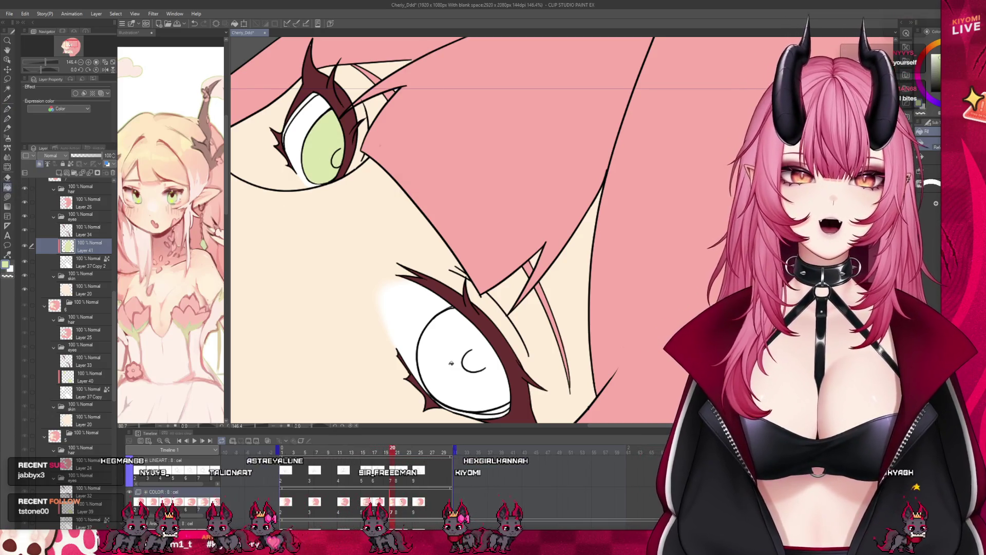
{"action": "left_click", "coordinate": [451, 363]}
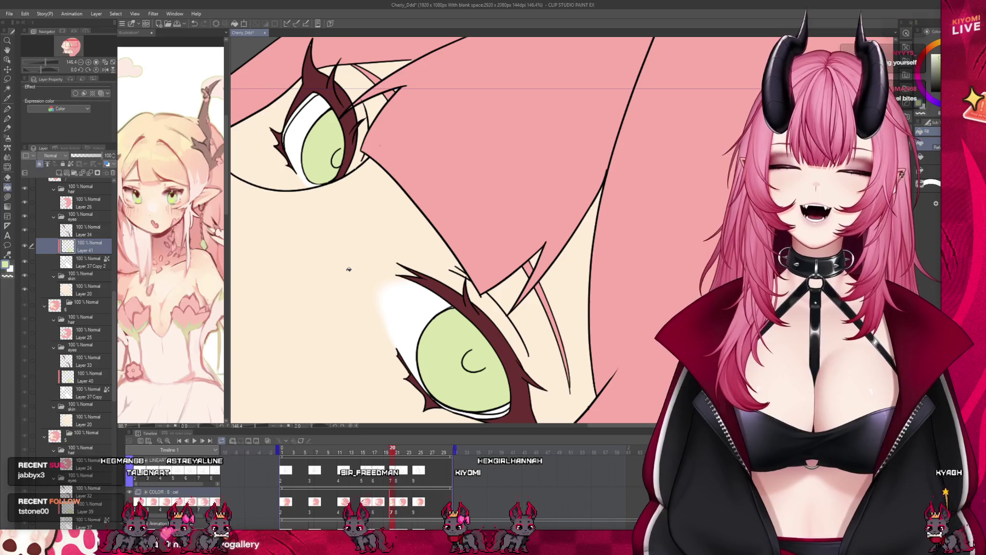
{"action": "scroll", "coordinate": [363, 159], "scroll_direction": "down", "scroll_amount": 6}
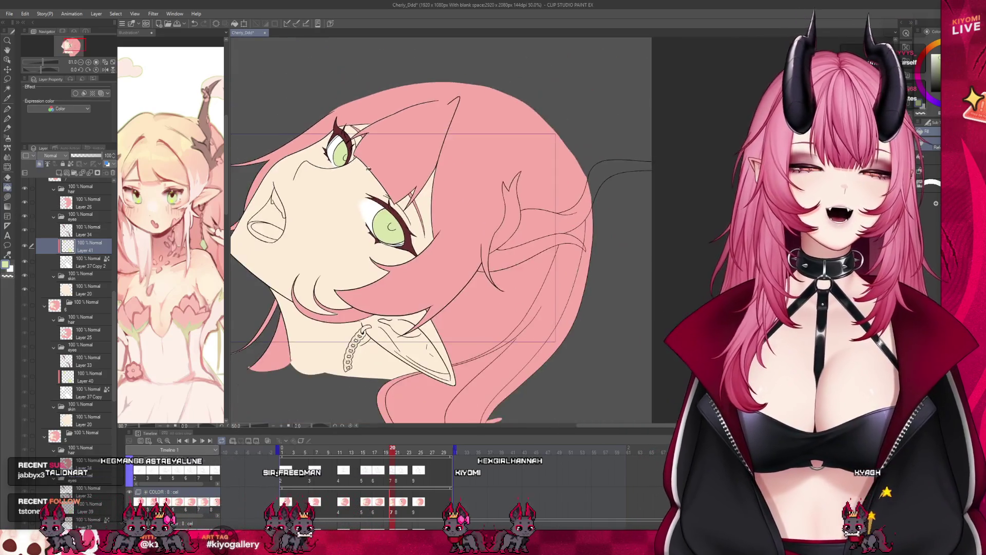
{"action": "scroll", "coordinate": [362, 159], "scroll_direction": "up", "scroll_amount": 2}
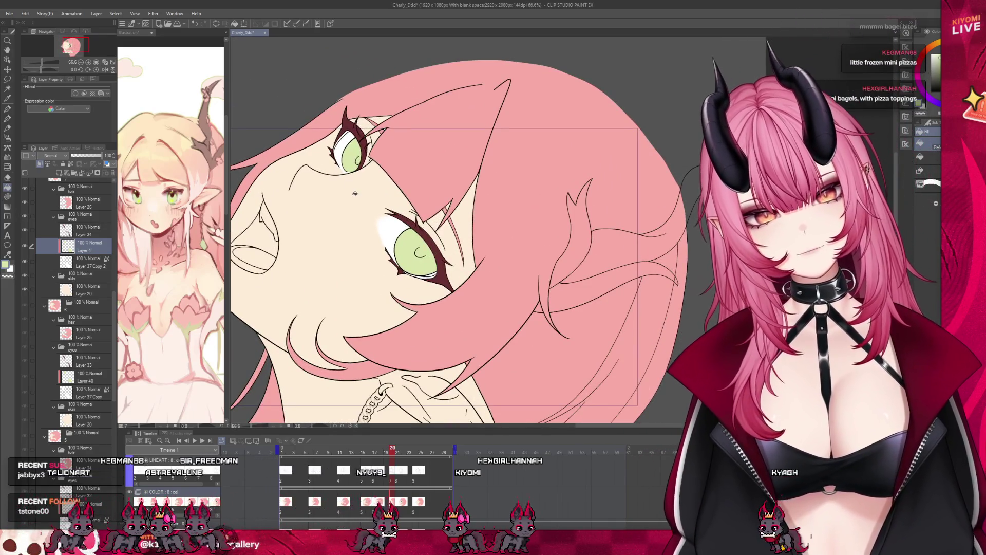
{"action": "left_click", "coordinate": [390, 505]}
Move to the next dark-eyed cel and add Layer 42 above Layer 37 Copy 3
{"action": "left_click", "coordinate": [396, 505]}
{"action": "left_click", "coordinate": [396, 504]}
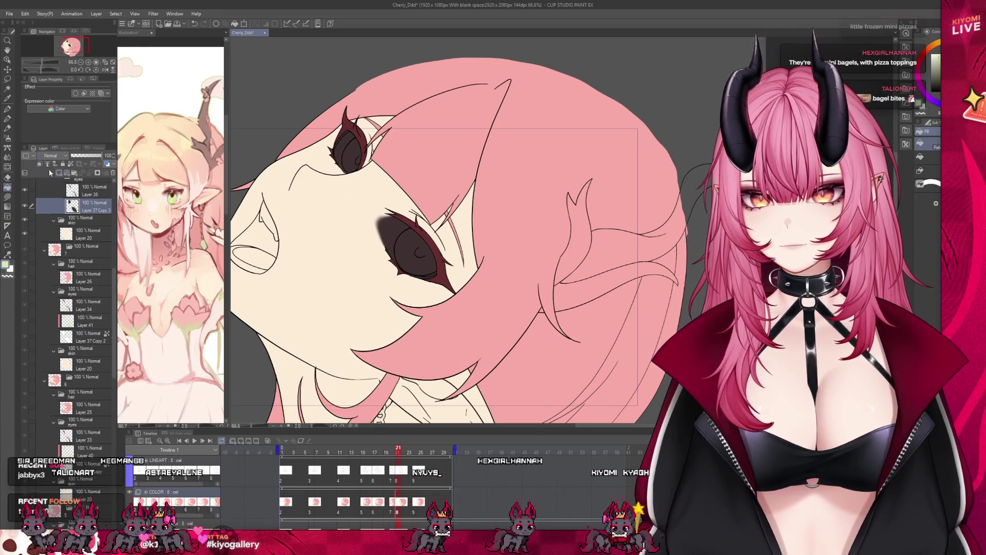
{"action": "left_click", "coordinate": [59, 173]}
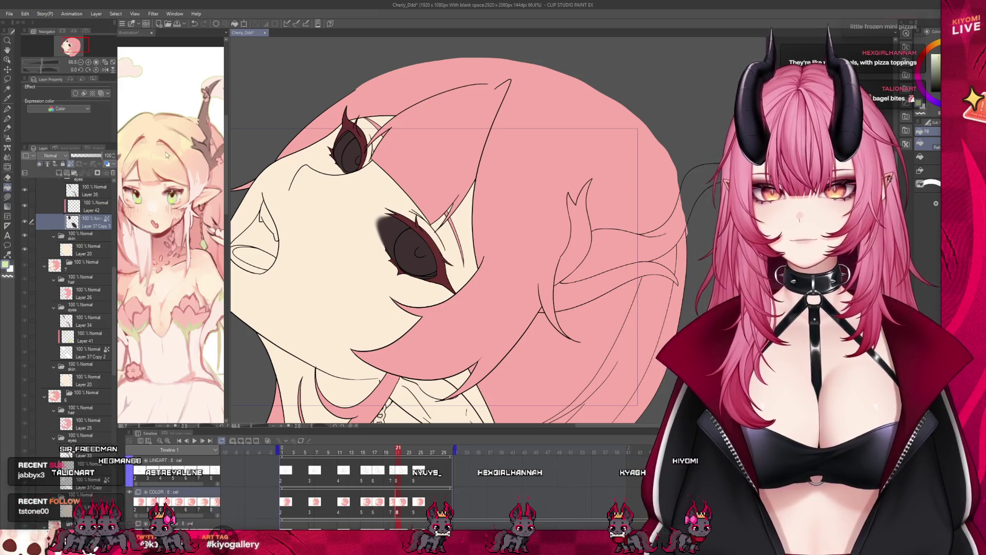
{"action": "left_click", "coordinate": [90, 205]}
Bucket-fill the upper and lower irises light green on Layer 42
{"action": "left_click", "coordinate": [7, 180]}
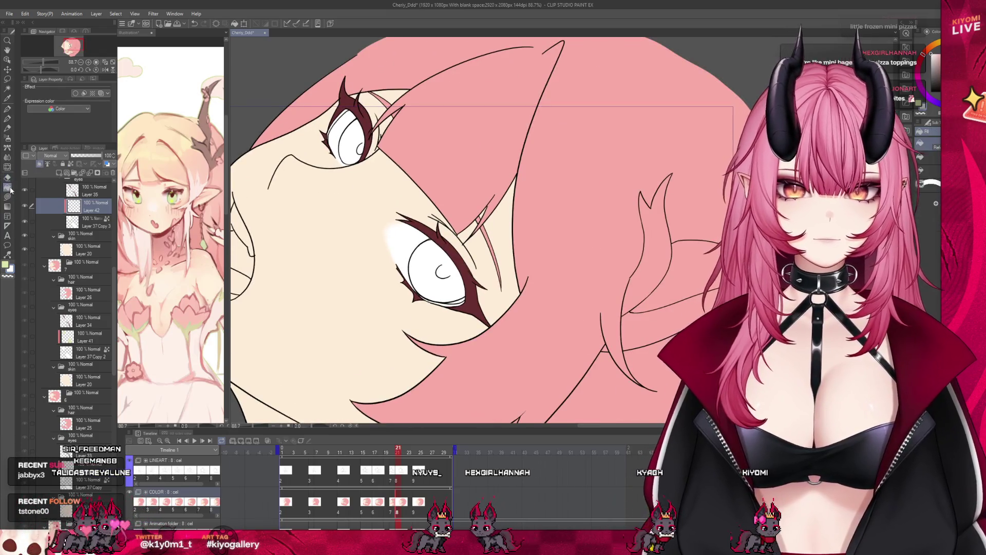
{"action": "scroll", "coordinate": [437, 288], "scroll_direction": "up", "scroll_amount": 2}
{"action": "left_click", "coordinate": [442, 300]}
{"action": "left_click", "coordinate": [319, 124]}
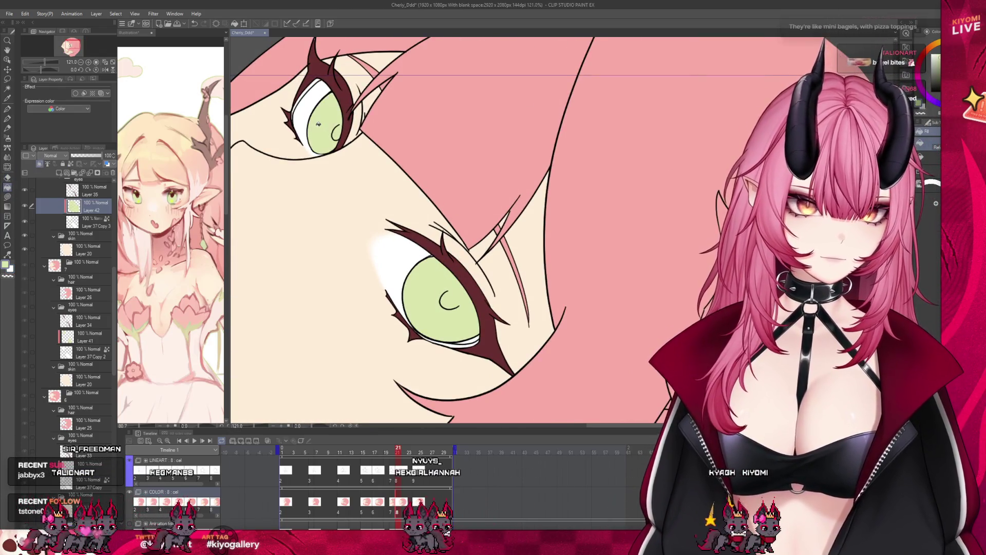
{"action": "scroll", "coordinate": [356, 175], "scroll_direction": "down", "scroll_amount": 4}
{"action": "scroll", "coordinate": [329, 190], "scroll_direction": "up", "scroll_amount": 1}
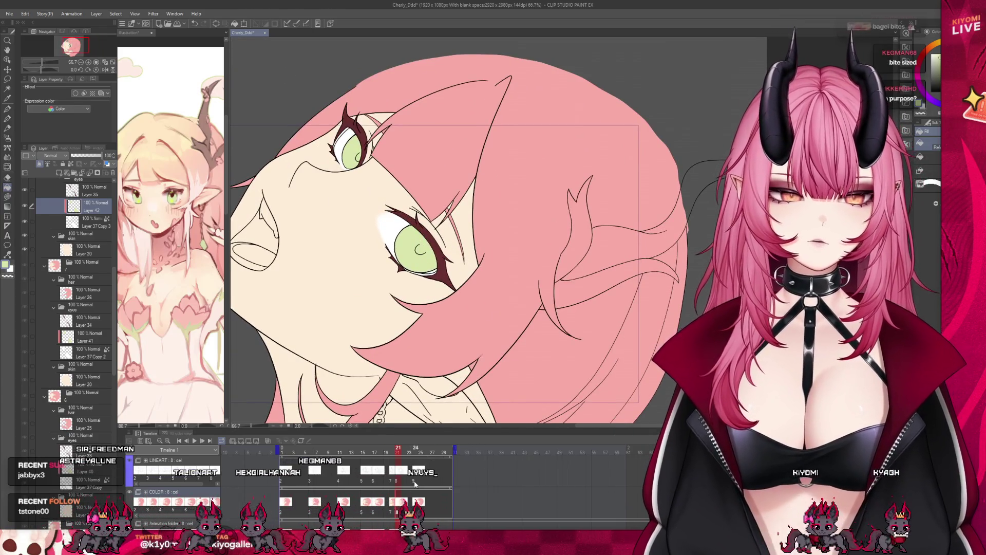
{"action": "left_click", "coordinate": [414, 481]}
{"action": "scroll", "coordinate": [373, 225], "scroll_direction": "down", "scroll_amount": 3}
{"action": "scroll", "coordinate": [373, 225], "scroll_direction": "up", "scroll_amount": 1}
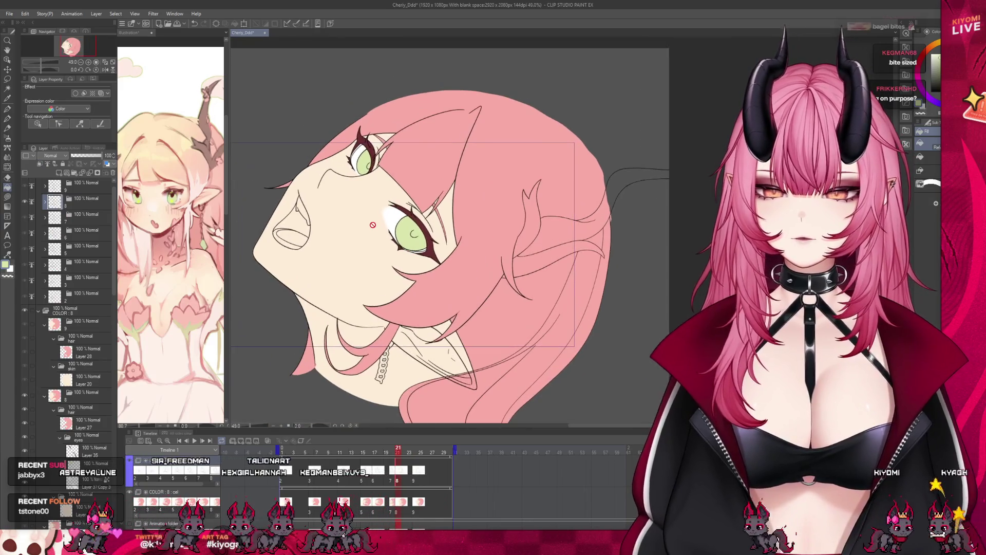
Scrub through the frames and play the head-tilt animation, then stop playback
{"action": "left_click_drag", "start_coordinate": [299, 464], "coordinate": [425, 463]}
{"action": "left_click", "coordinate": [195, 440]}
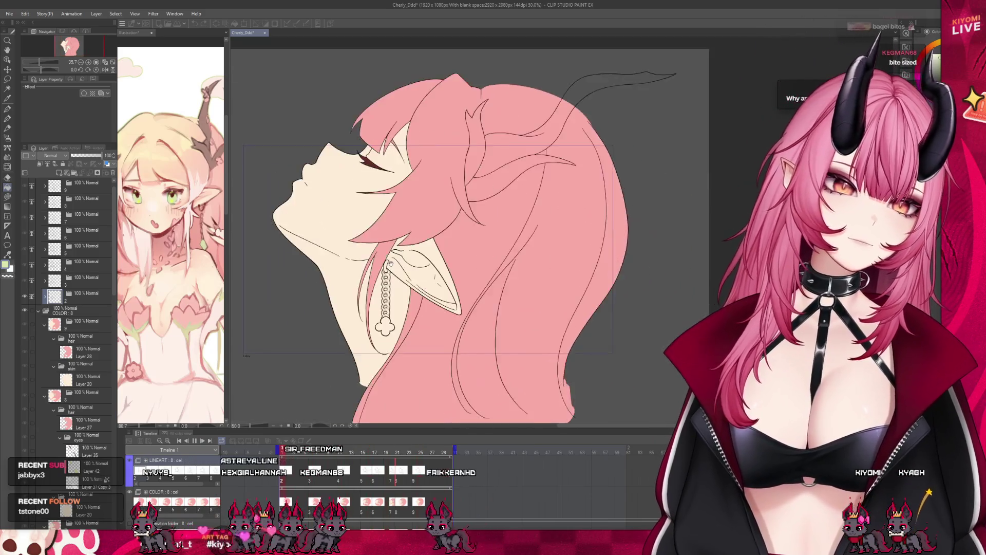
{"action": "scroll", "coordinate": [366, 271], "scroll_direction": "up", "scroll_amount": 5}
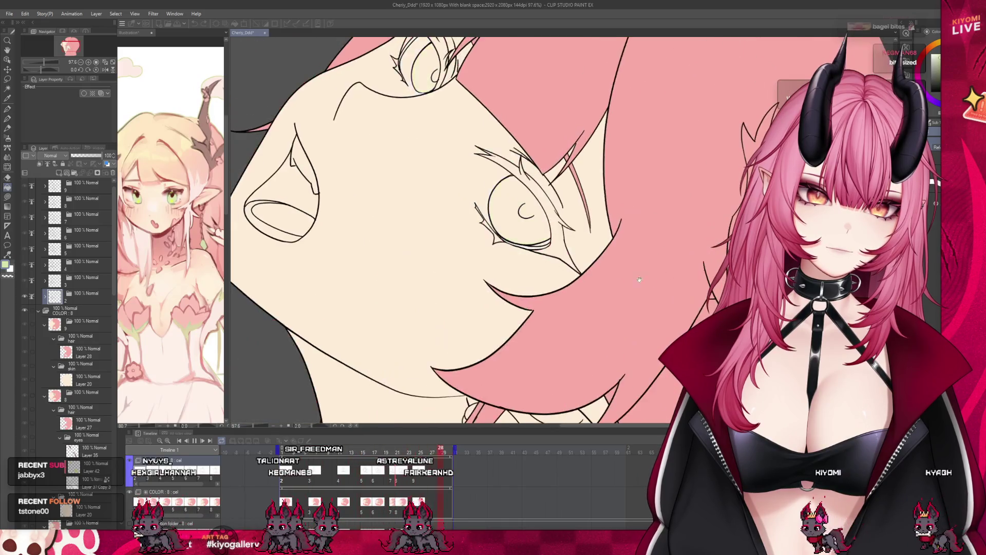
{"action": "left_click", "coordinate": [188, 440]}
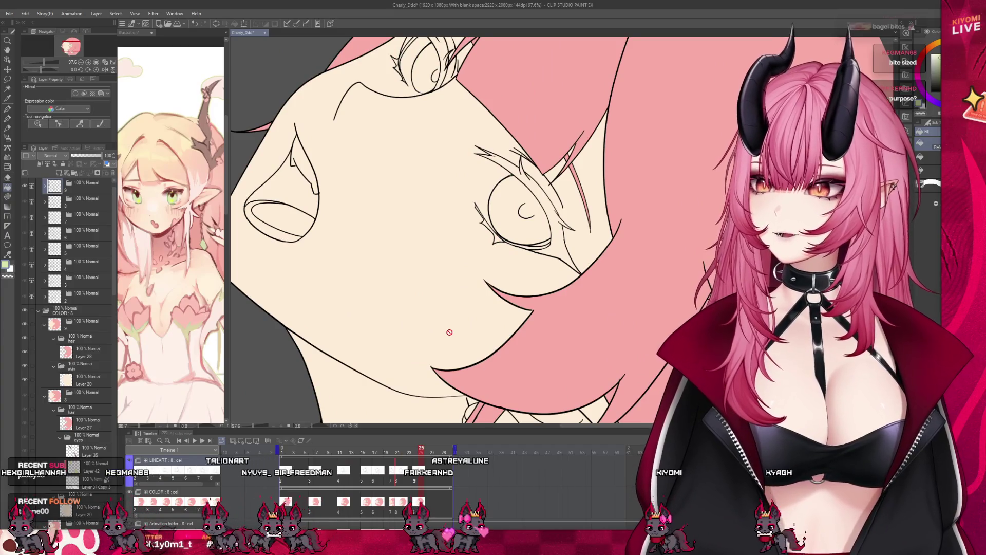
{"action": "scroll", "coordinate": [476, 314], "scroll_direction": "down", "scroll_amount": 2}
Compare the cels at frames 8 and 16 and check the layers inside folder 5
{"action": "left_click", "coordinate": [323, 475]}
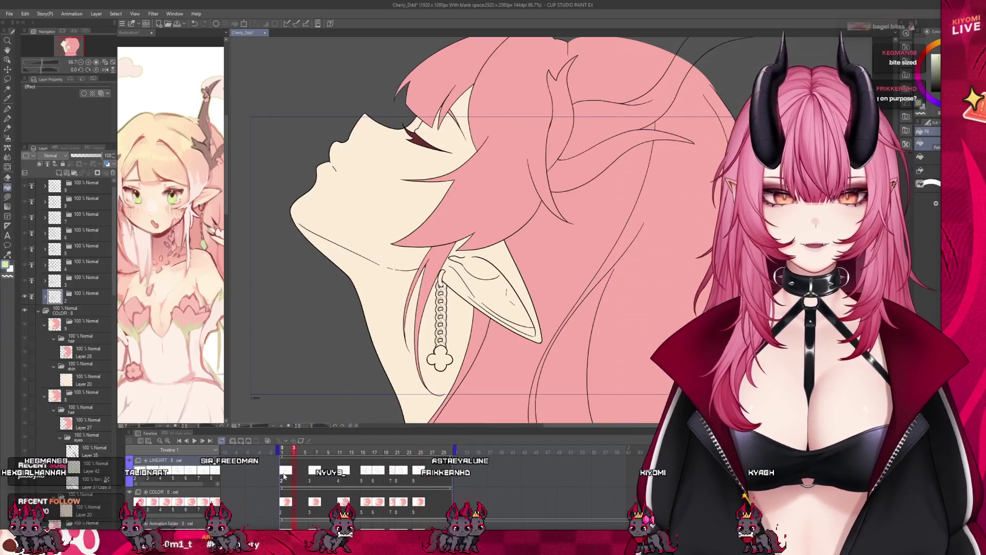
{"action": "left_click", "coordinate": [371, 480]}
{"action": "left_click", "coordinate": [325, 480]}
{"action": "left_click", "coordinate": [371, 480]}
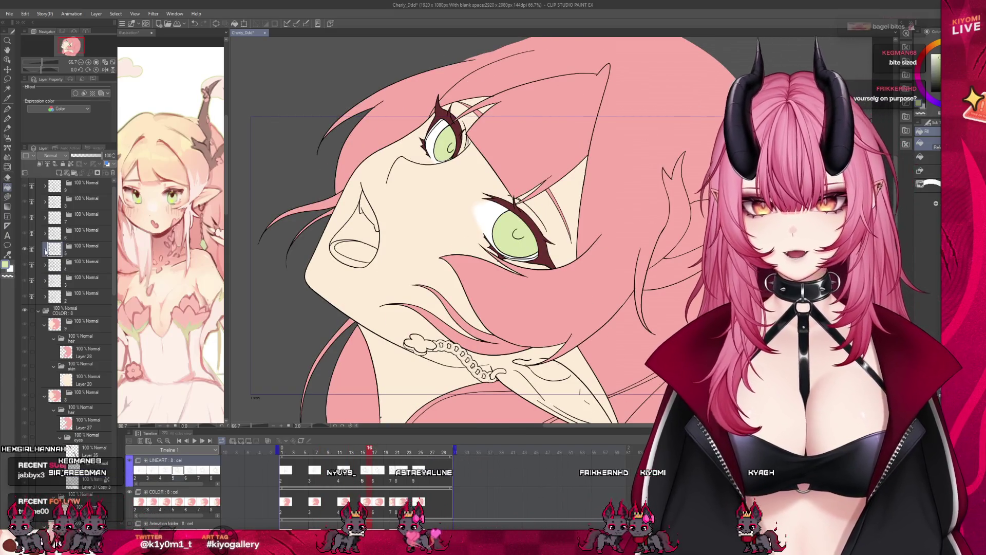
{"action": "left_click", "coordinate": [44, 250]}
{"action": "left_click", "coordinate": [45, 250]}
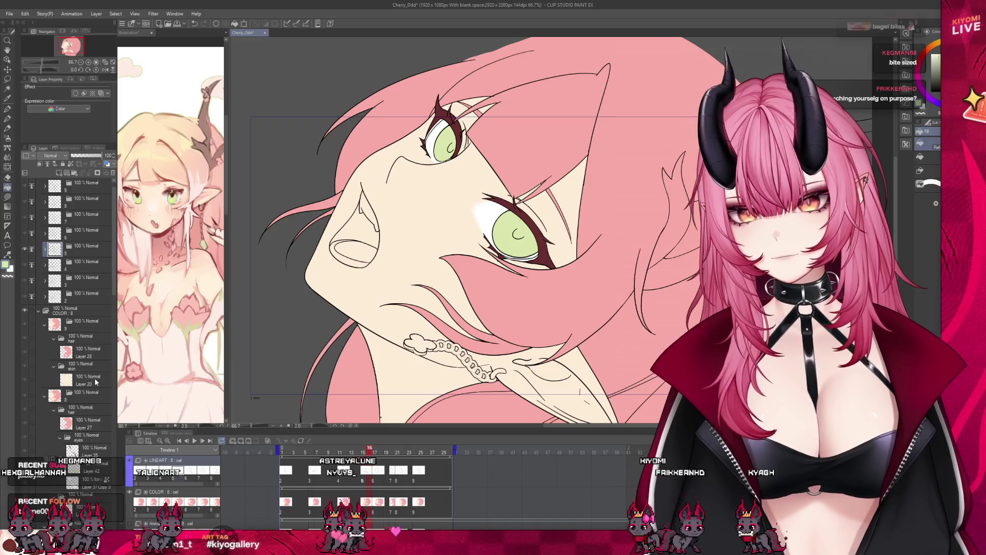
{"action": "scroll", "coordinate": [90, 428], "scroll_direction": "down", "scroll_amount": 10}
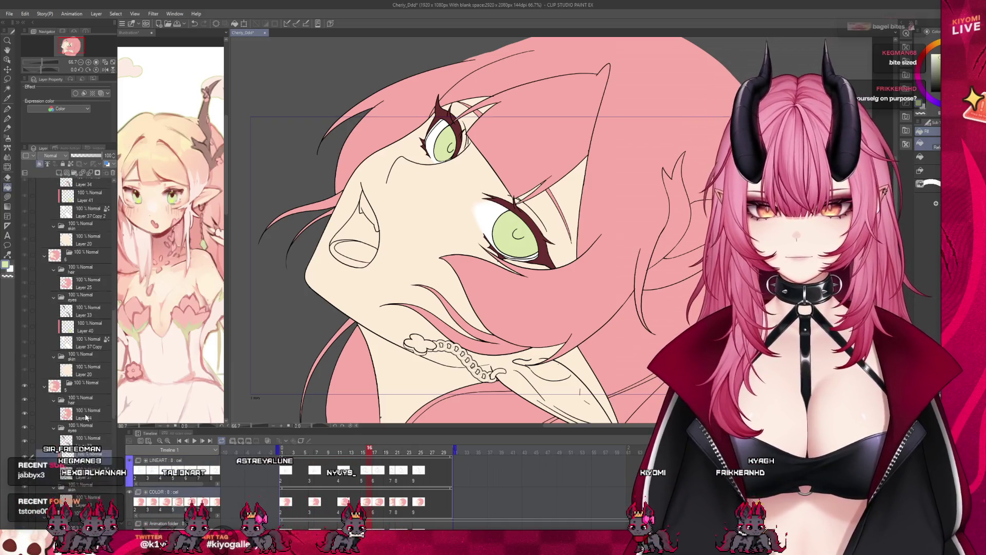
{"action": "left_click", "coordinate": [79, 441]}
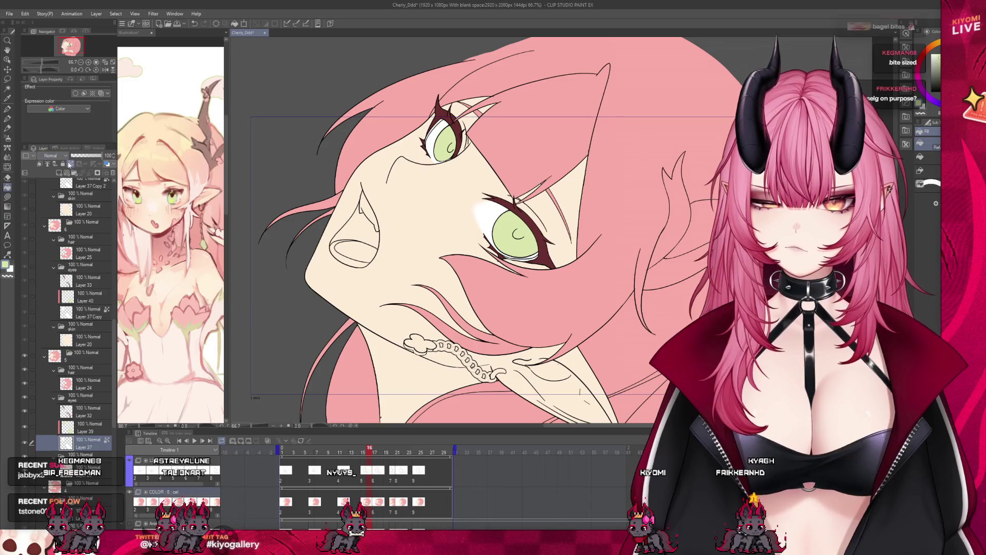
Glance at the Illustration reference, then select Layer 37 in the eyes folder and another frame
{"action": "left_click", "coordinate": [130, 32]}
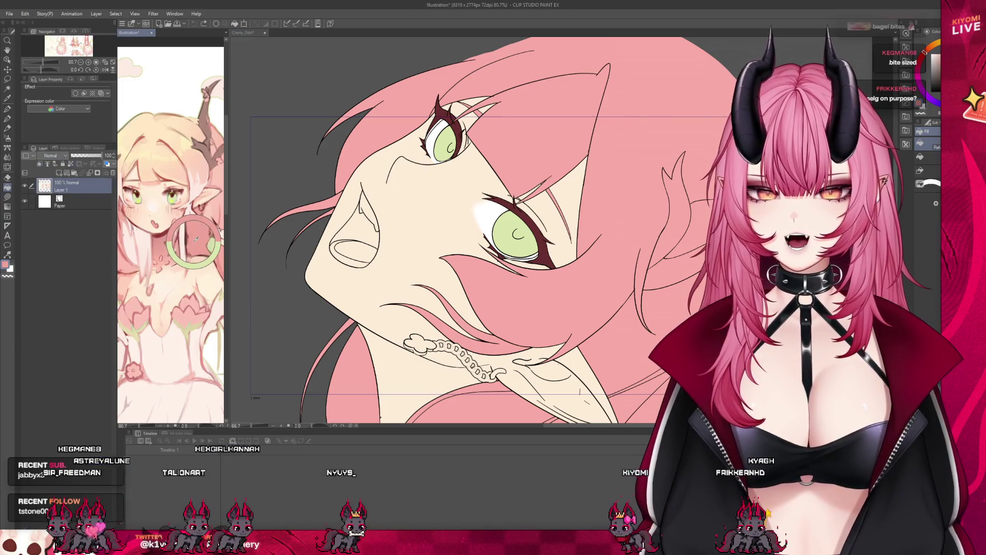
{"action": "left_click", "coordinate": [244, 33]}
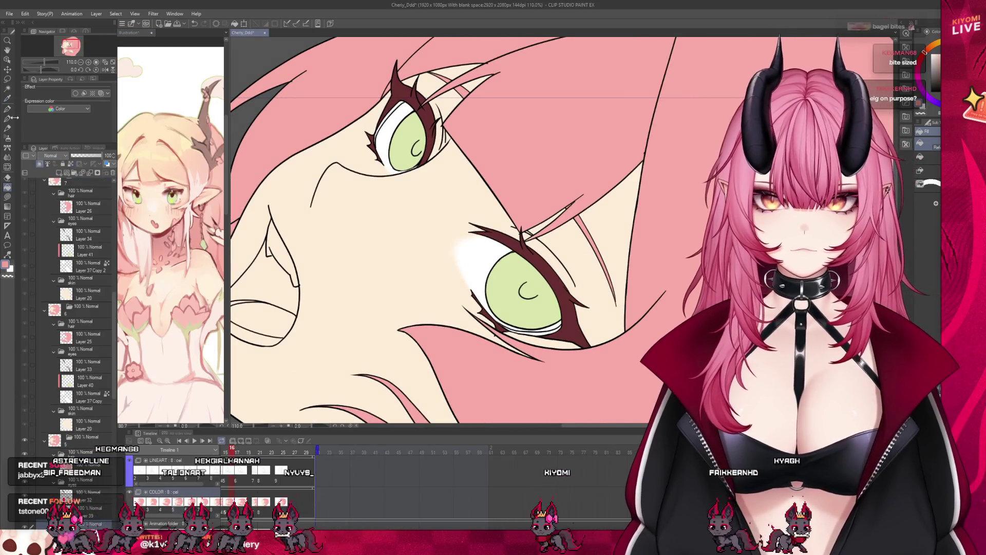
{"action": "scroll", "coordinate": [429, 98], "scroll_direction": "up", "scroll_amount": 4}
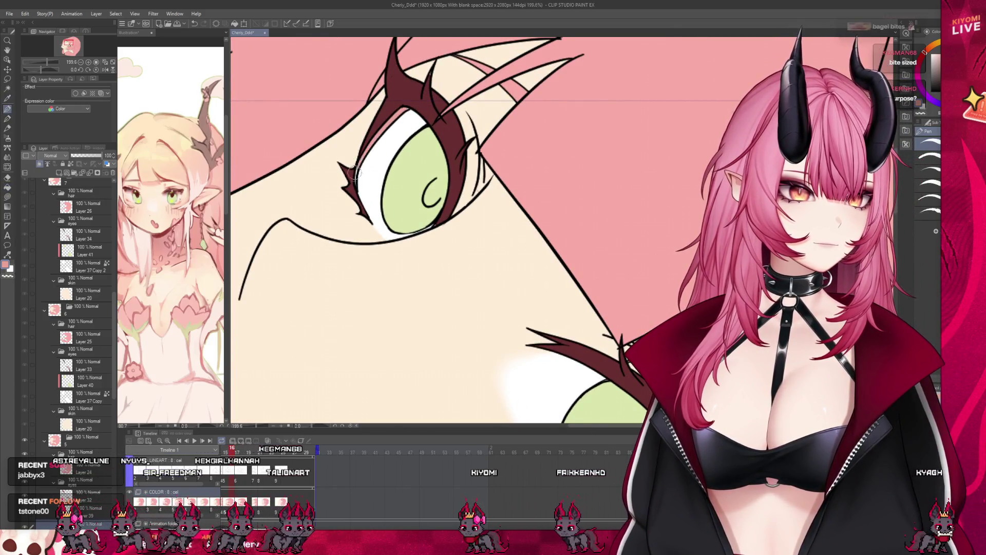
{"action": "scroll", "coordinate": [336, 114], "scroll_direction": "down", "scroll_amount": 3}
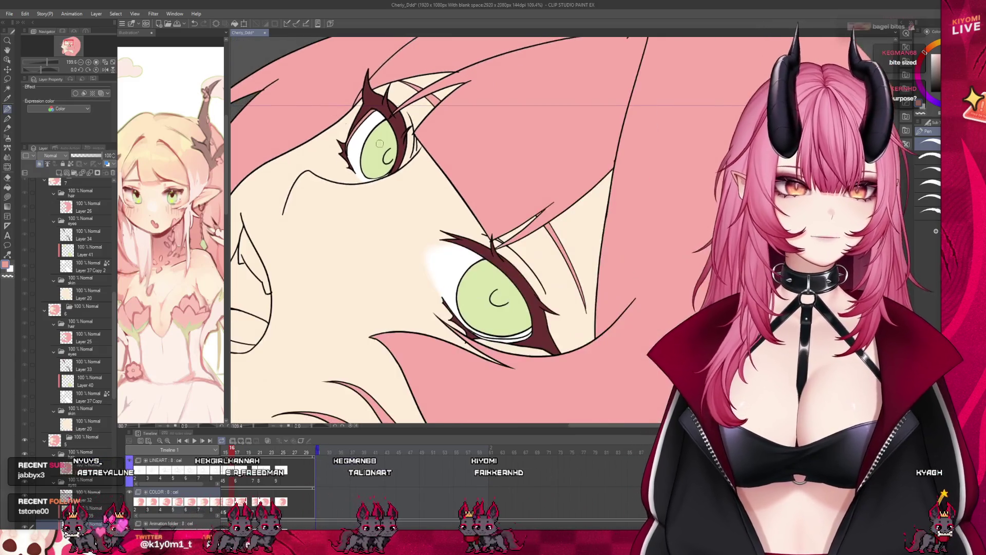
{"action": "scroll", "coordinate": [538, 322], "scroll_direction": "up", "scroll_amount": 2}
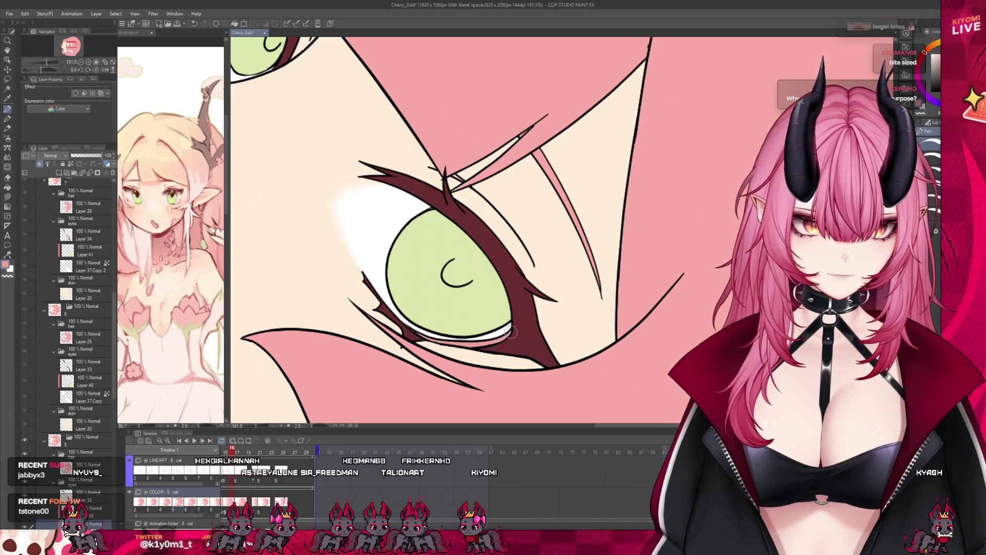
{"action": "scroll", "coordinate": [563, 299], "scroll_direction": "down", "scroll_amount": 6}
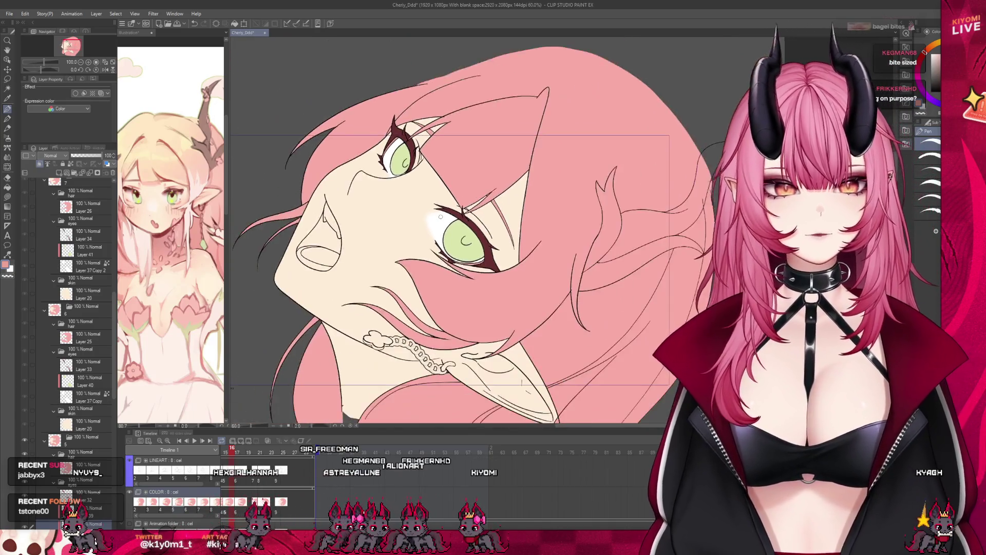
{"action": "scroll", "coordinate": [436, 244], "scroll_direction": "up", "scroll_amount": 3}
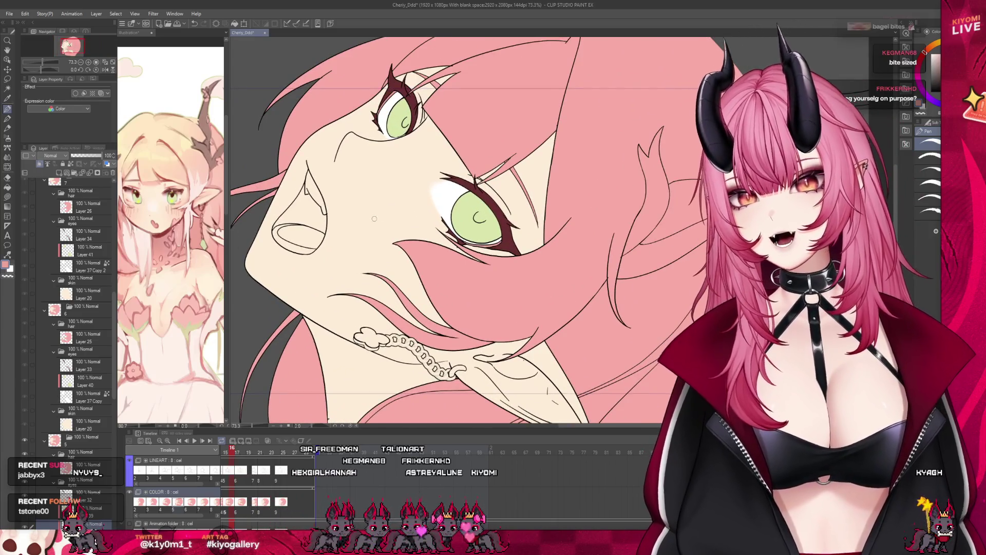
{"action": "scroll", "coordinate": [105, 308], "scroll_direction": "down", "scroll_amount": 3}
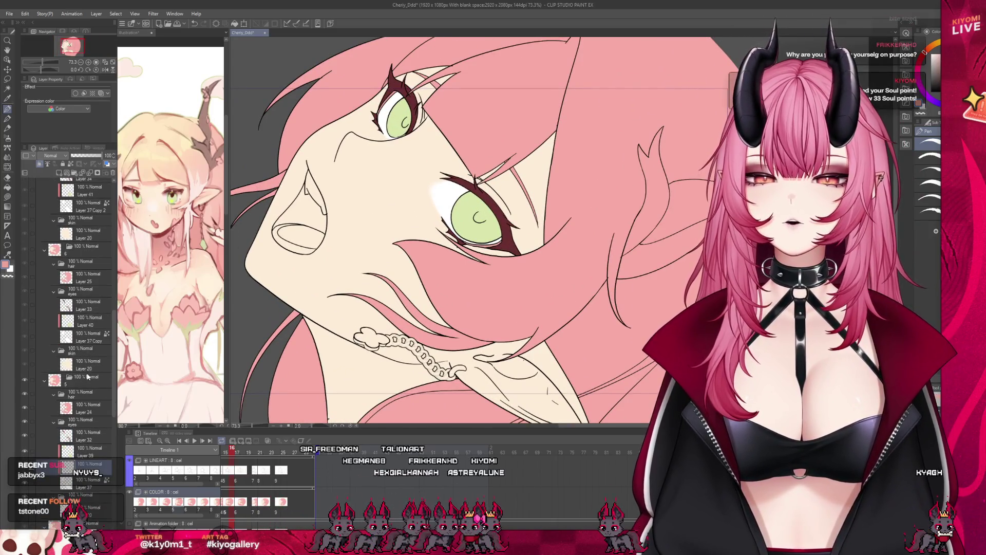
{"action": "left_click", "coordinate": [86, 486]}
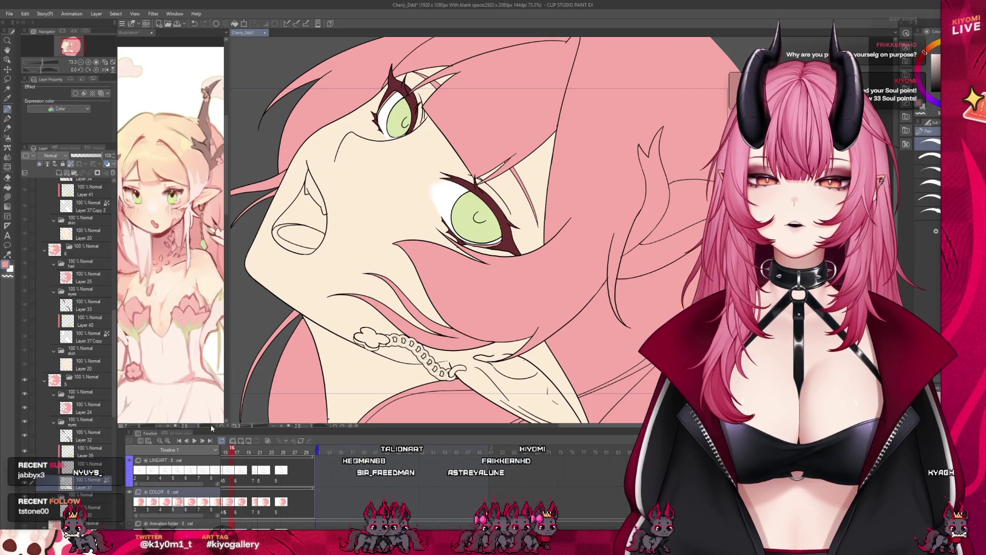
{"action": "scroll", "coordinate": [95, 456], "scroll_direction": "down", "scroll_amount": 6}
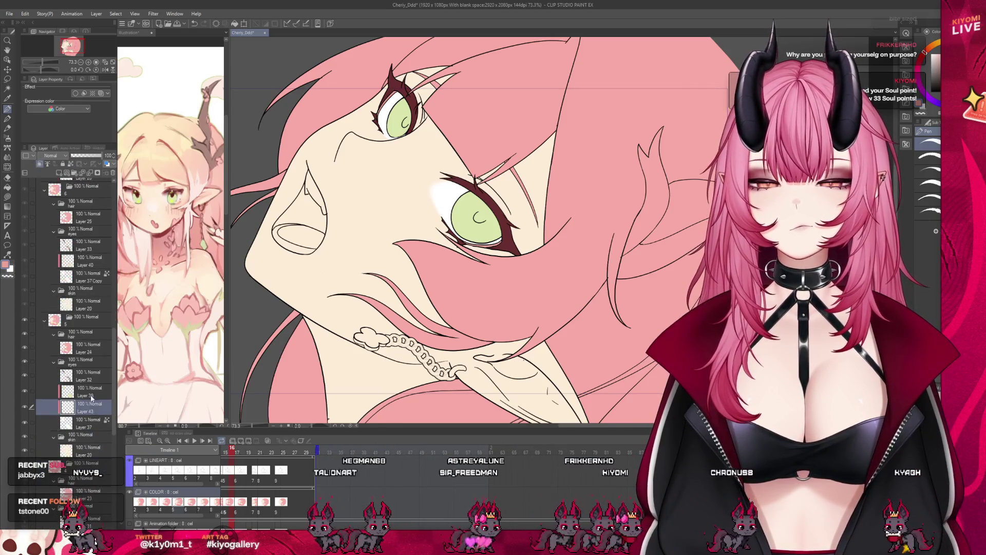
{"action": "left_click", "coordinate": [84, 486]}
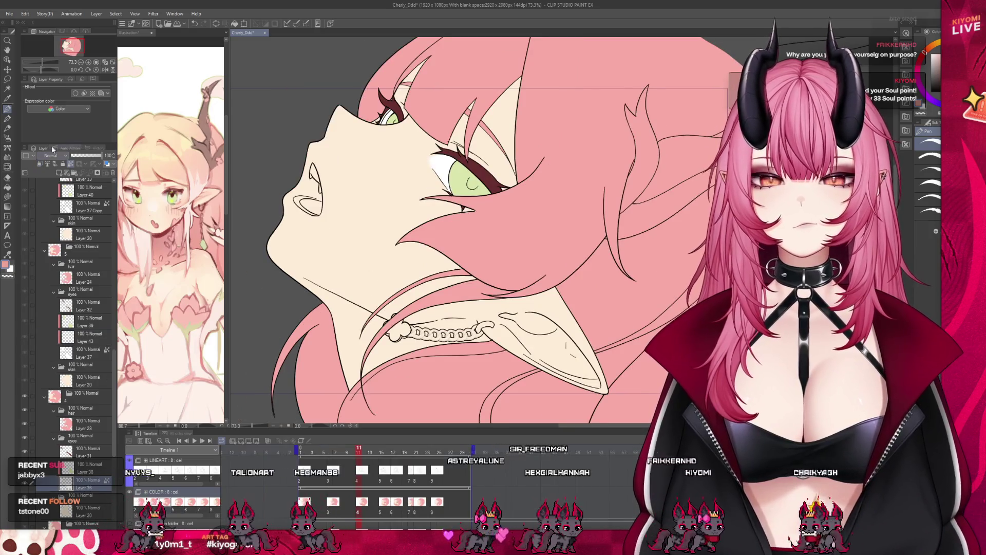
Zoom in on the eye and create the empty Layer 45
{"action": "scroll", "coordinate": [354, 95], "scroll_direction": "up", "scroll_amount": 3}
{"action": "scroll", "coordinate": [353, 95], "scroll_direction": "up", "scroll_amount": 4}
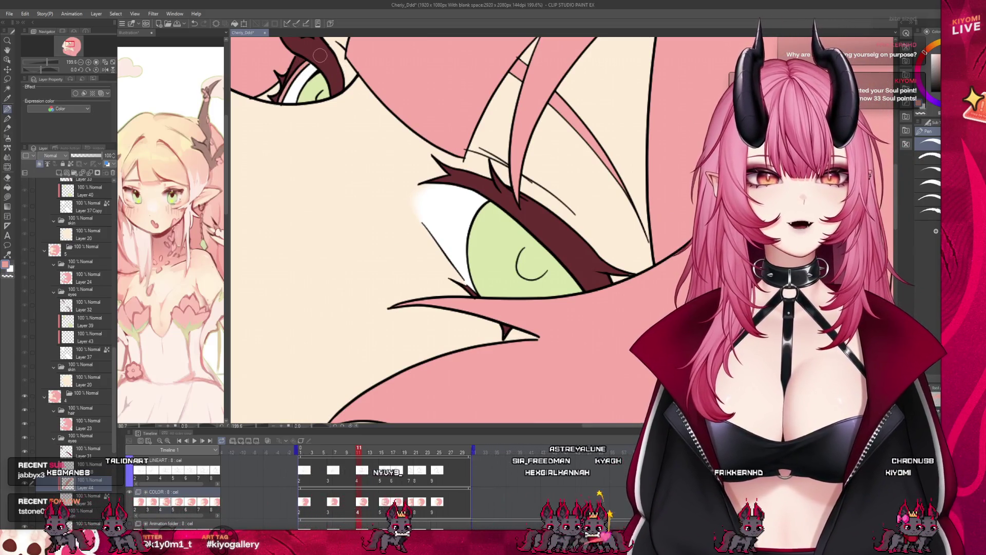
{"action": "scroll", "coordinate": [322, 55], "scroll_direction": "down", "scroll_amount": 4}
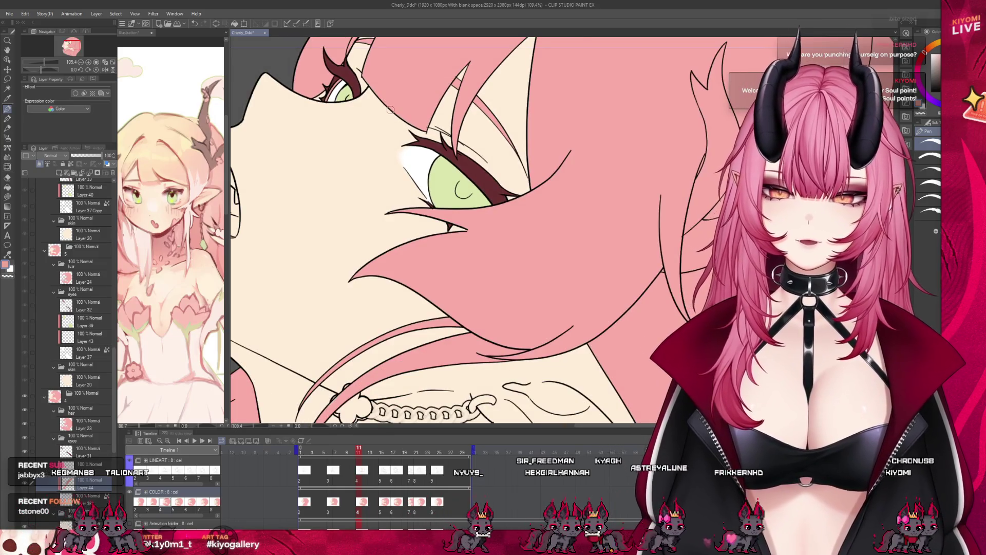
{"action": "scroll", "coordinate": [453, 200], "scroll_direction": "down", "scroll_amount": 1}
{"action": "scroll", "coordinate": [109, 436], "scroll_direction": "down", "scroll_amount": 3}
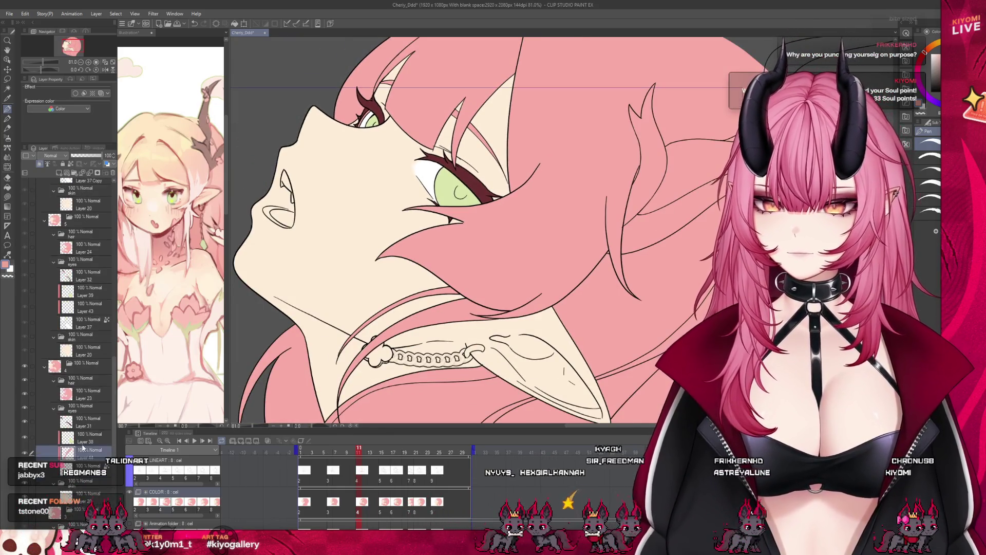
{"action": "left_click_drag", "start_coordinate": [114, 449], "coordinate": [107, 369]}
{"action": "scroll", "coordinate": [382, 78], "scroll_direction": "up", "scroll_amount": 1}
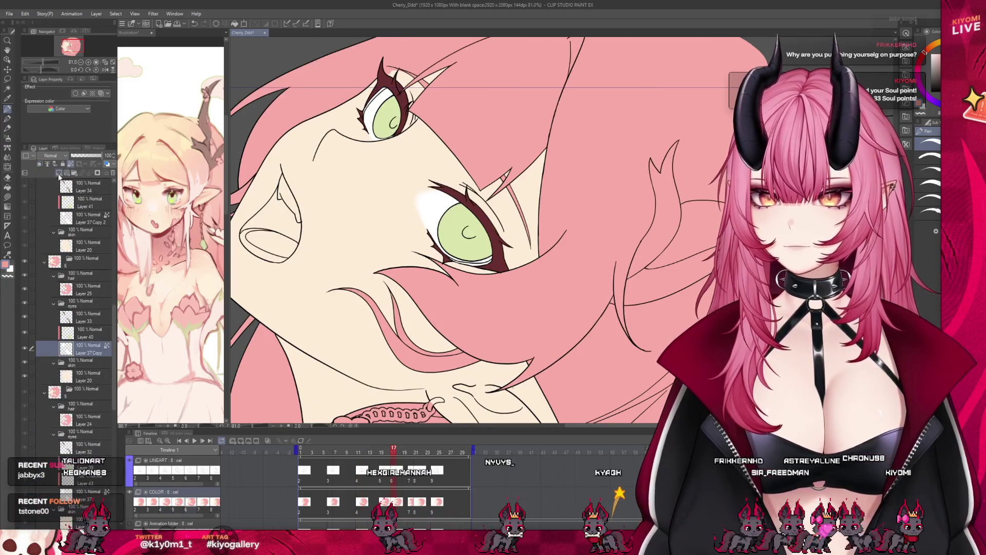
{"action": "key", "text": "ctrl+shift+n"}
Advance to the frame 20 drawing and add Layer 46 above Layer 37 Copy 2
{"action": "scroll", "coordinate": [381, 77], "scroll_direction": "up", "scroll_amount": 2}
{"action": "scroll", "coordinate": [381, 77], "scroll_direction": "up", "scroll_amount": 1}
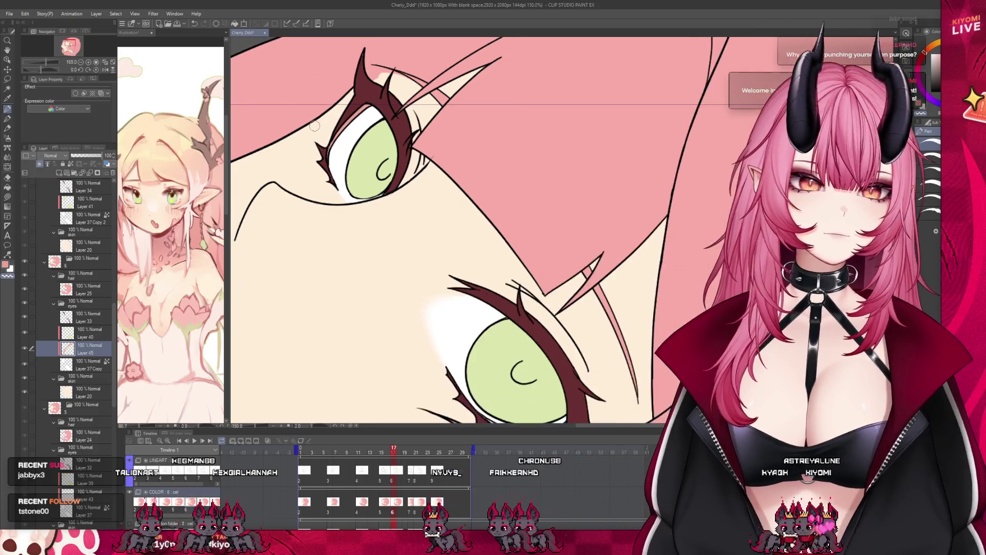
{"action": "scroll", "coordinate": [436, 121], "scroll_direction": "down", "scroll_amount": 2}
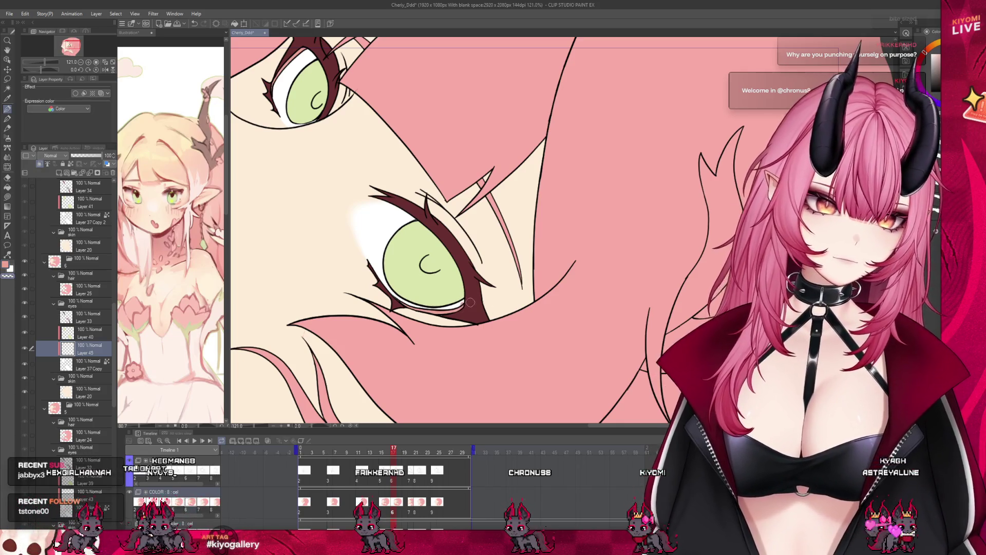
{"action": "scroll", "coordinate": [489, 266], "scroll_direction": "down", "scroll_amount": 3}
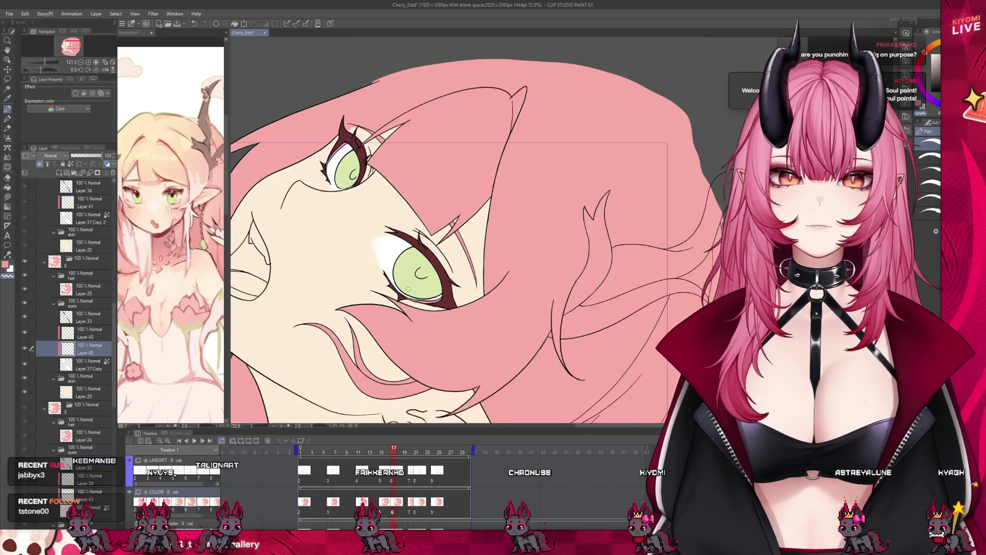
{"action": "key", "text": "ctrl+Right"}
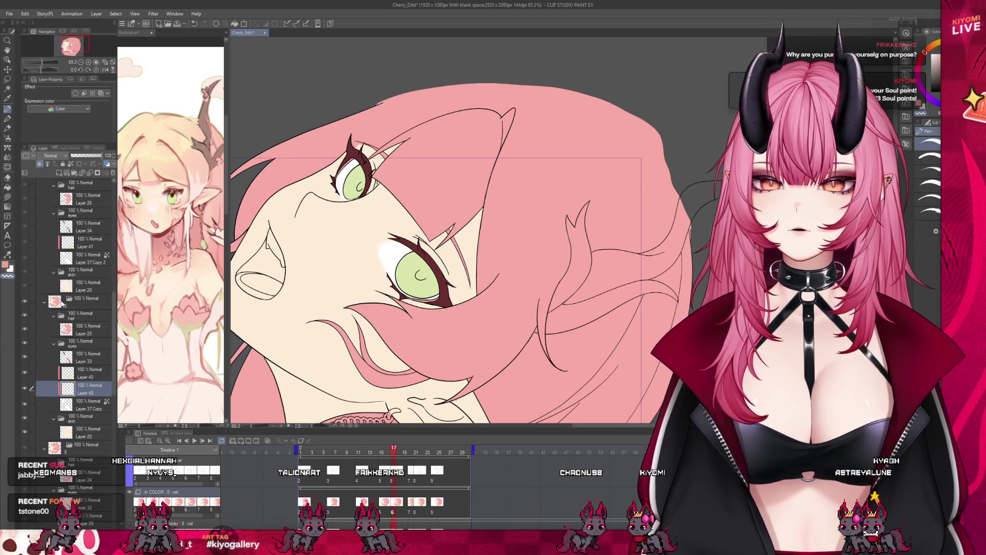
{"action": "left_click", "coordinate": [59, 173]}
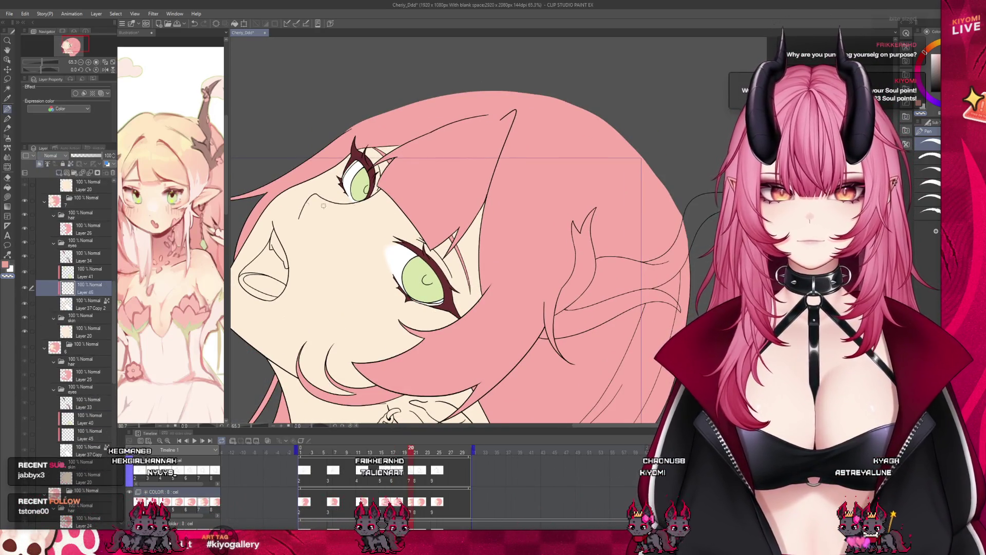
{"action": "scroll", "coordinate": [396, 195], "scroll_direction": "up", "scroll_amount": 3}
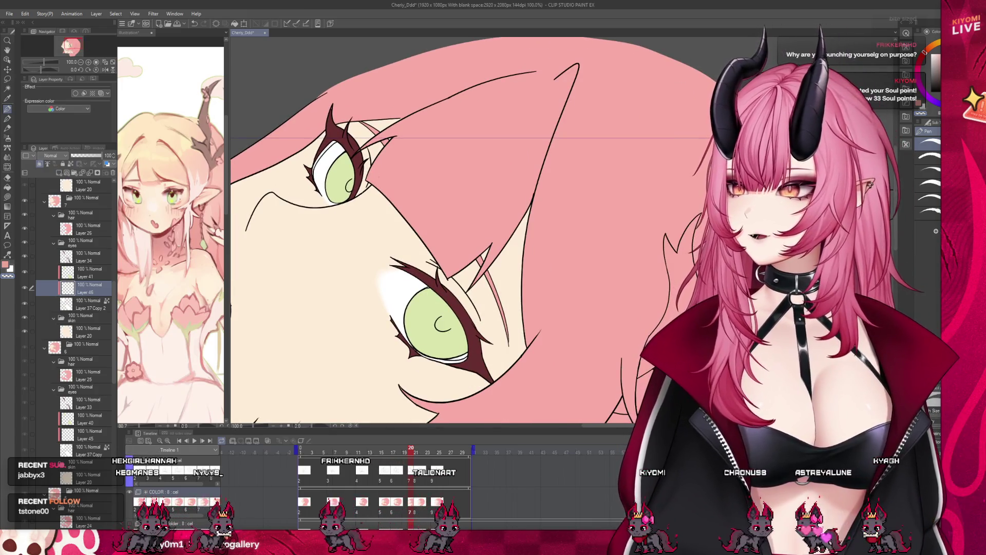
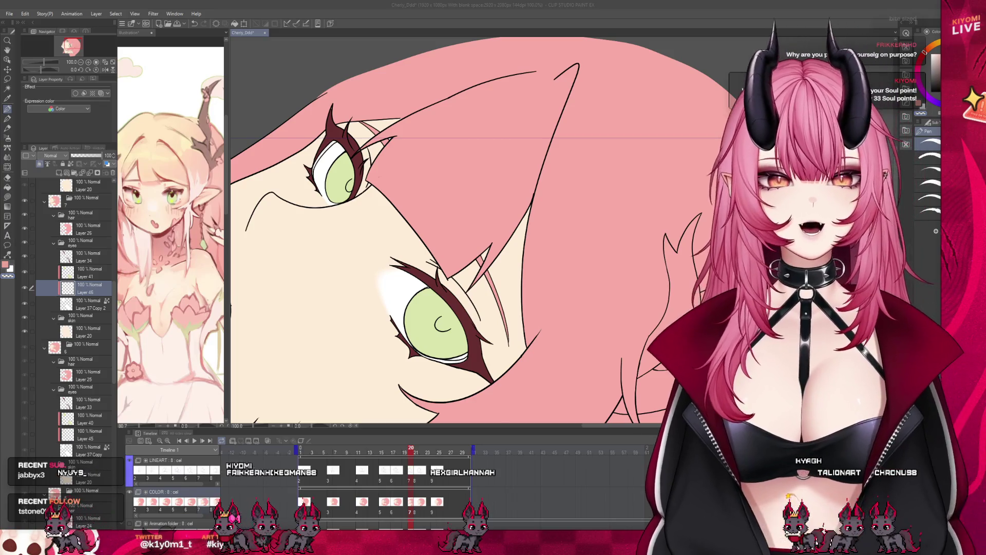
Browse cel 8's layers for the current frame and select the Layer 37 Copy 3 layer
{"action": "scroll", "coordinate": [351, 123], "scroll_direction": "up", "scroll_amount": 3}
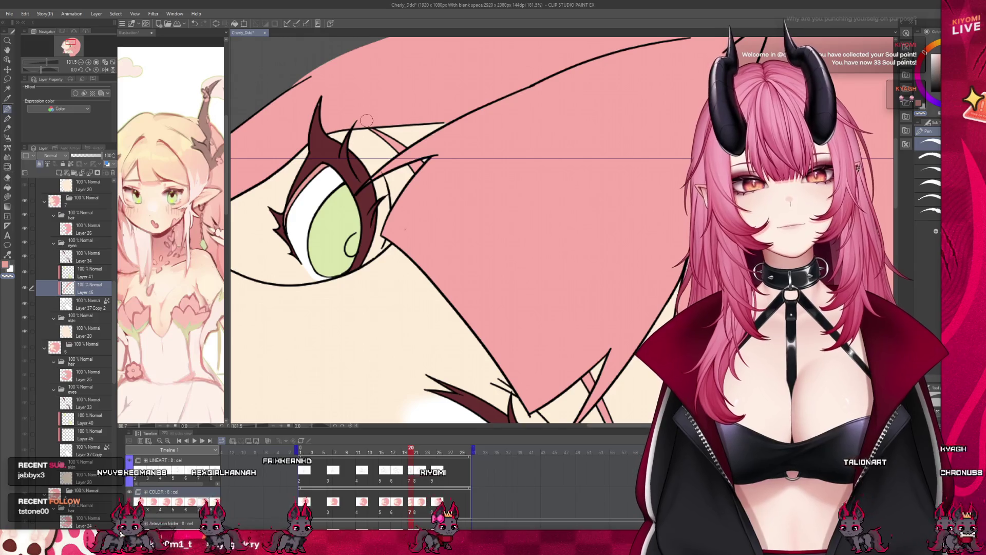
{"action": "scroll", "coordinate": [316, 109], "scroll_direction": "down", "scroll_amount": 3}
{"action": "scroll", "coordinate": [455, 331], "scroll_direction": "up", "scroll_amount": 3}
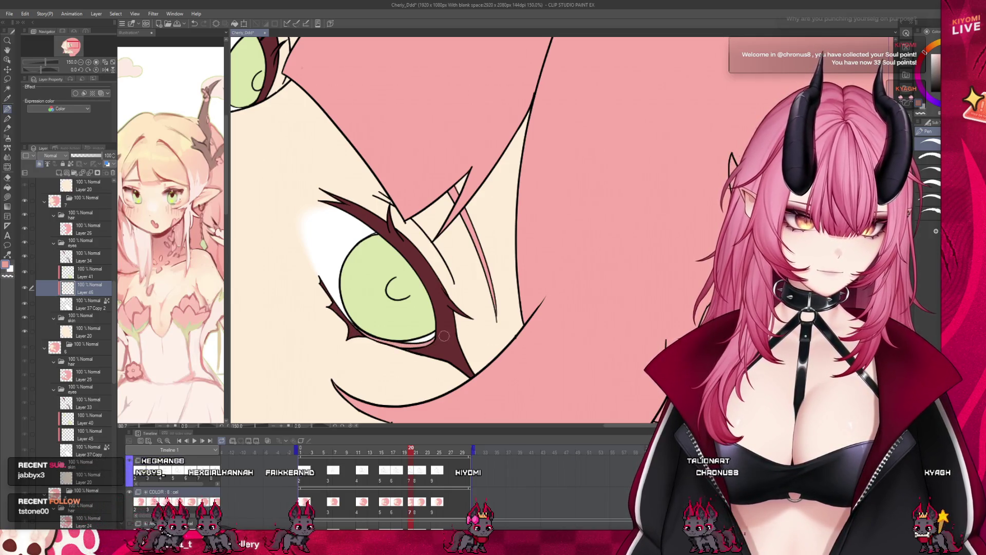
{"action": "scroll", "coordinate": [450, 293], "scroll_direction": "down", "scroll_amount": 4}
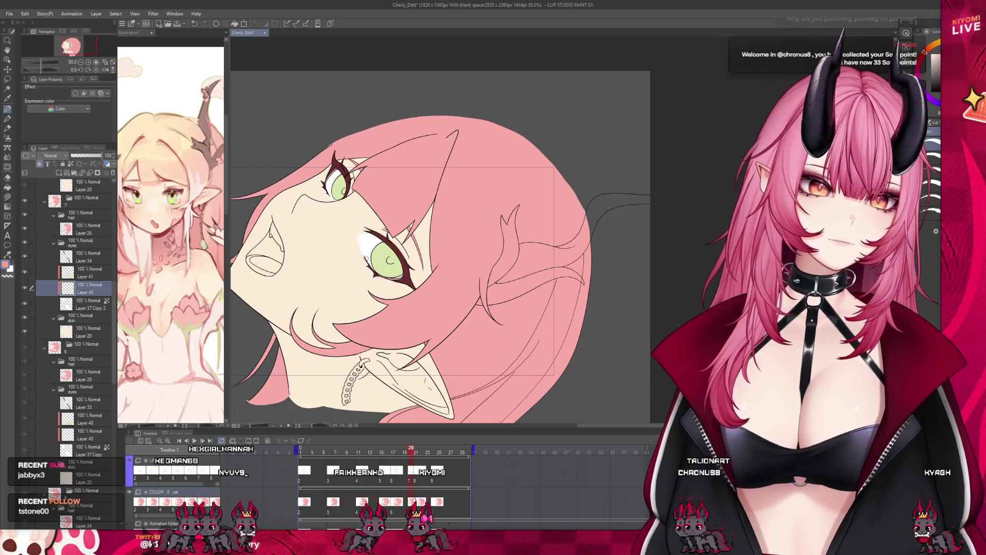
{"action": "scroll", "coordinate": [367, 258], "scroll_direction": "up", "scroll_amount": 1}
{"action": "left_click", "coordinate": [417, 481]}
{"action": "scroll", "coordinate": [342, 200], "scroll_direction": "up", "scroll_amount": 2}
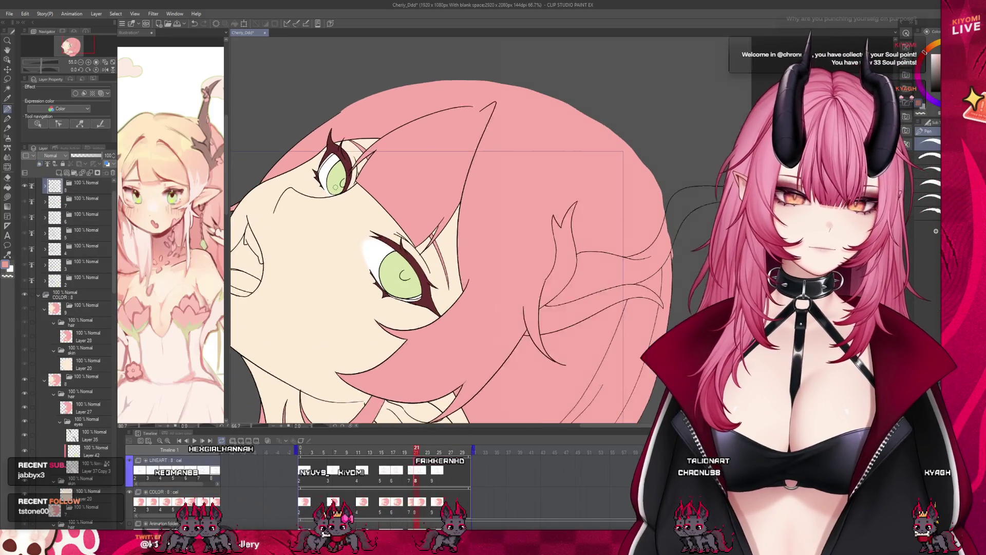
{"action": "scroll", "coordinate": [93, 366], "scroll_direction": "up", "scroll_amount": 1}
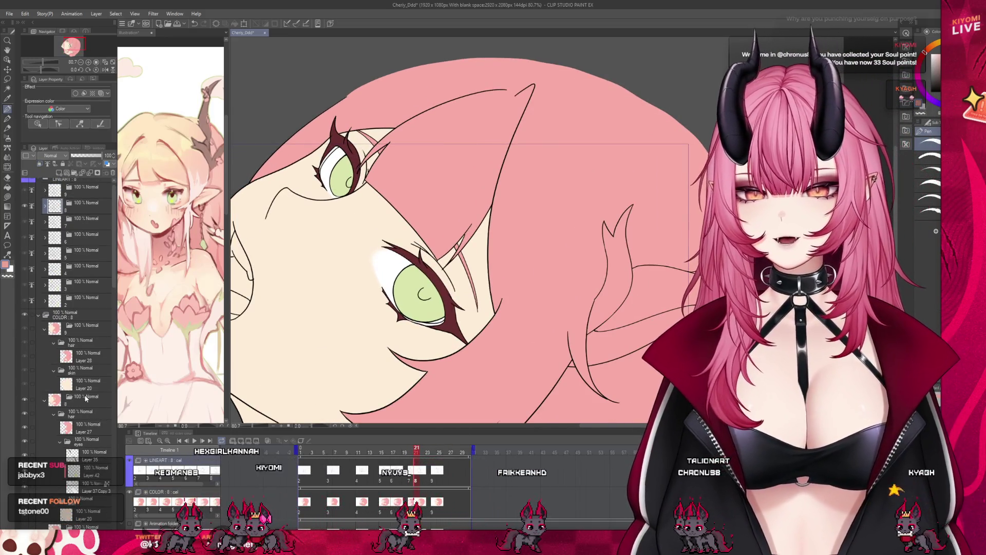
{"action": "left_click", "coordinate": [395, 499]}
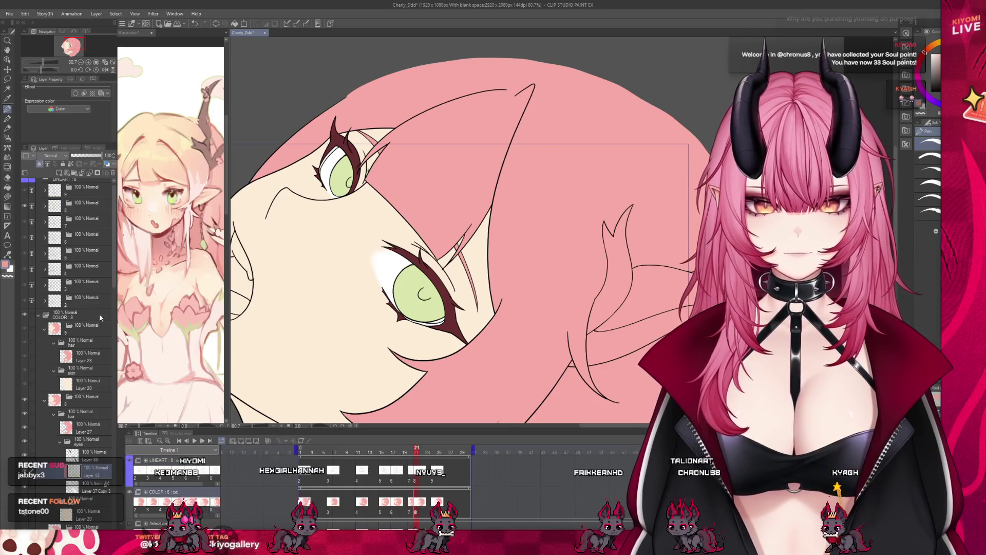
{"action": "left_click", "coordinate": [82, 486]}
Fill the 67% background layer with blue and lower its opacity to 37
{"action": "scroll", "coordinate": [351, 169], "scroll_direction": "up", "scroll_amount": 4}
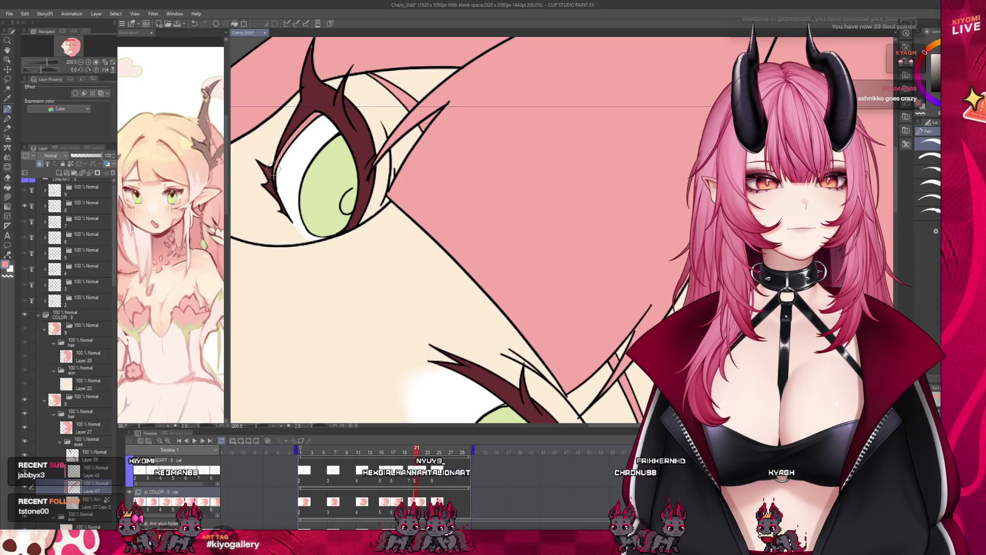
{"action": "scroll", "coordinate": [340, 148], "scroll_direction": "down", "scroll_amount": 2}
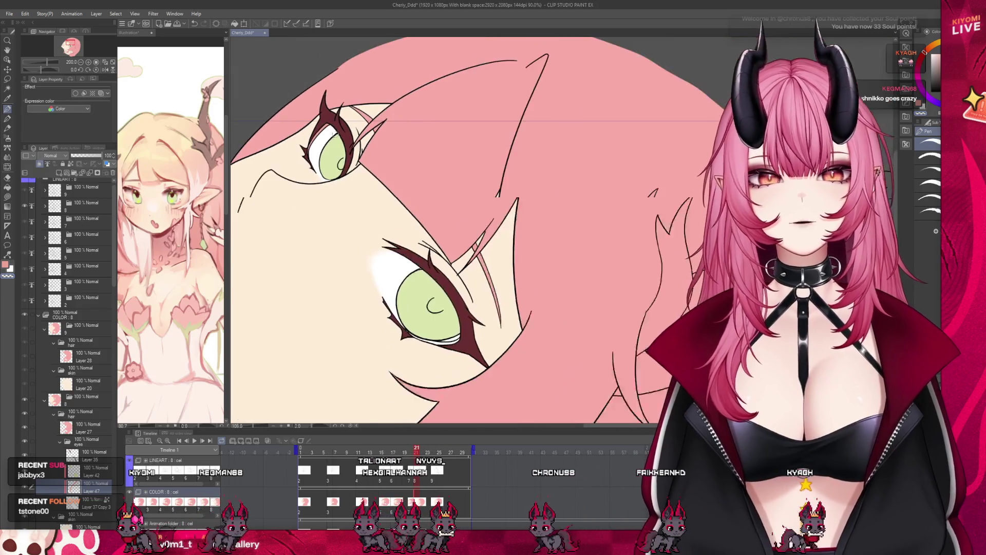
{"action": "scroll", "coordinate": [333, 263], "scroll_direction": "up", "scroll_amount": 2}
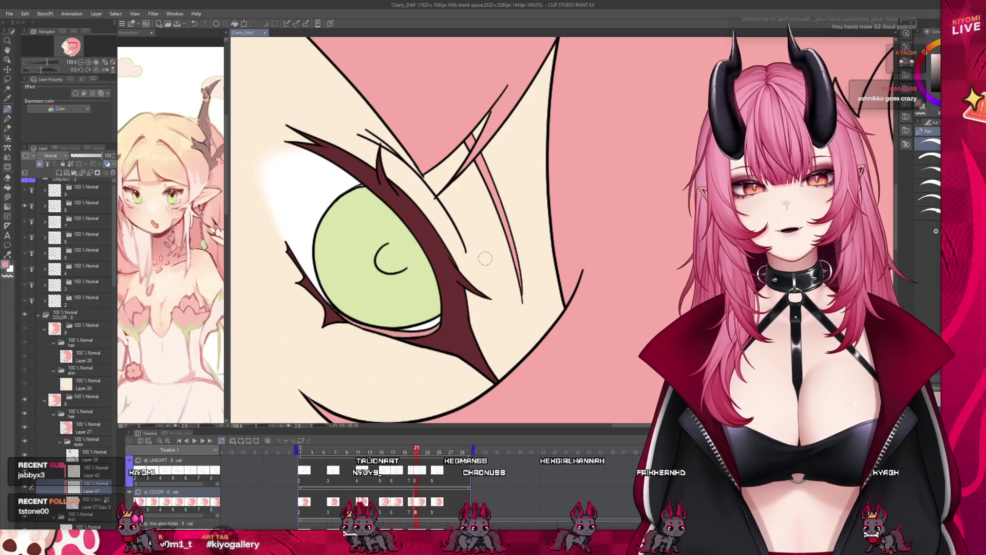
{"action": "scroll", "coordinate": [485, 258], "scroll_direction": "down", "scroll_amount": 5}
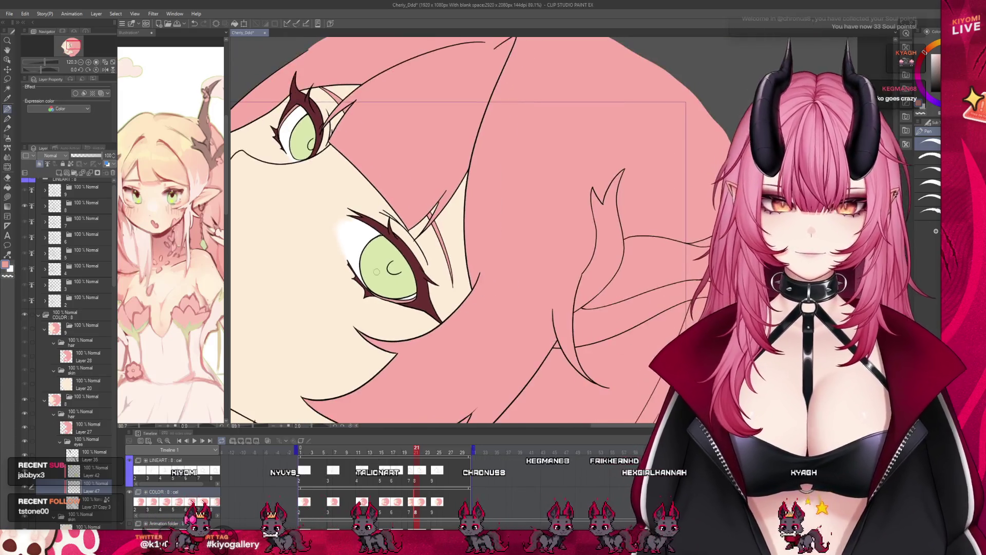
{"action": "scroll", "coordinate": [383, 254], "scroll_direction": "down", "scroll_amount": 1}
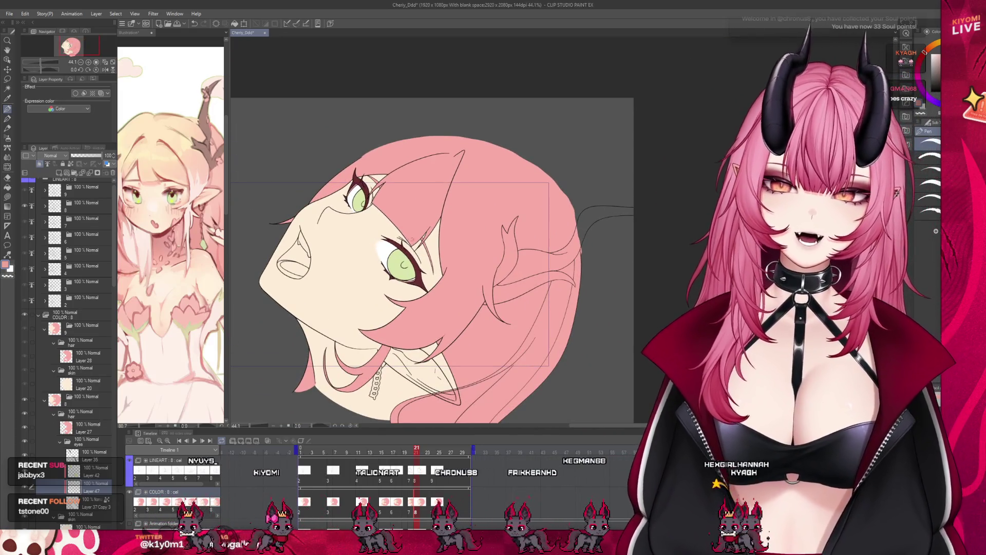
{"action": "scroll", "coordinate": [649, 158], "scroll_direction": "down", "scroll_amount": 1}
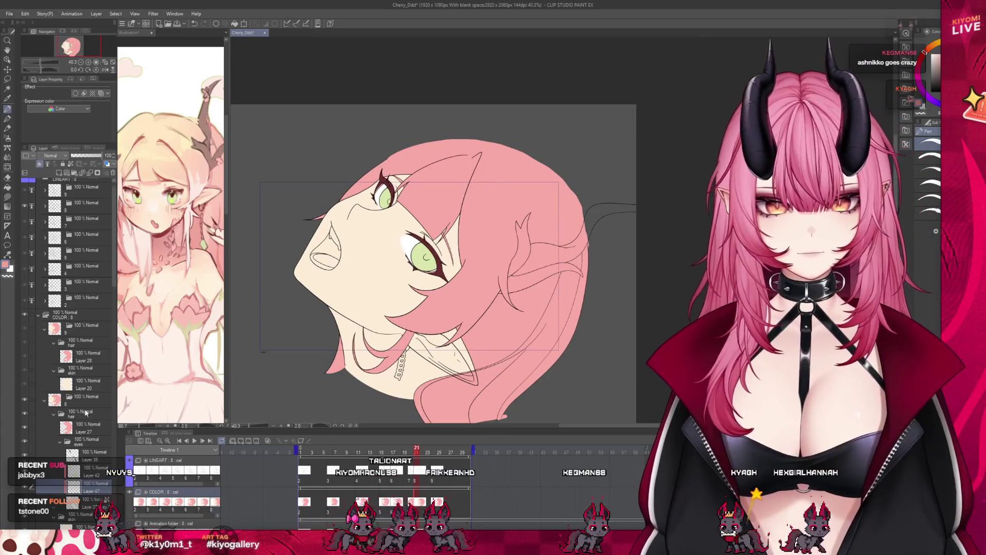
{"action": "scroll", "coordinate": [109, 298], "scroll_direction": "down", "scroll_amount": 2}
{"action": "scroll", "coordinate": [109, 299], "scroll_direction": "down", "scroll_amount": 6}
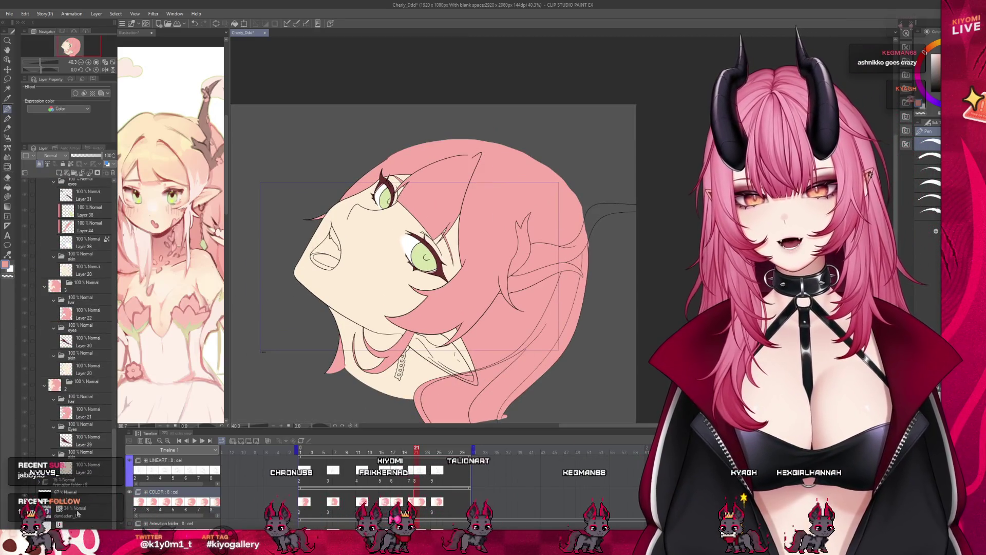
{"action": "left_click", "coordinate": [12, 180]}
{"action": "left_click", "coordinate": [68, 491]}
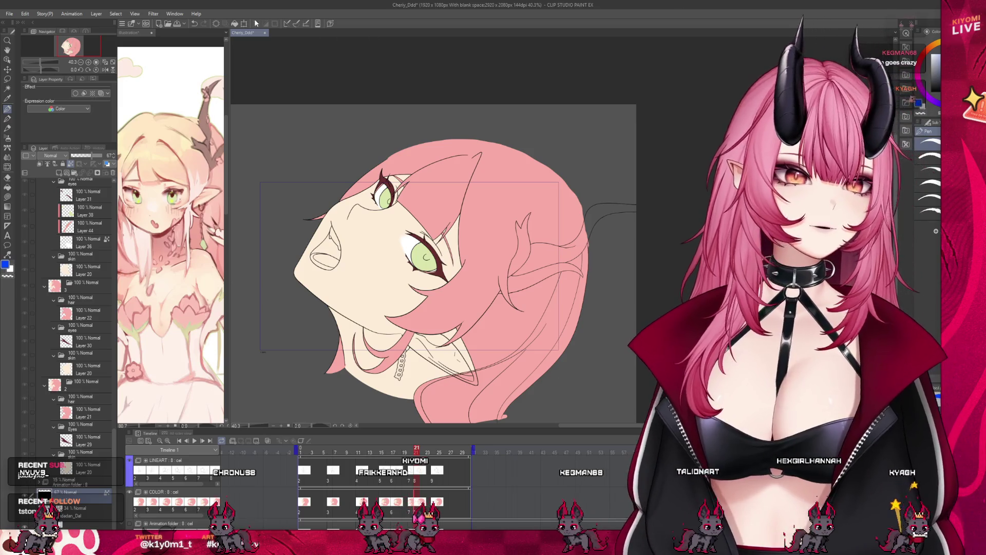
{"action": "left_click", "coordinate": [234, 25]}
{"action": "left_click_drag", "start_coordinate": [91, 155], "coordinate": [82, 154]}
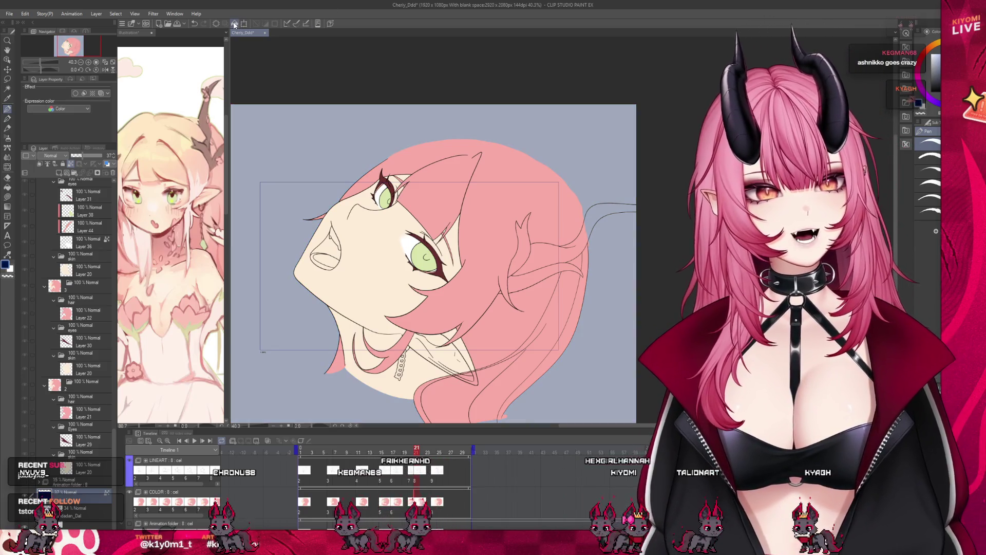
Return to frame 1 and scrub the timeline to preview the head turn
{"action": "scroll", "coordinate": [419, 264], "scroll_direction": "up", "scroll_amount": 1}
{"action": "scroll", "coordinate": [473, 233], "scroll_direction": "up", "scroll_amount": 1}
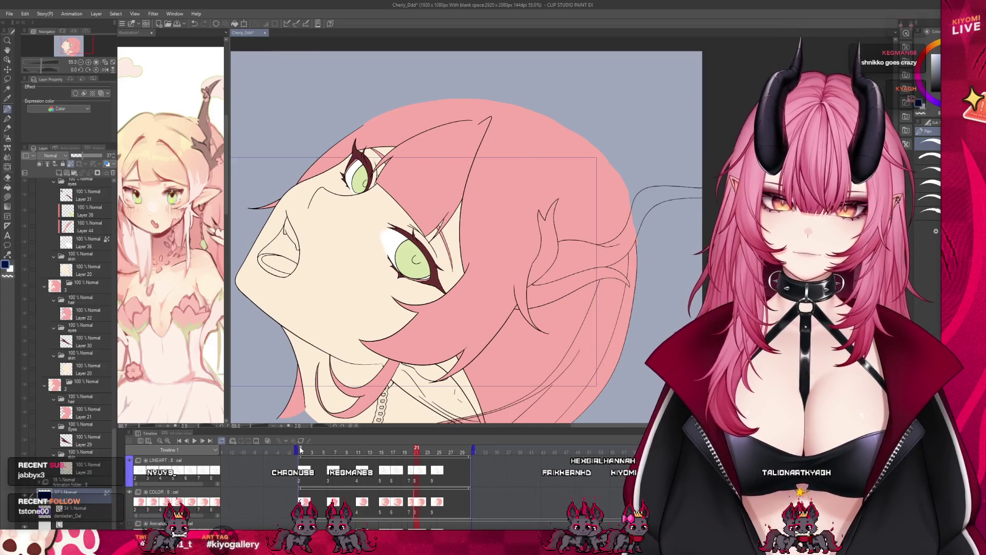
{"action": "left_click", "coordinate": [300, 451]}
{"action": "left_click_drag", "start_coordinate": [301, 451], "coordinate": [457, 464]}
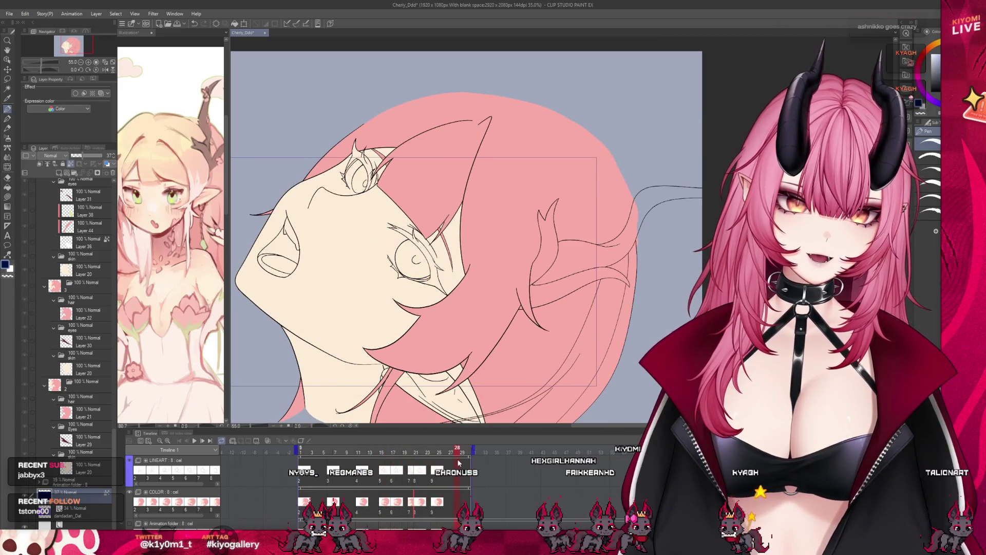
Jump to frame 10, collapse folder 8, and step through the folders of layers 7, 6 and 5
{"action": "left_click", "coordinate": [353, 476]}
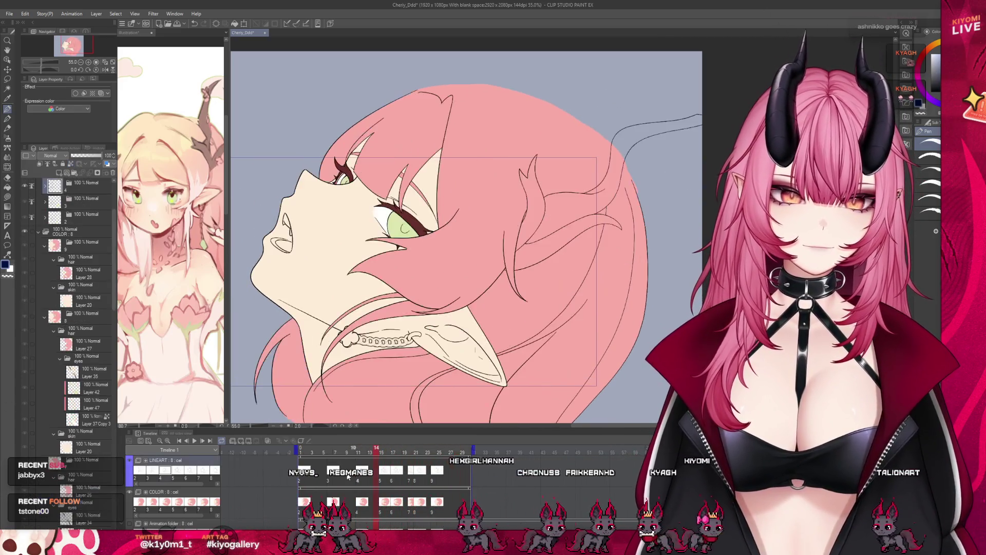
{"action": "scroll", "coordinate": [30, 362], "scroll_direction": "up", "scroll_amount": 3}
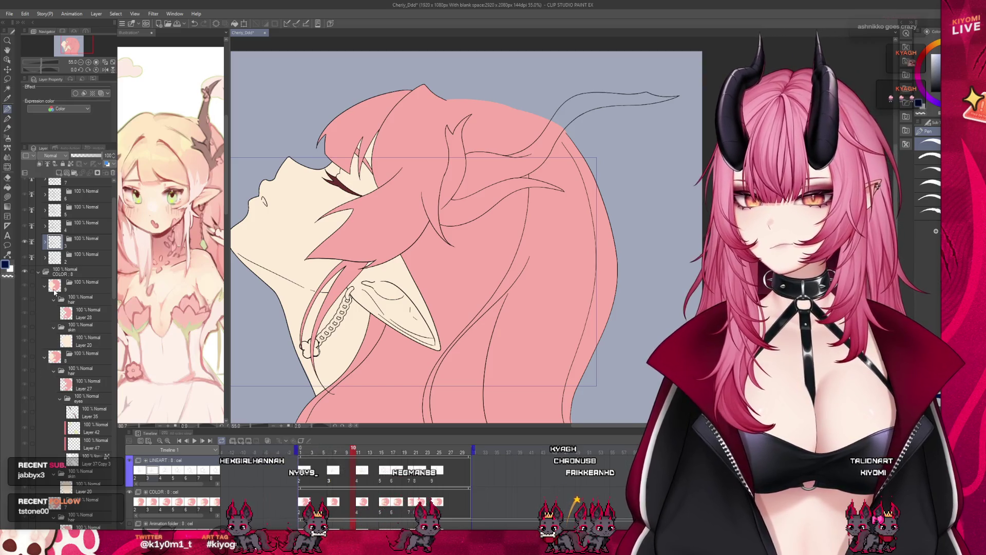
{"action": "scroll", "coordinate": [48, 308], "scroll_direction": "down", "scroll_amount": 3}
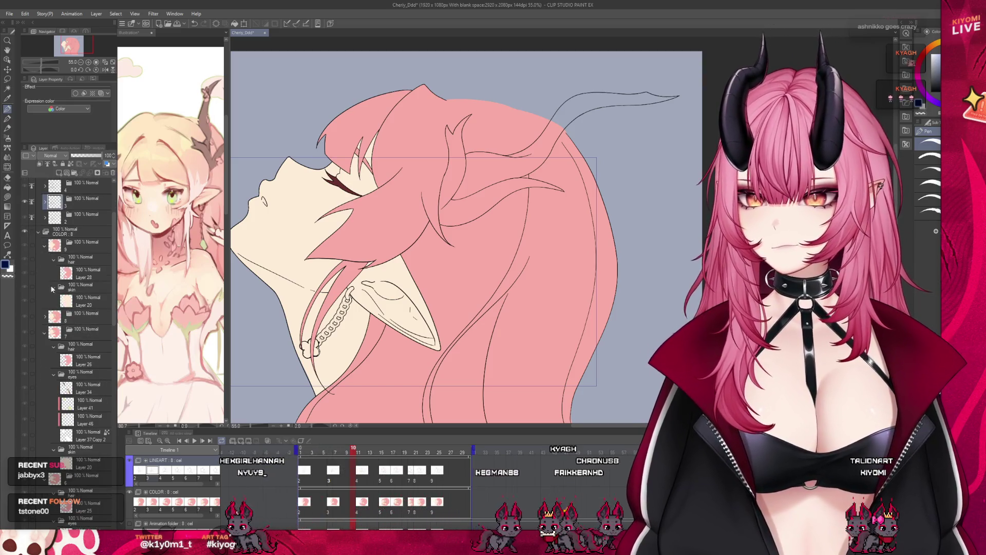
{"action": "left_click", "coordinate": [44, 319]}
{"action": "scroll", "coordinate": [87, 258], "scroll_direction": "up", "scroll_amount": 2}
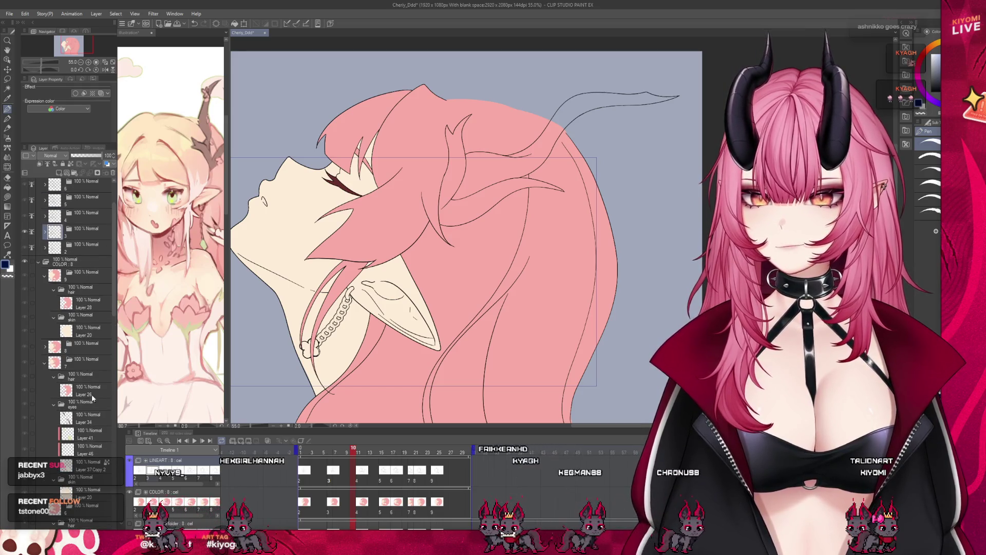
{"action": "left_click", "coordinate": [91, 376]}
{"action": "scroll", "coordinate": [90, 386], "scroll_direction": "down", "scroll_amount": 8}
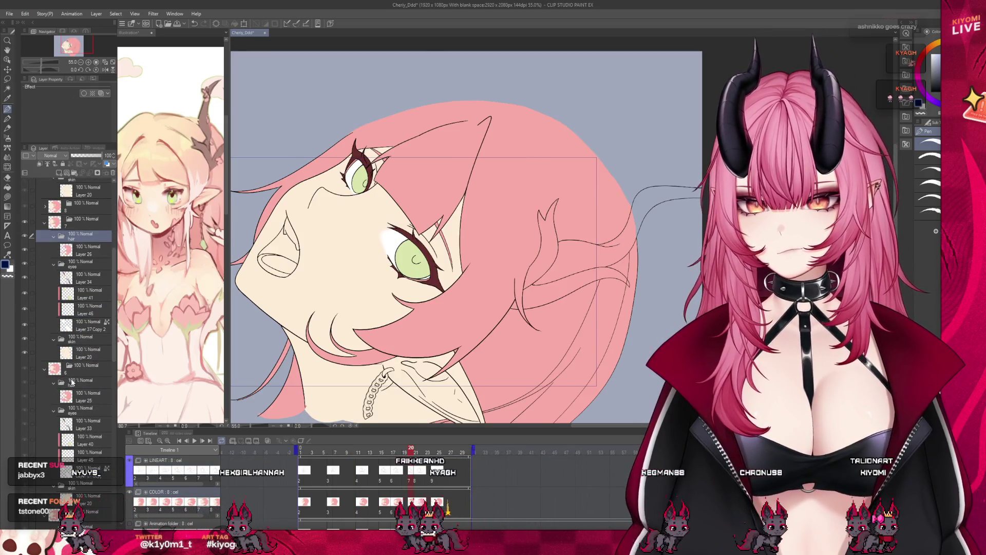
{"action": "left_click", "coordinate": [90, 386]}
{"action": "scroll", "coordinate": [85, 456], "scroll_direction": "down", "scroll_amount": 5}
{"action": "left_click", "coordinate": [85, 446]}
{"action": "scroll", "coordinate": [92, 432], "scroll_direction": "down", "scroll_amount": 5}
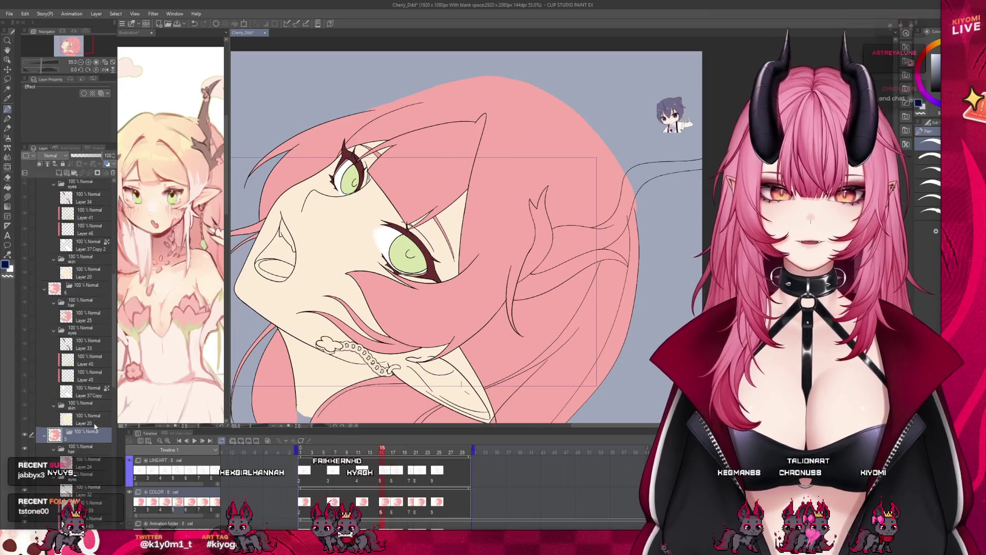
{"action": "scroll", "coordinate": [96, 421], "scroll_direction": "down", "scroll_amount": 5}
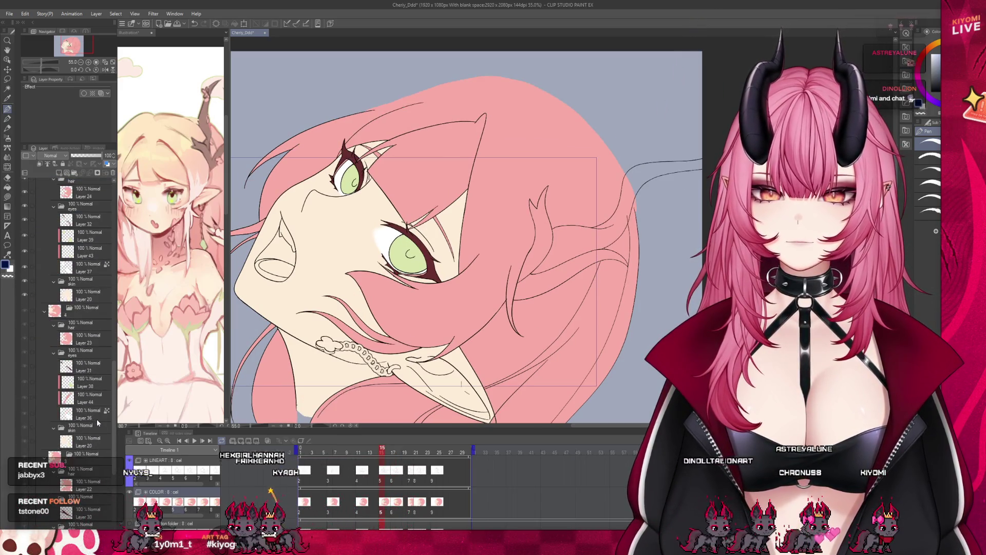
Collapse folder 3's eyes subfolder and add a new folder above its skin folder, then select it
{"action": "left_click", "coordinate": [90, 441]}
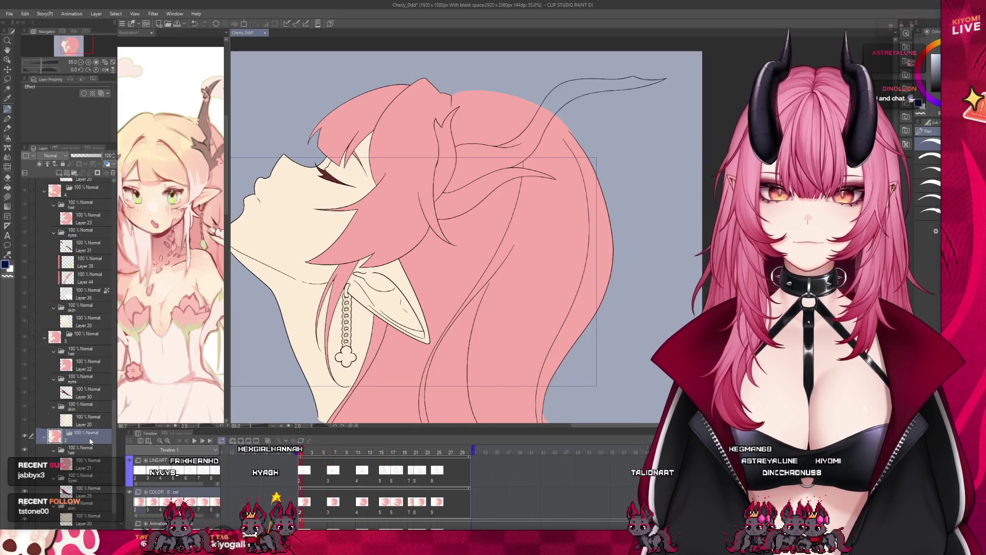
{"action": "left_click", "coordinate": [78, 403]}
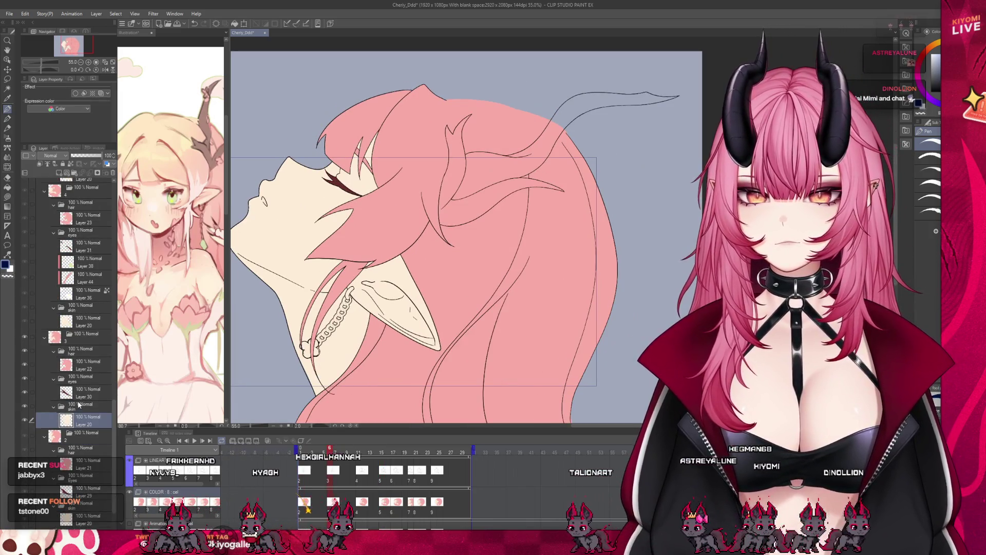
{"action": "left_click", "coordinate": [54, 379]}
{"action": "left_click", "coordinate": [74, 174]}
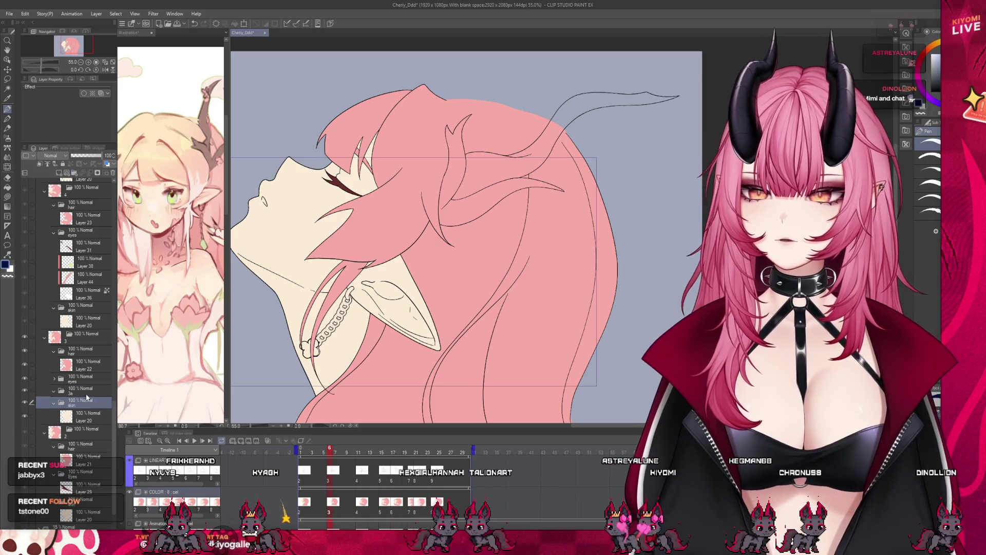
{"action": "left_click", "coordinate": [87, 394]}
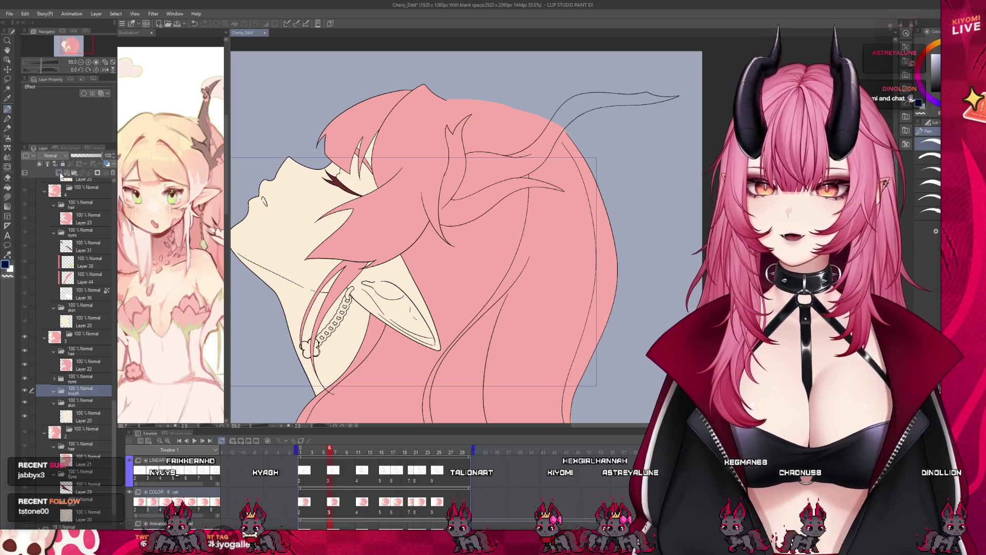
Add a layer in the mouth folder and paint the small fang white
{"action": "left_click", "coordinate": [59, 174]}
{"action": "scroll", "coordinate": [306, 178], "scroll_direction": "up", "scroll_amount": 3}
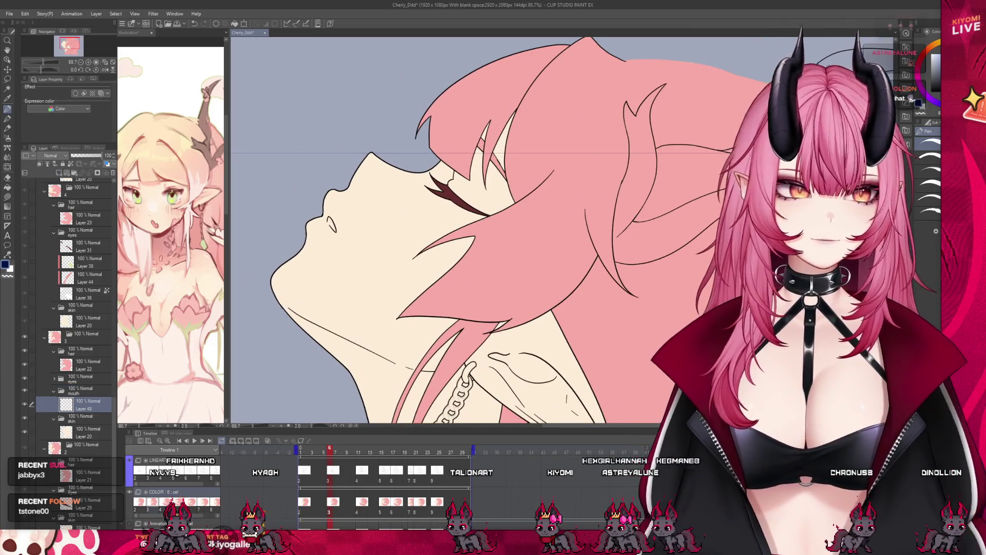
{"action": "scroll", "coordinate": [429, 147], "scroll_direction": "up", "scroll_amount": 5}
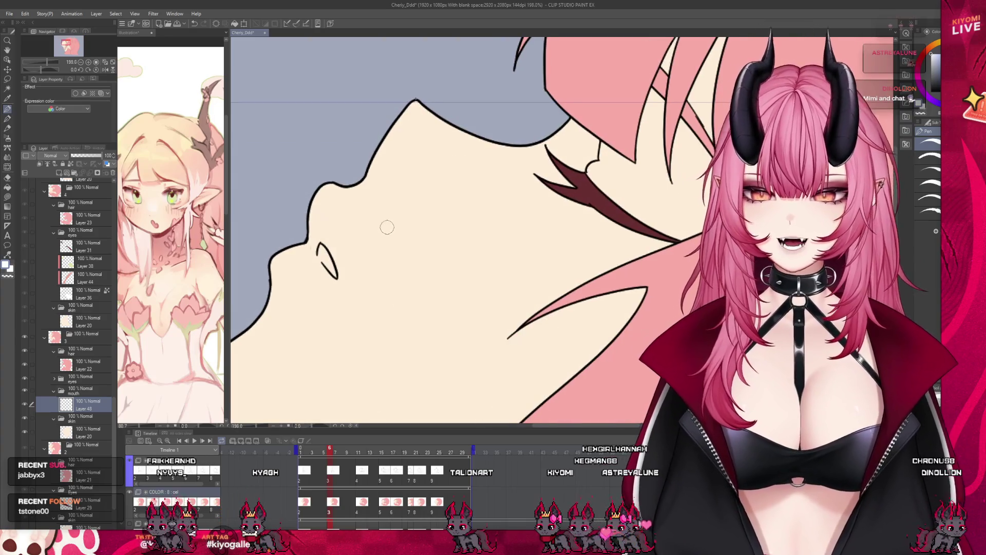
{"action": "scroll", "coordinate": [372, 233], "scroll_direction": "up", "scroll_amount": 1}
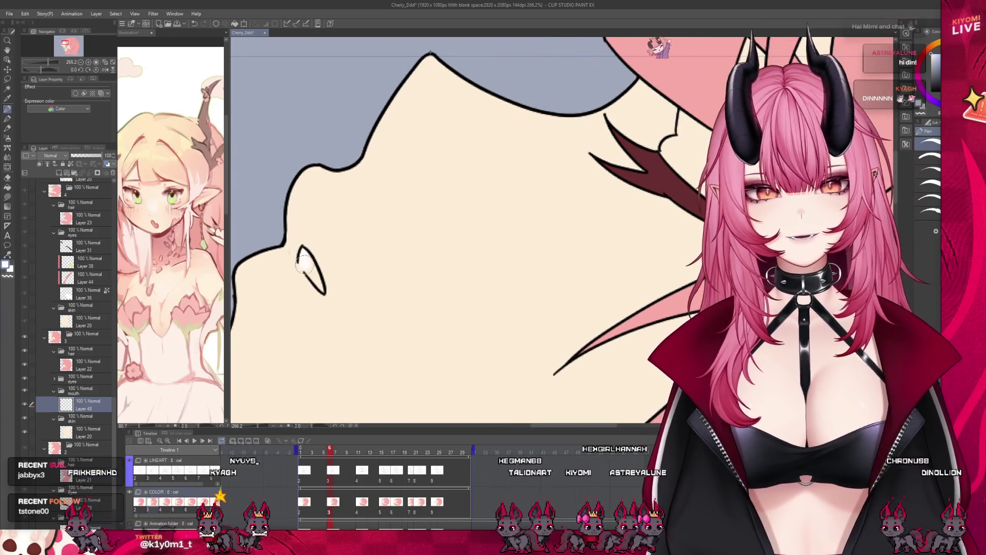
{"action": "left_click_drag", "start_coordinate": [303, 254], "coordinate": [314, 280]}
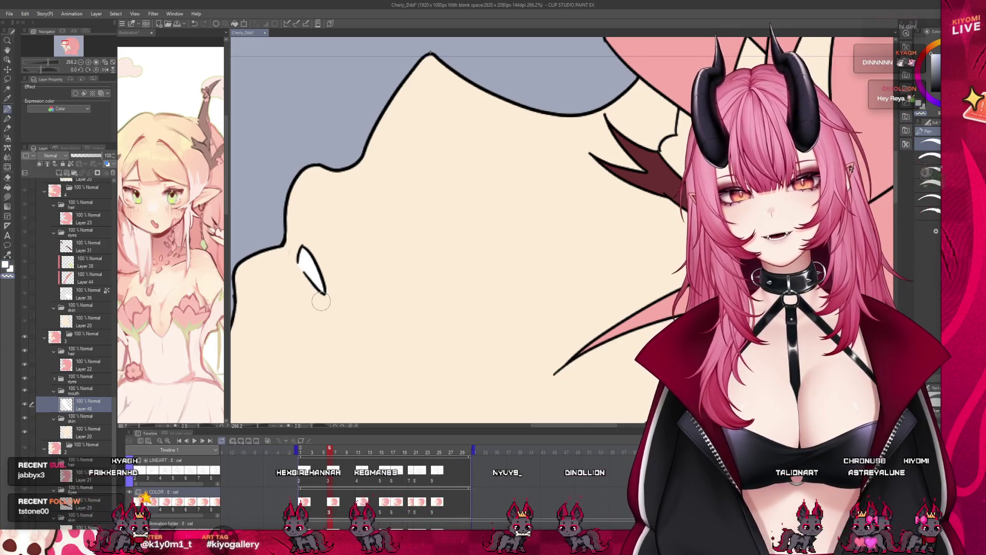
Add an empty layer in the mouth folder for frame 11 and paint the mouth interior red
{"action": "scroll", "coordinate": [323, 217], "scroll_direction": "down", "scroll_amount": 2}
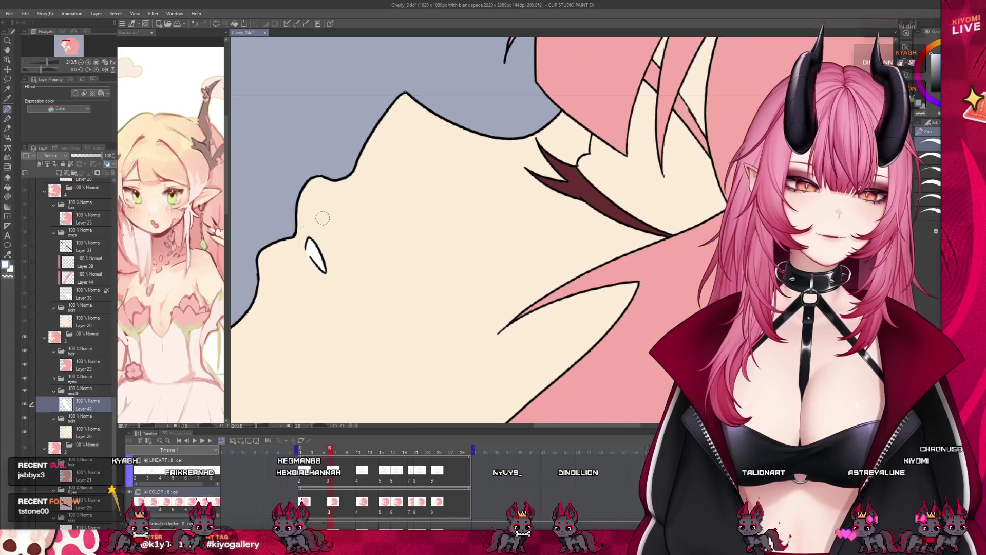
{"action": "left_click", "coordinate": [88, 392]}
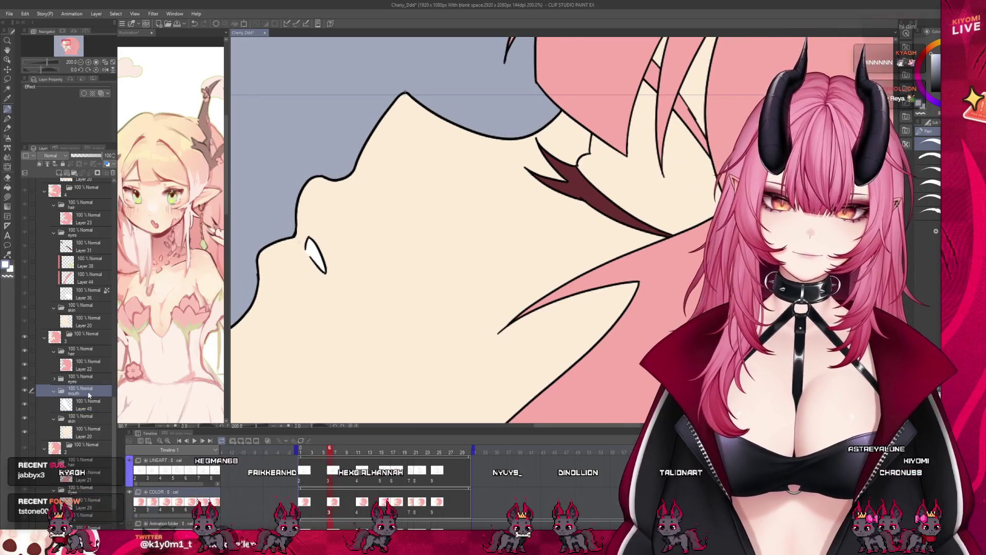
{"action": "scroll", "coordinate": [89, 395], "scroll_direction": "up", "scroll_amount": 1}
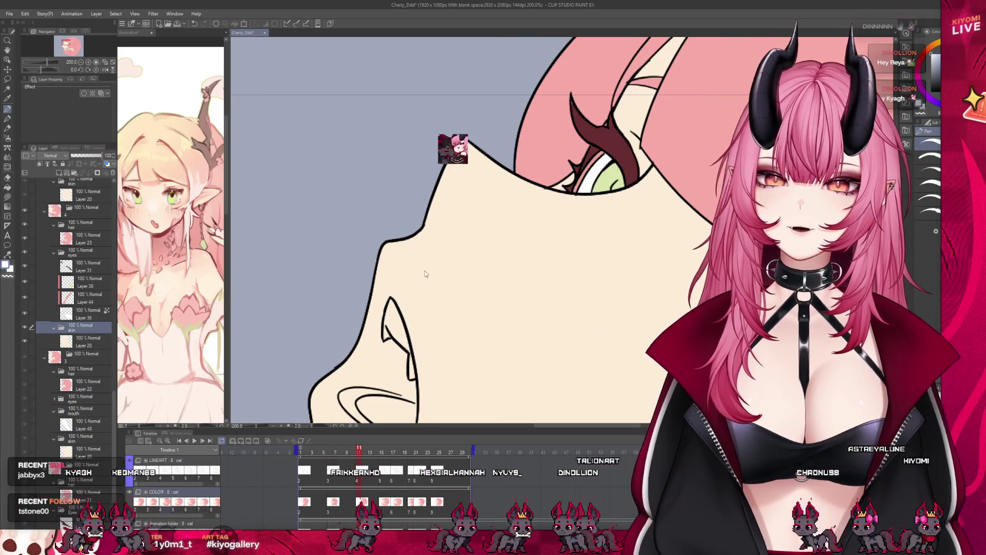
{"action": "scroll", "coordinate": [304, 159], "scroll_direction": "down", "scroll_amount": 2}
{"action": "key", "text": "ctrl+shift+n"}
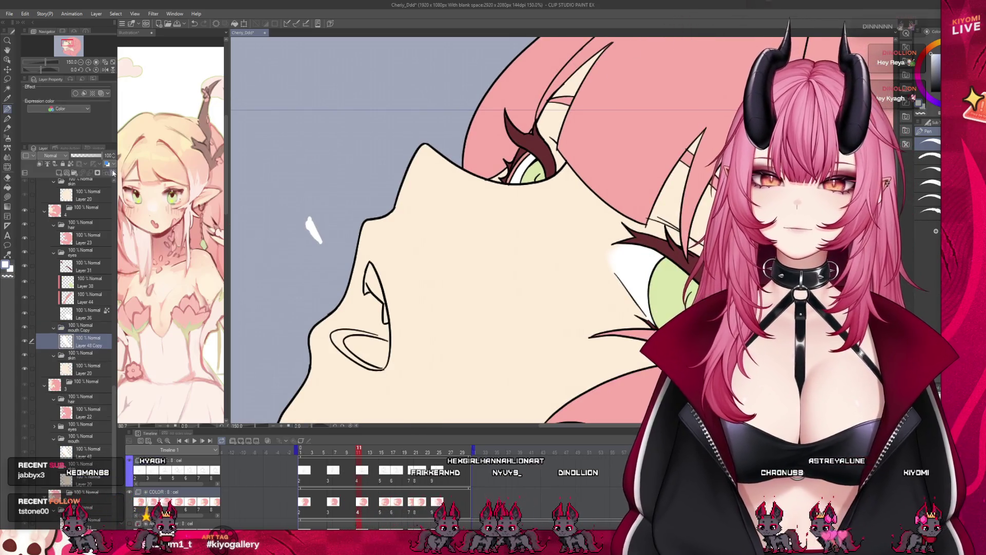
{"action": "scroll", "coordinate": [391, 298], "scroll_direction": "up", "scroll_amount": 2}
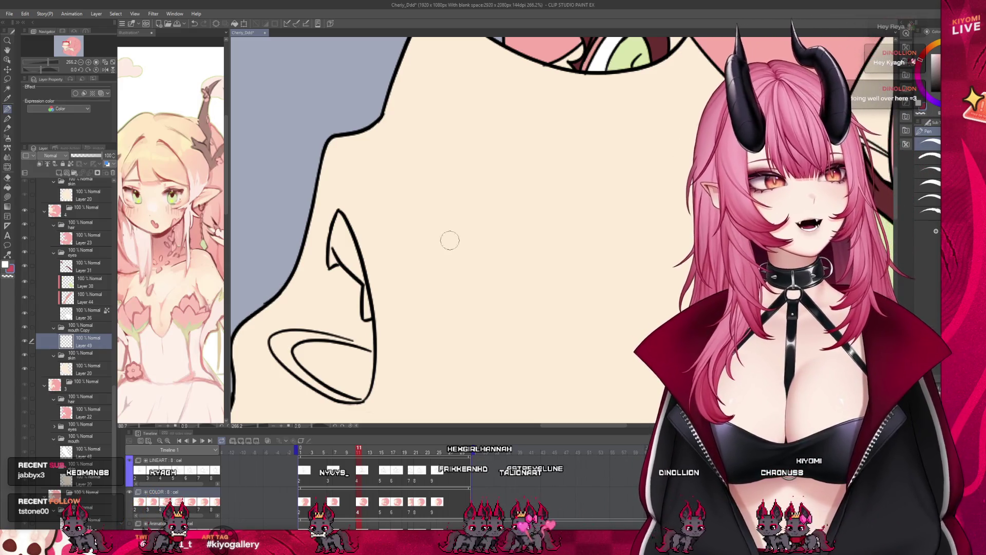
{"action": "mouse_move", "coordinate": [333, 252]}
{"action": "left_mouse_down"}
{"action": "mouse_move", "coordinate": [285, 336]}
{"action": "mouse_move", "coordinate": [346, 392]}
{"action": "mouse_move", "coordinate": [368, 396]}
{"action": "mouse_move", "coordinate": [364, 339]}
{"action": "mouse_move", "coordinate": [367, 360]}
{"action": "left_mouse_up"}
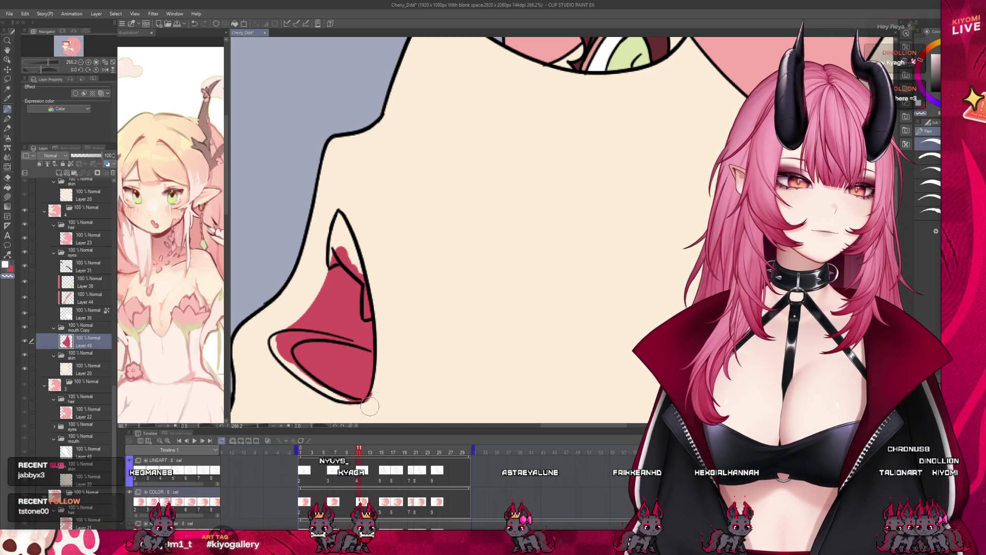
On a new layer above the red mouth, paint the fang and lower tooth band white
{"action": "left_click", "coordinate": [58, 174]}
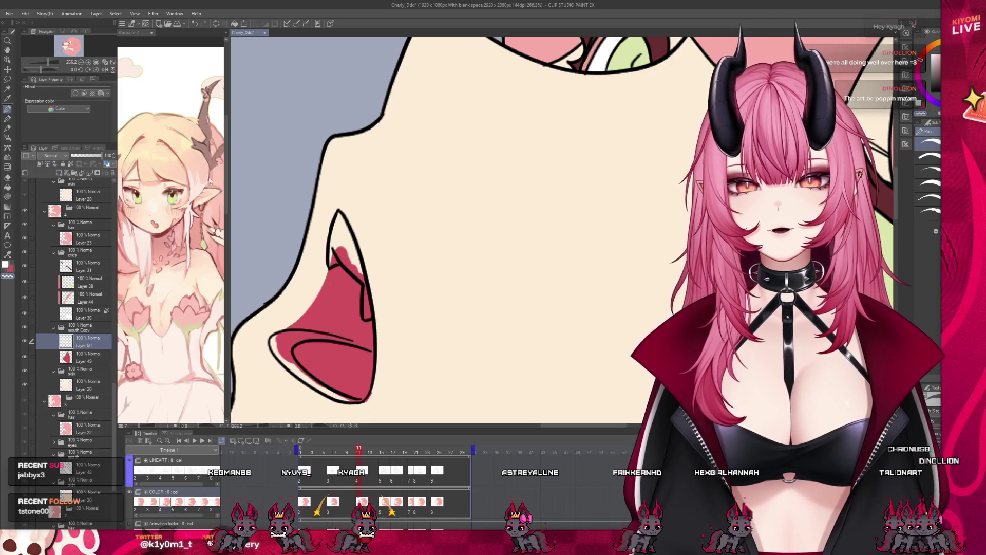
{"action": "mouse_move", "coordinate": [337, 255]}
{"action": "left_mouse_down"}
{"action": "mouse_move", "coordinate": [340, 242]}
{"action": "mouse_move", "coordinate": [367, 308]}
{"action": "mouse_move", "coordinate": [366, 294]}
{"action": "left_mouse_up"}
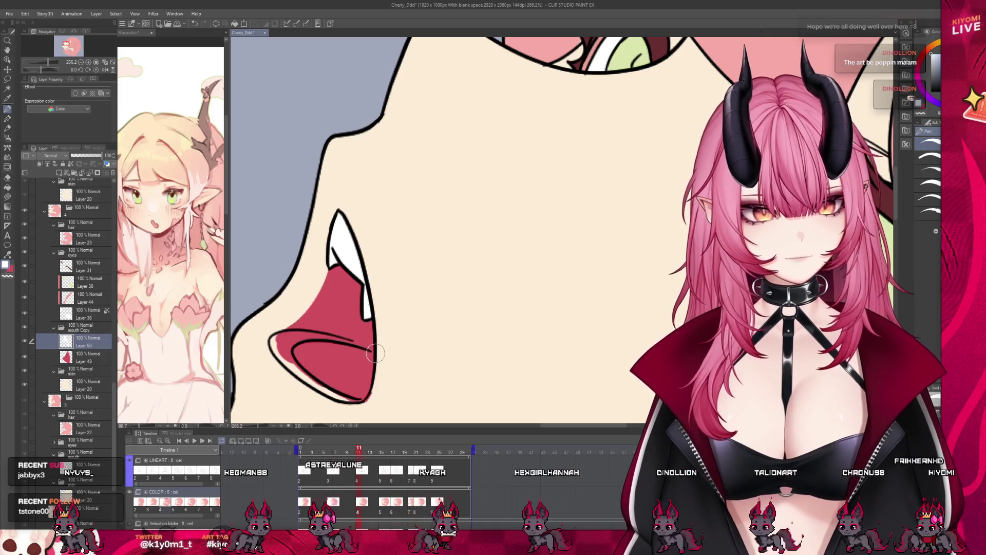
{"action": "left_click_drag", "start_coordinate": [373, 349], "coordinate": [292, 337]}
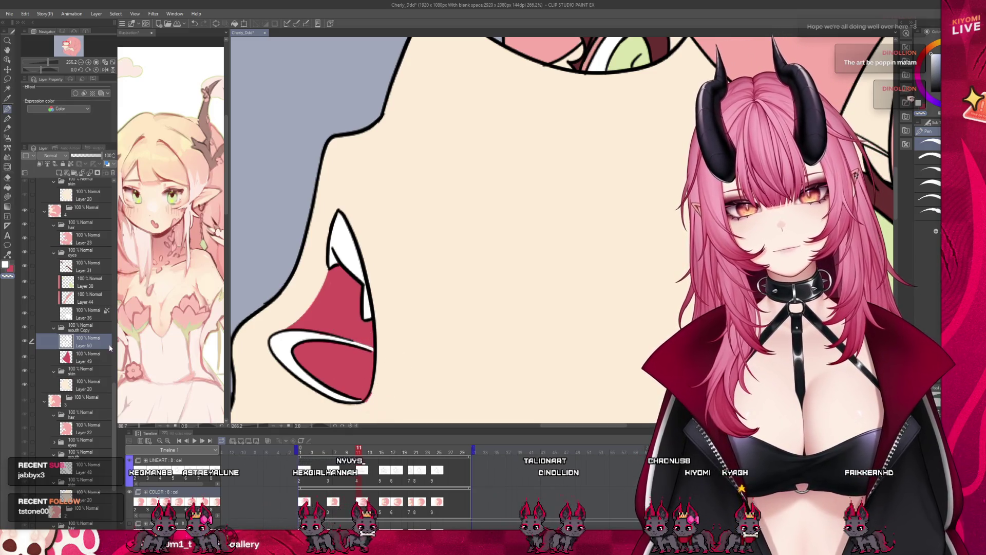
Reselect the red mouth colour layer and jump to animation frame 15
{"action": "left_click", "coordinate": [100, 357]}
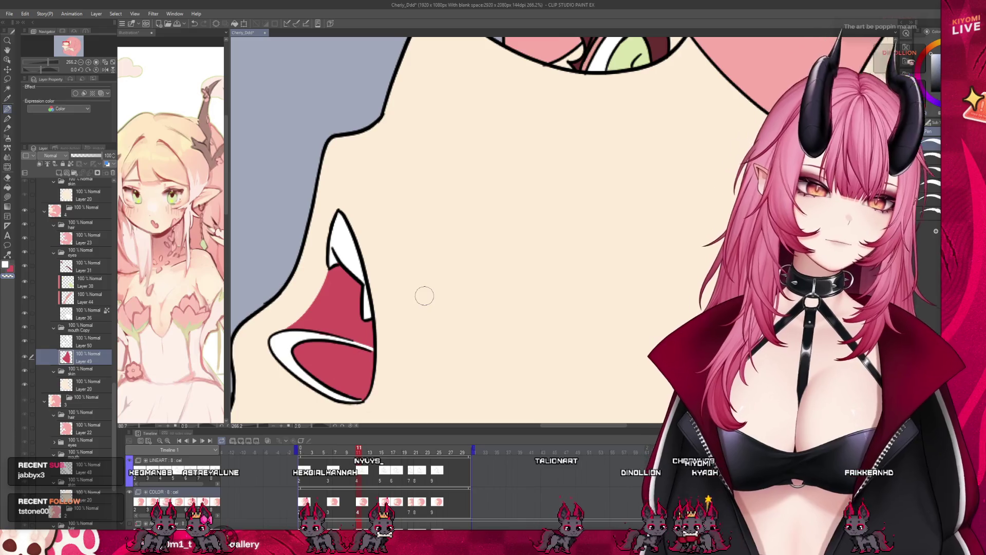
{"action": "scroll", "coordinate": [425, 296], "scroll_direction": "down", "scroll_amount": 8}
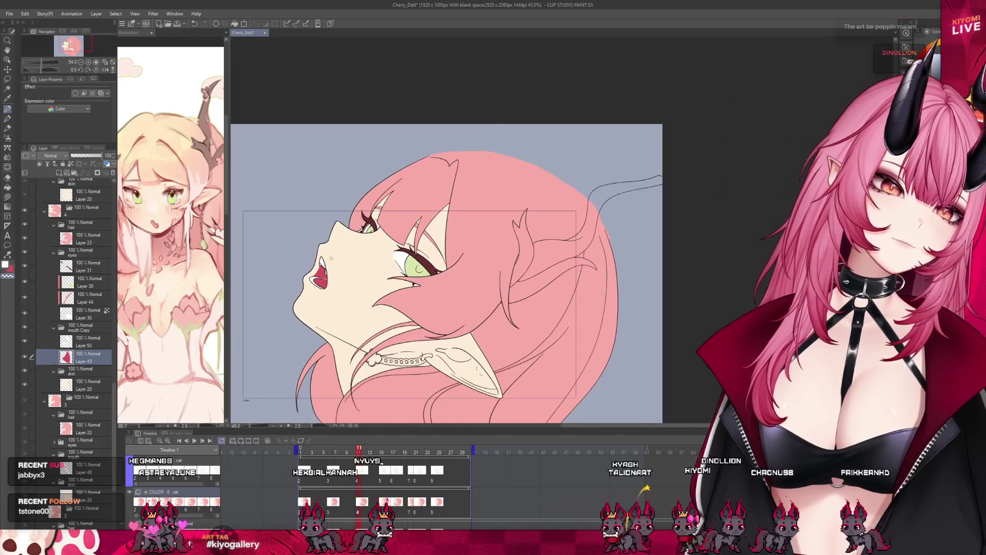
{"action": "scroll", "coordinate": [332, 258], "scroll_direction": "up", "scroll_amount": 5}
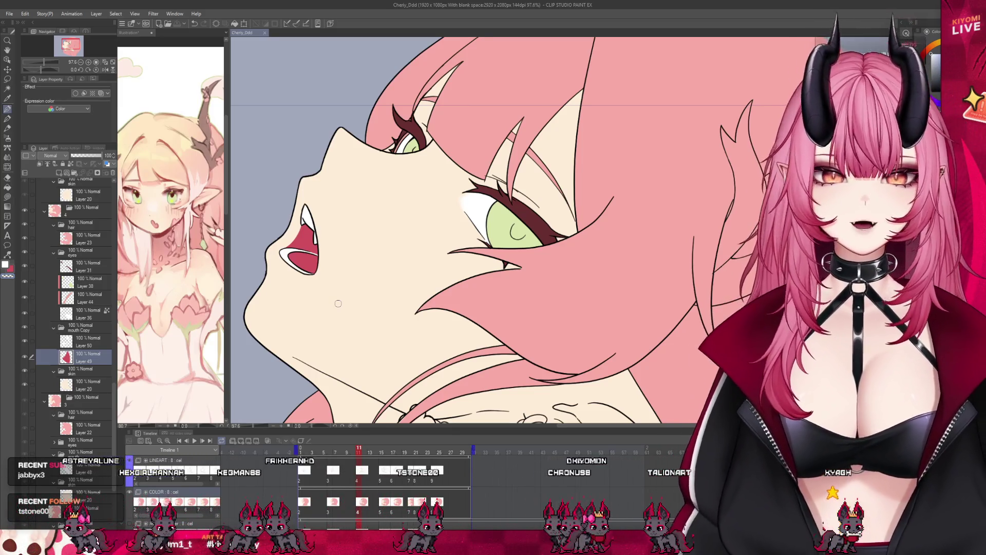
{"action": "left_click", "coordinate": [383, 483]}
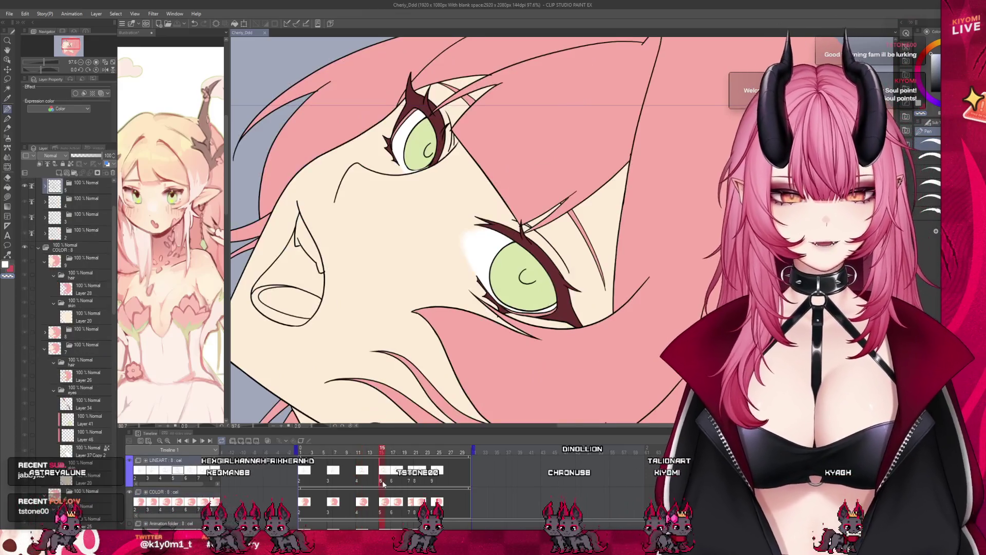
Compare with frame 11, collapse frame 15's mouth folder, and add fresh mouth colour layers
{"action": "left_click", "coordinate": [359, 515]}
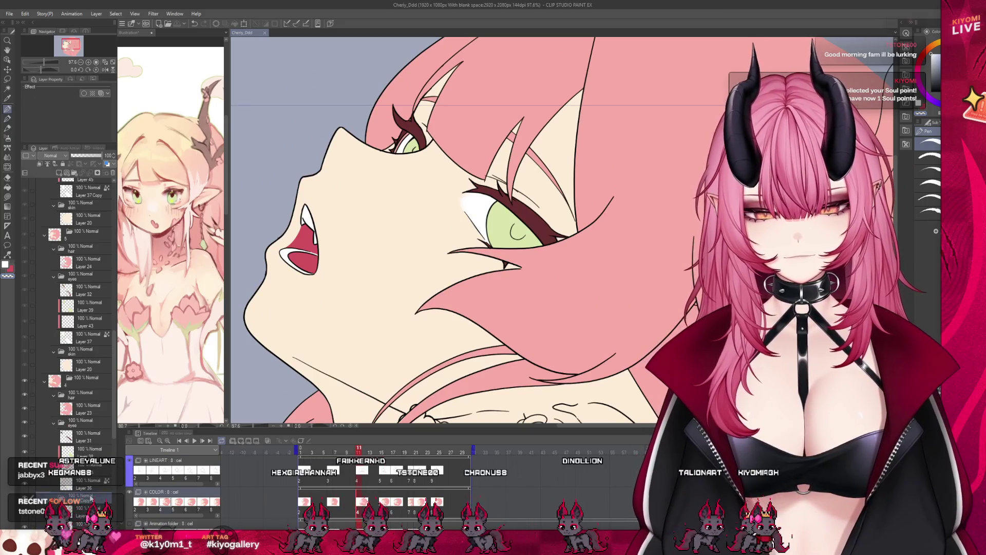
{"action": "left_click", "coordinate": [105, 354]}
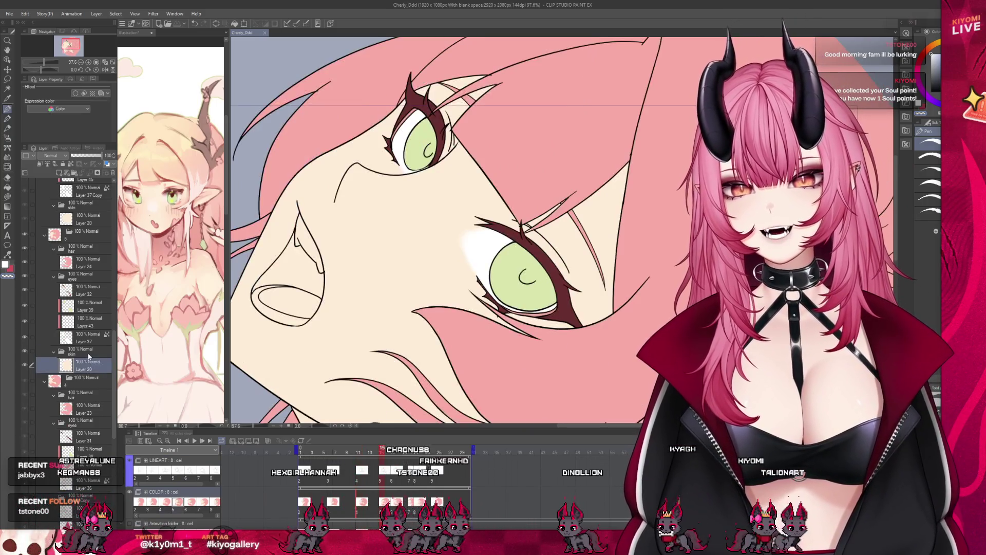
{"action": "left_click", "coordinate": [99, 369]}
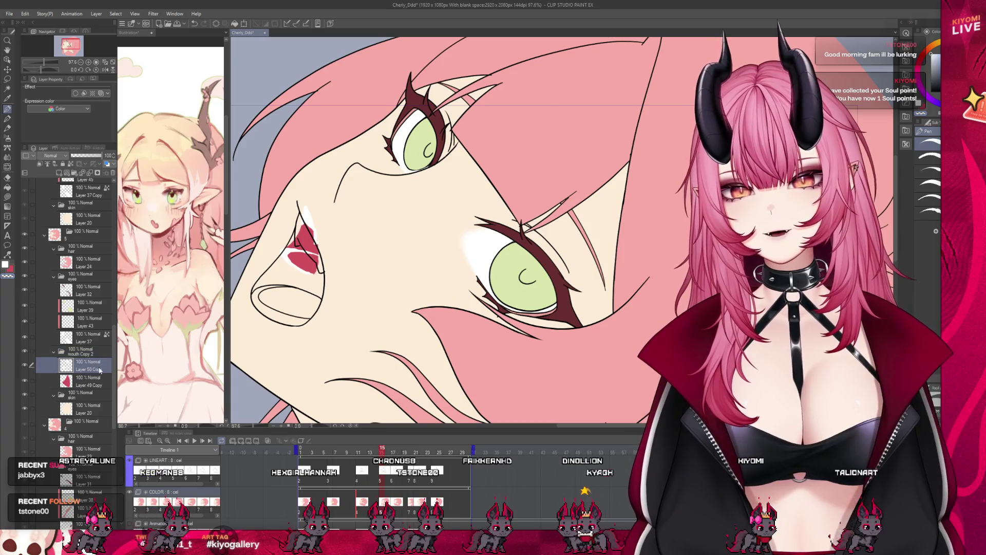
{"action": "left_click", "coordinate": [54, 352]}
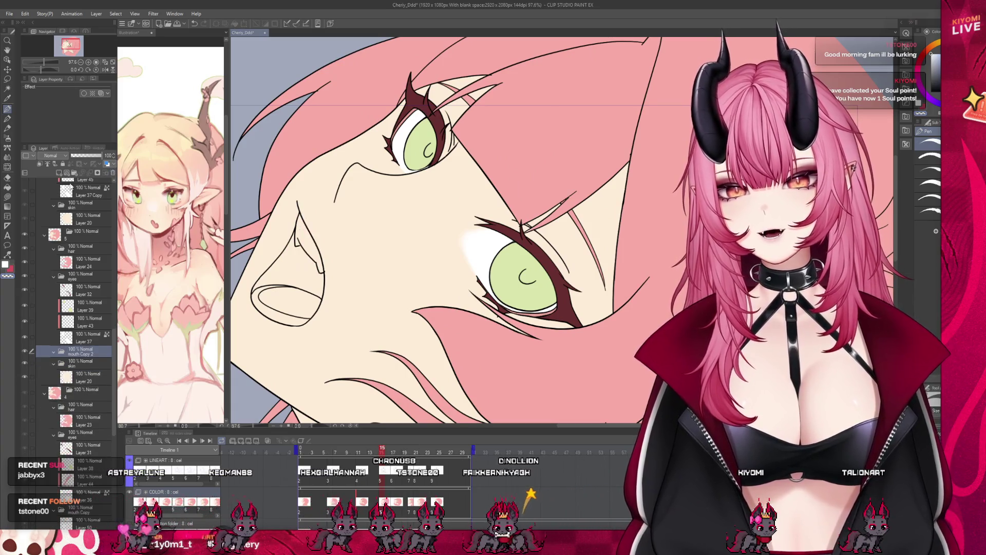
{"action": "left_click", "coordinate": [59, 173]}
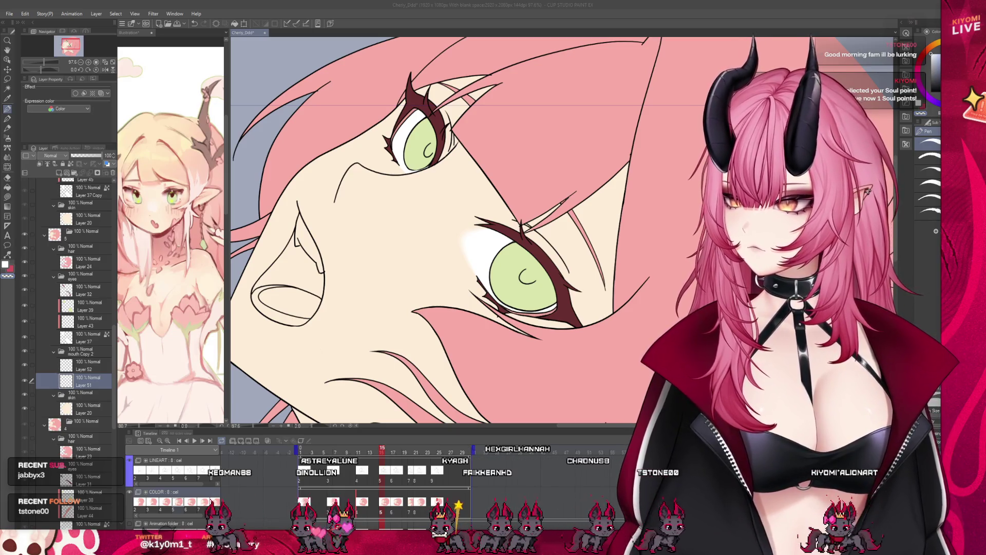
{"action": "scroll", "coordinate": [333, 287], "scroll_direction": "up", "scroll_amount": 4}
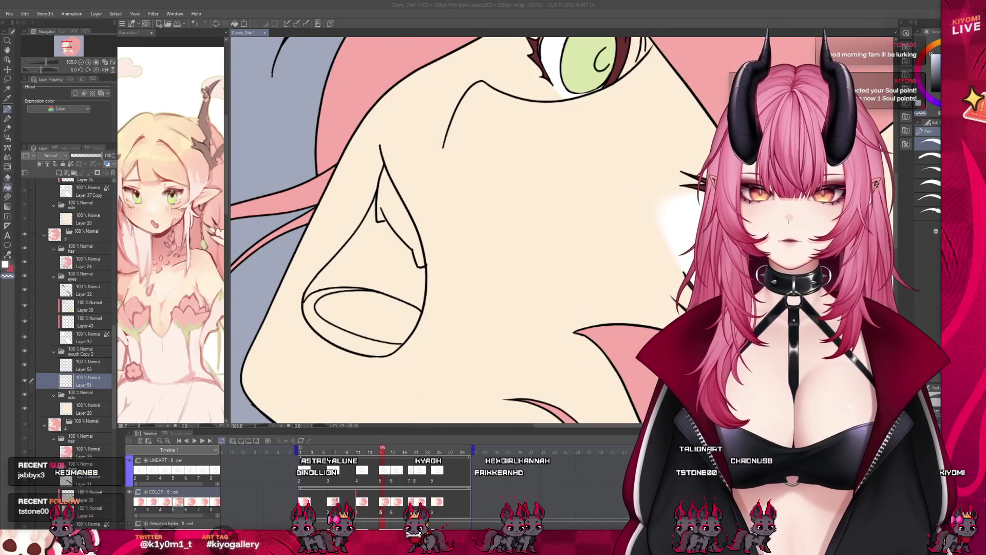
Fill frame 15's mouth interior red and the fang and lower tooth band white
{"action": "key", "text": "g"}
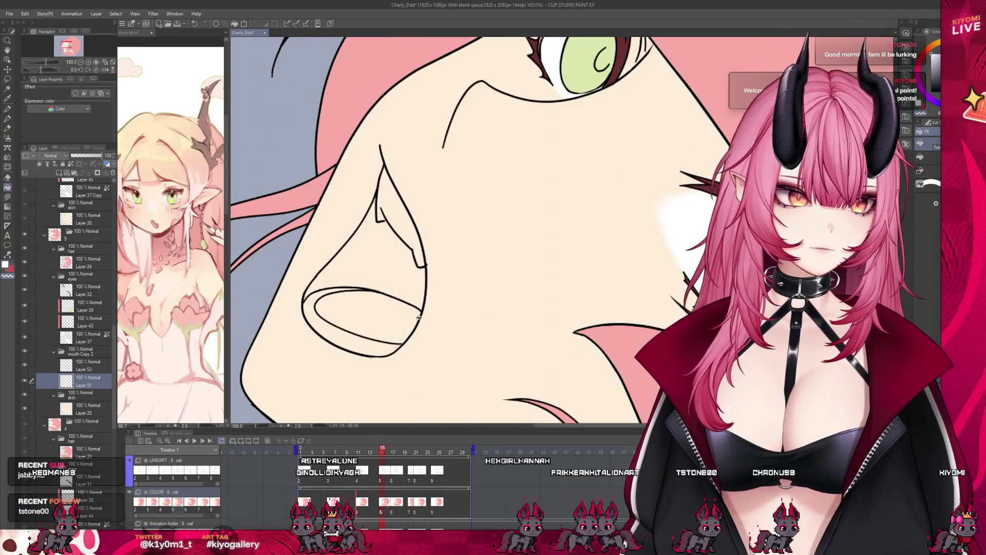
{"action": "left_click", "coordinate": [406, 319]}
{"action": "left_click", "coordinate": [372, 211]}
{"action": "scroll", "coordinate": [372, 210], "scroll_direction": "up", "scroll_amount": 1}
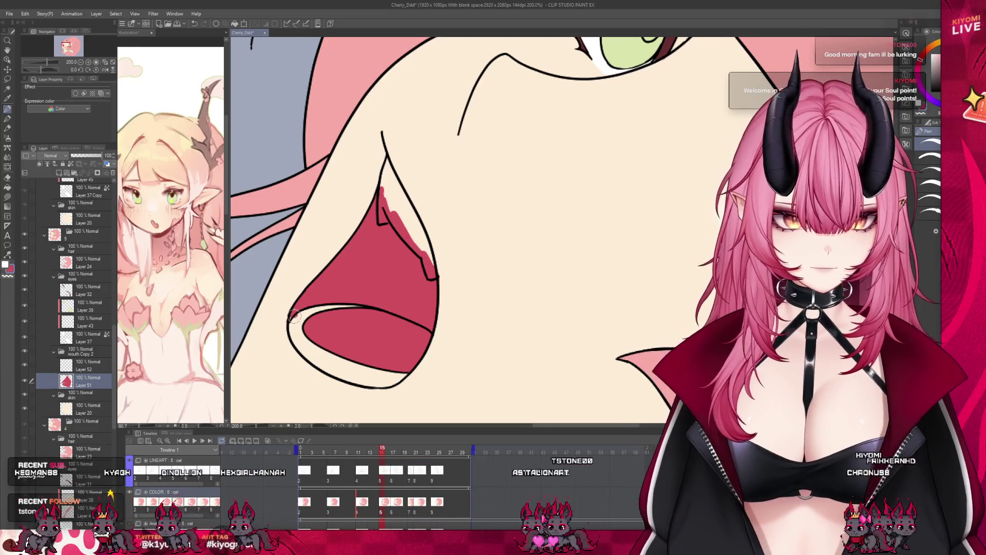
{"action": "left_click", "coordinate": [97, 365]}
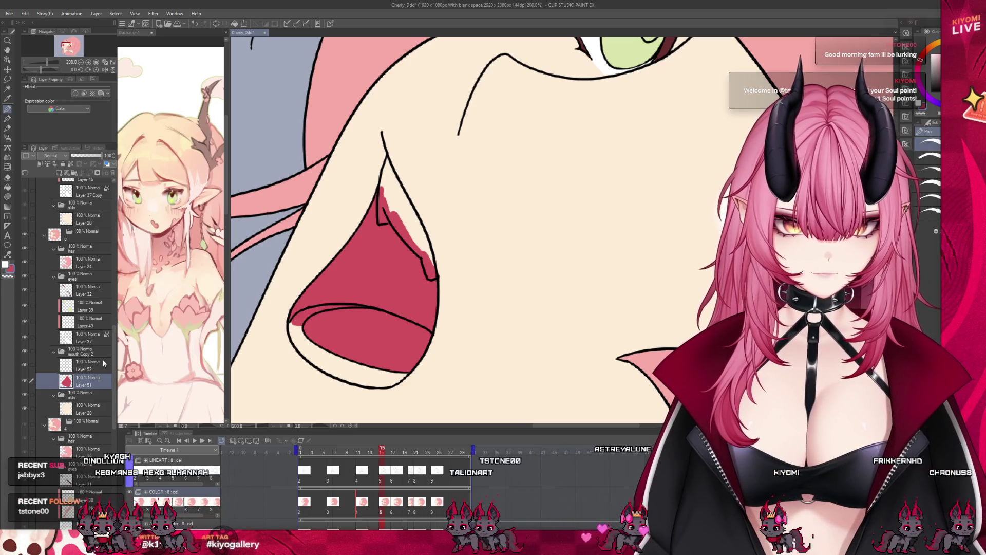
{"action": "left_click", "coordinate": [7, 187]}
{"action": "left_click", "coordinate": [406, 231]}
{"action": "left_click", "coordinate": [313, 346]}
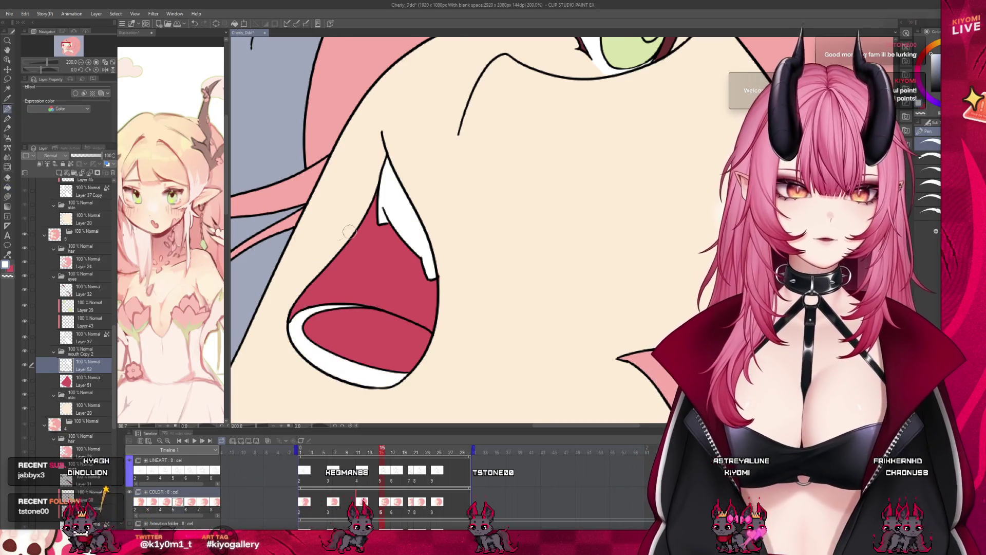
{"action": "scroll", "coordinate": [349, 231], "scroll_direction": "down", "scroll_amount": 2}
Check the red fill layer, then select the mouth Copy 2 folder for copying
{"action": "left_click", "coordinate": [80, 381]}
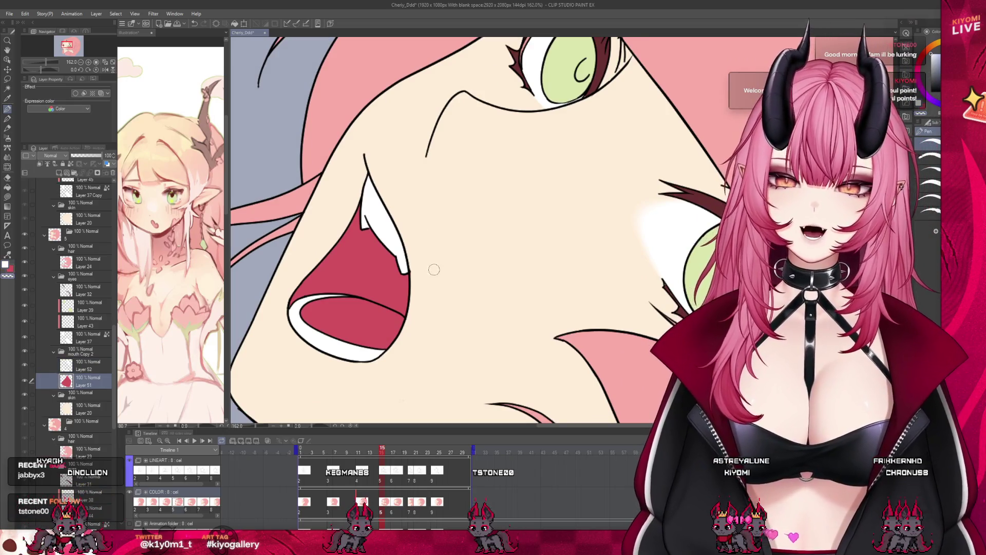
{"action": "scroll", "coordinate": [426, 282], "scroll_direction": "down", "scroll_amount": 5}
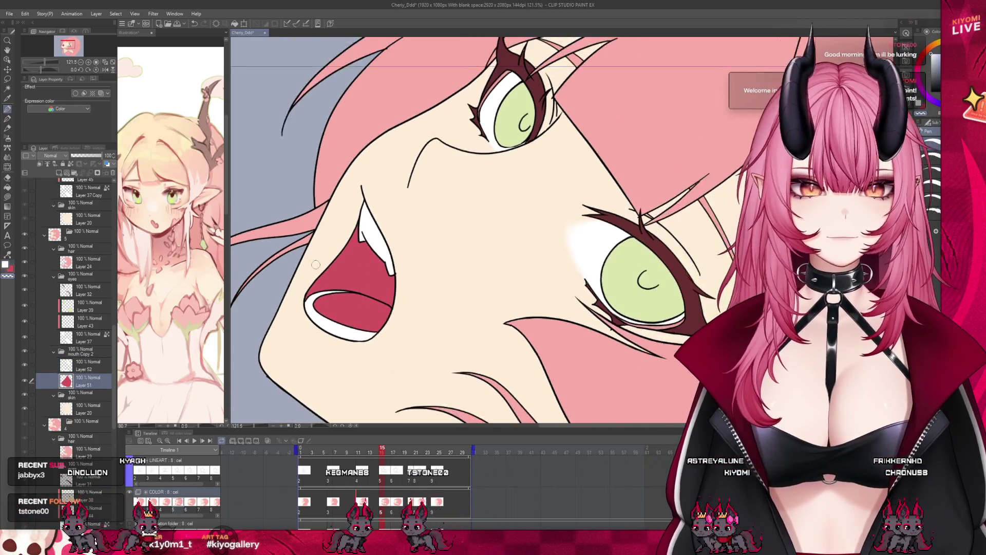
{"action": "scroll", "coordinate": [342, 287], "scroll_direction": "up", "scroll_amount": 3}
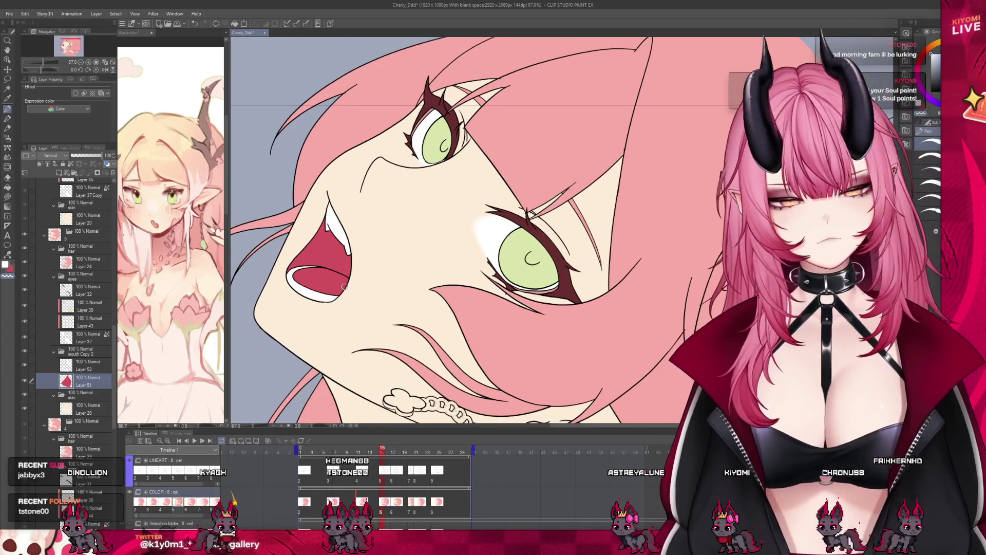
{"action": "left_click", "coordinate": [88, 354]}
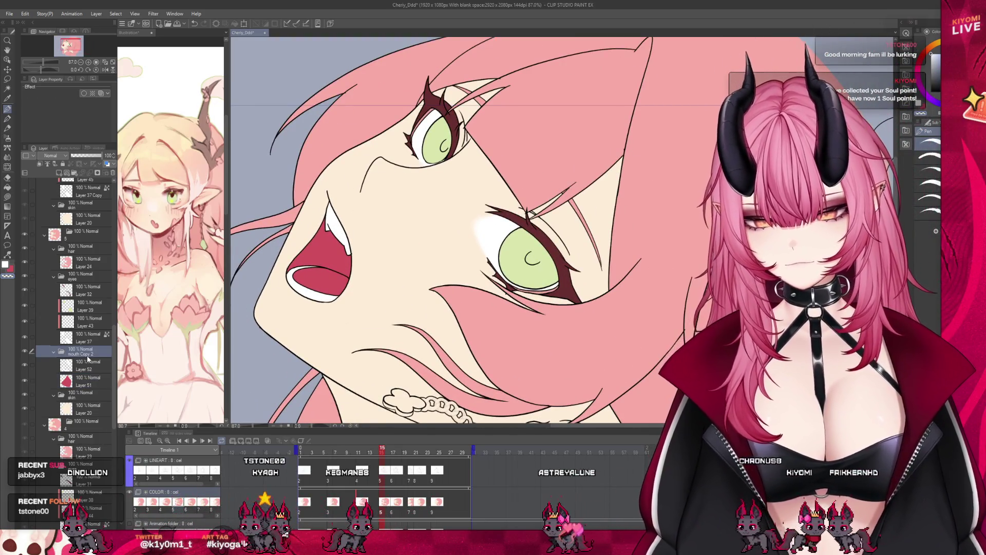
On frame 17, paste the mouth folder above the skin folder and clear its fill to blank layers
{"action": "left_click", "coordinate": [392, 507]}
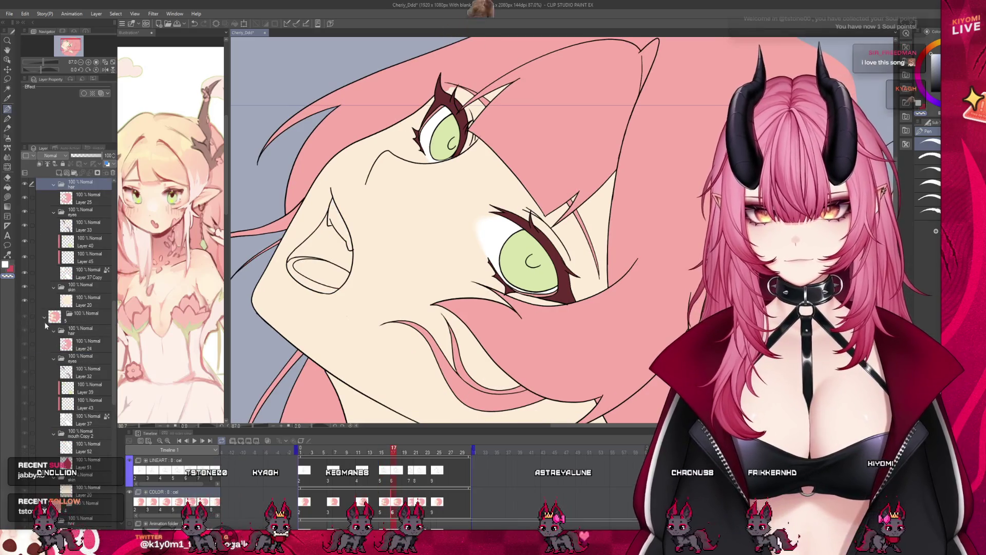
{"action": "left_click", "coordinate": [96, 319]}
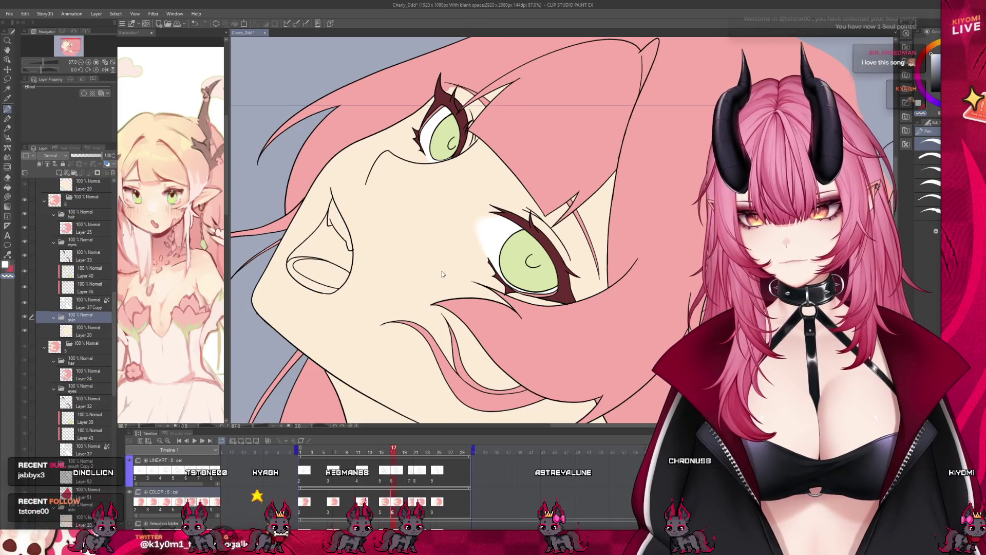
{"action": "key", "text": "ctrl+v"}
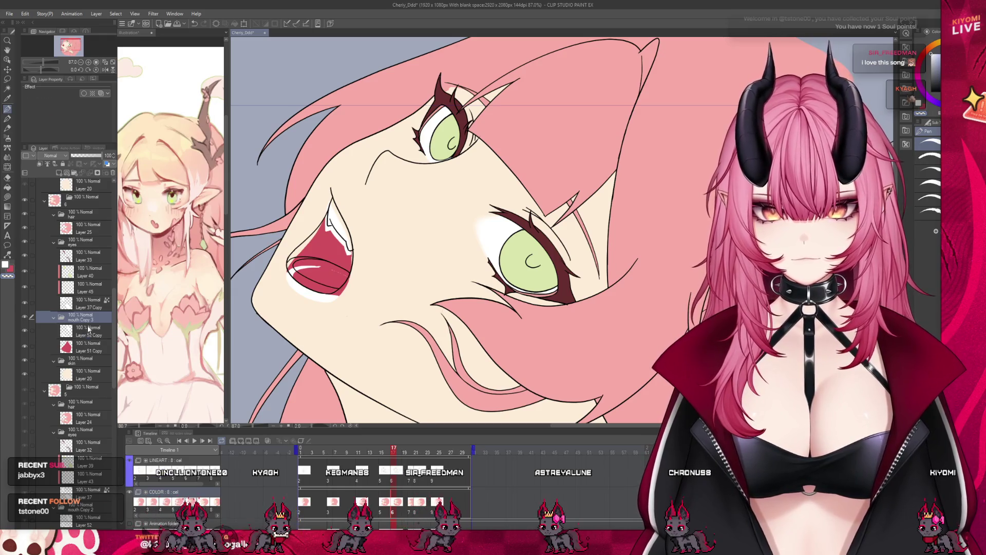
{"action": "left_click", "coordinate": [59, 173]}
{"action": "key", "text": "Delete"}
{"action": "left_click", "coordinate": [60, 173]}
{"action": "scroll", "coordinate": [303, 231], "scroll_direction": "up", "scroll_amount": 3}
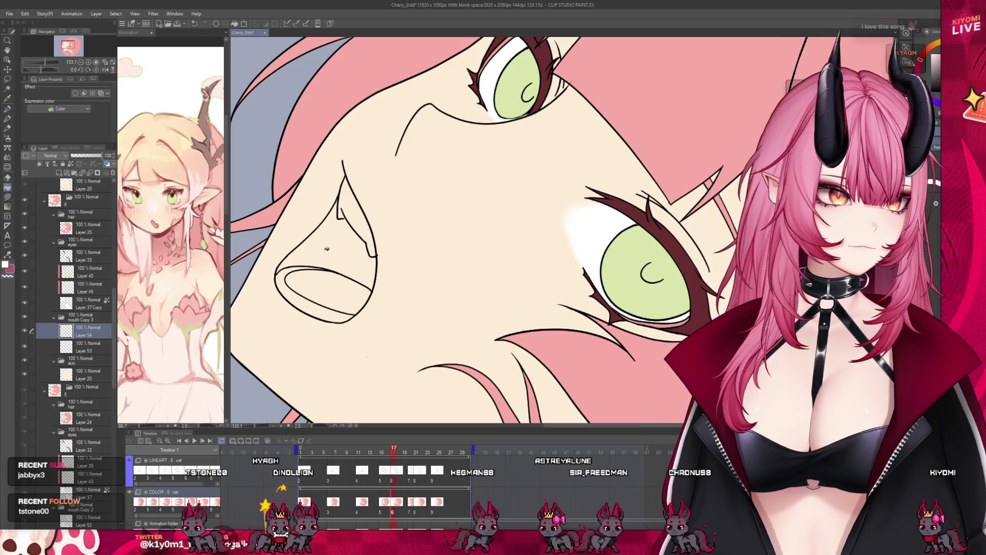
Fill the mouth and tongue area red, move Layer 53 above it, and fill the teeth white
{"action": "left_click", "coordinate": [326, 248]}
{"action": "left_click", "coordinate": [324, 290]}
{"action": "scroll", "coordinate": [303, 240], "scroll_direction": "up", "scroll_amount": 1}
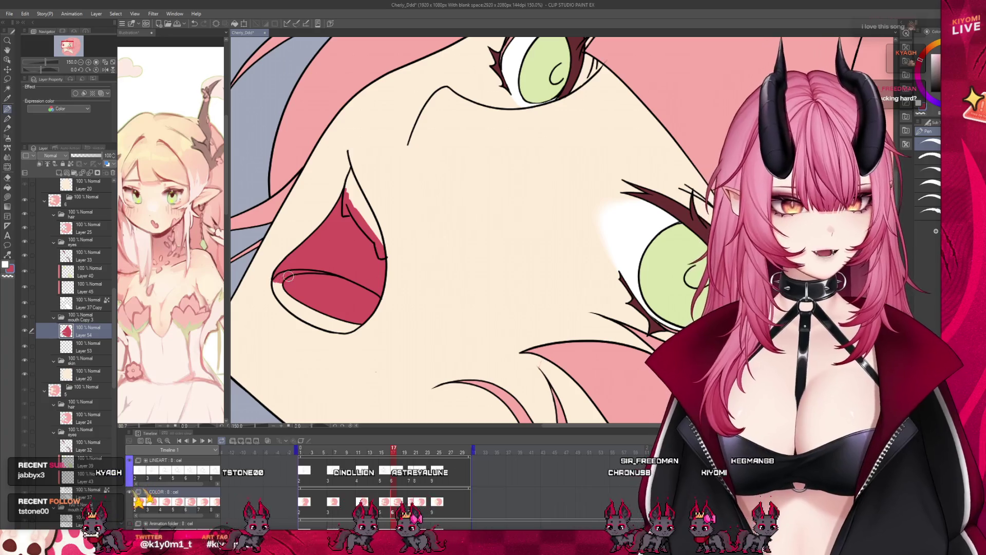
{"action": "left_click", "coordinate": [89, 347]}
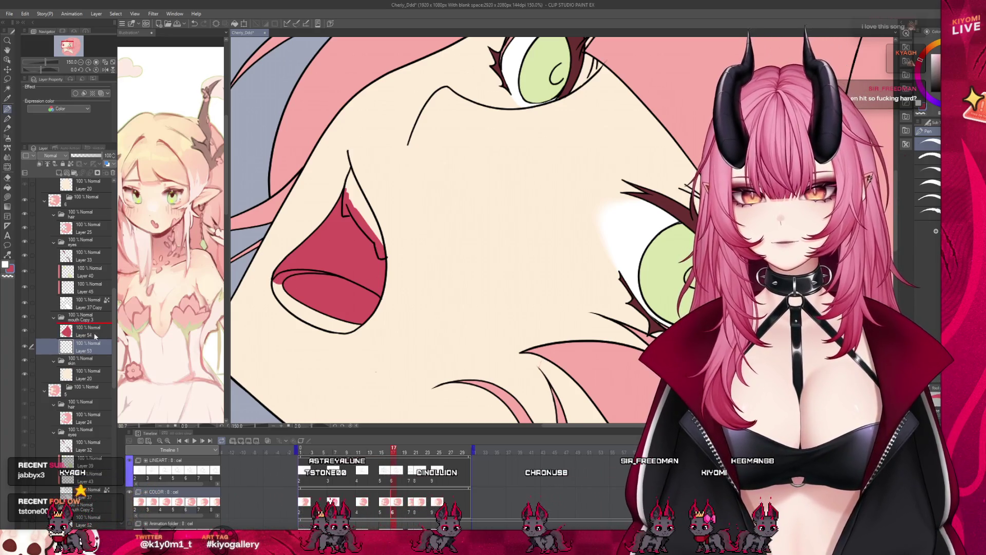
{"action": "left_click_drag", "start_coordinate": [89, 347], "coordinate": [89, 327]}
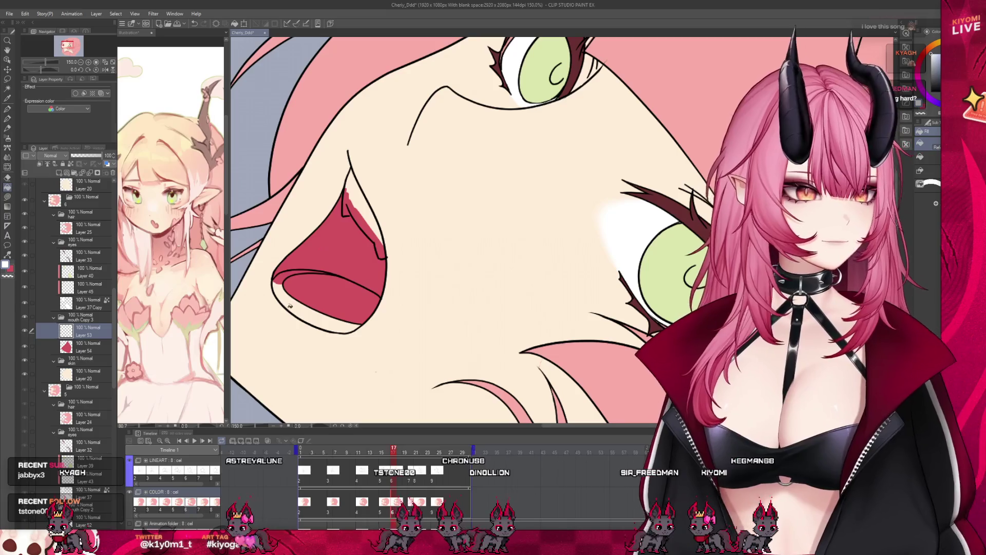
{"action": "left_click", "coordinate": [290, 306]}
{"action": "left_click", "coordinate": [357, 216]}
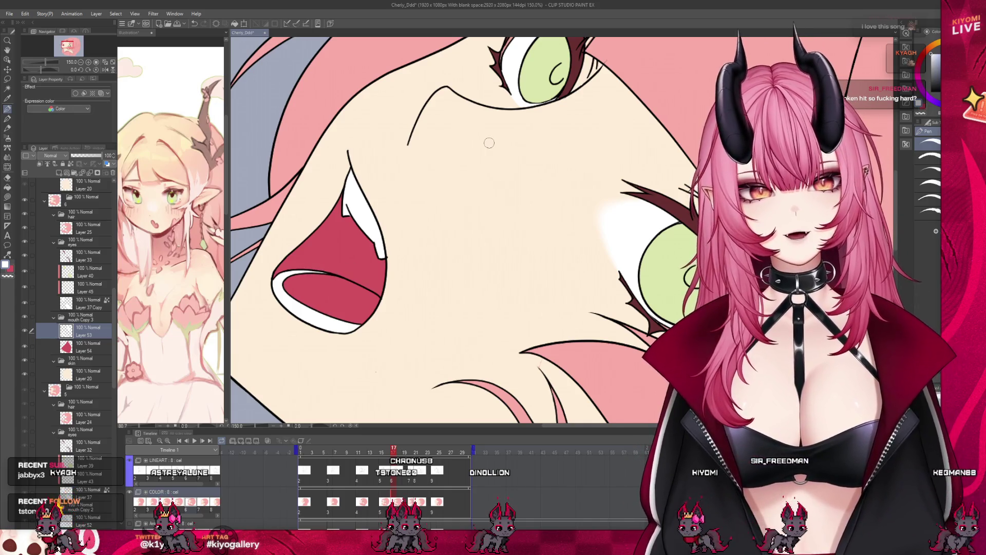
Select the mouth Copy 3 folder for copying
{"action": "scroll", "coordinate": [428, 114], "scroll_direction": "down", "scroll_amount": 5}
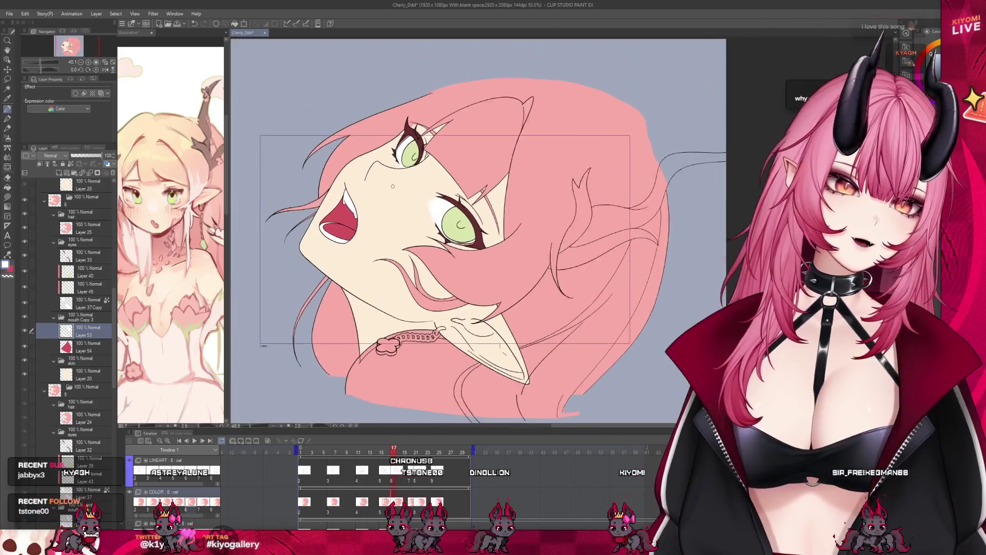
{"action": "scroll", "coordinate": [367, 195], "scroll_direction": "up", "scroll_amount": 2}
{"action": "scroll", "coordinate": [367, 195], "scroll_direction": "up", "scroll_amount": 2}
{"action": "left_click", "coordinate": [102, 317]}
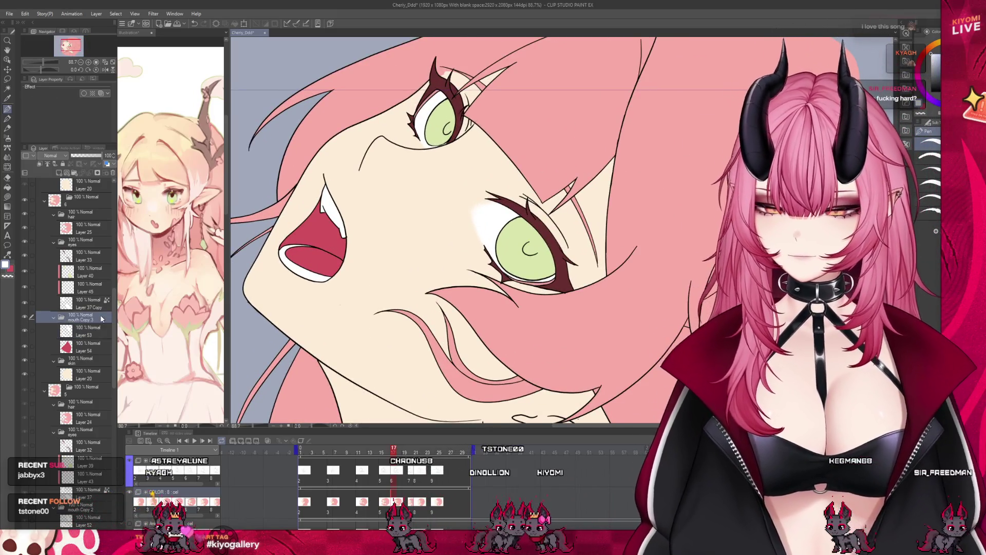
Paste the copied mouth folder onto frame 20's skin folder and clear its old colour
{"action": "scroll", "coordinate": [99, 320], "scroll_direction": "up", "scroll_amount": 1}
{"action": "left_click", "coordinate": [412, 508]}
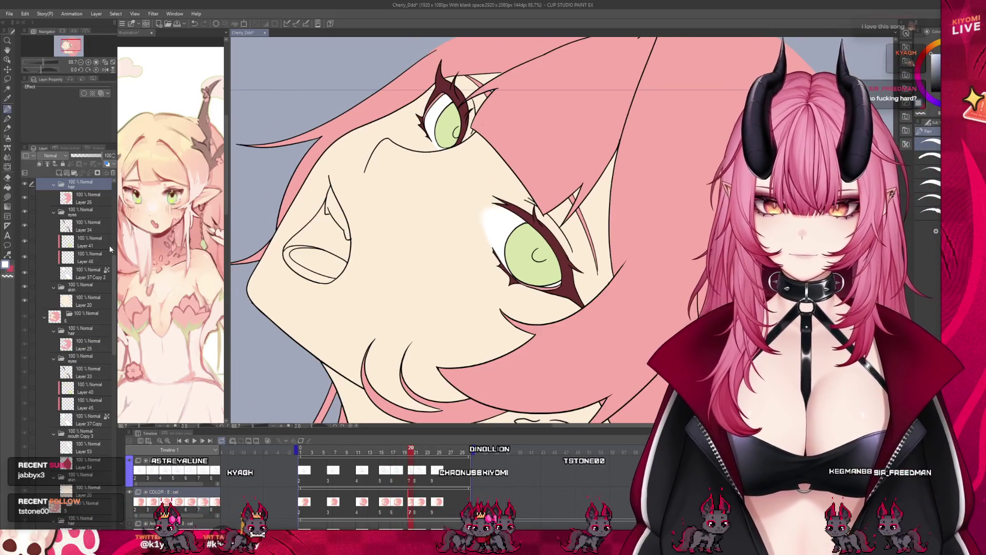
{"action": "left_click", "coordinate": [94, 290]}
{"action": "key", "text": "ctrl+v"}
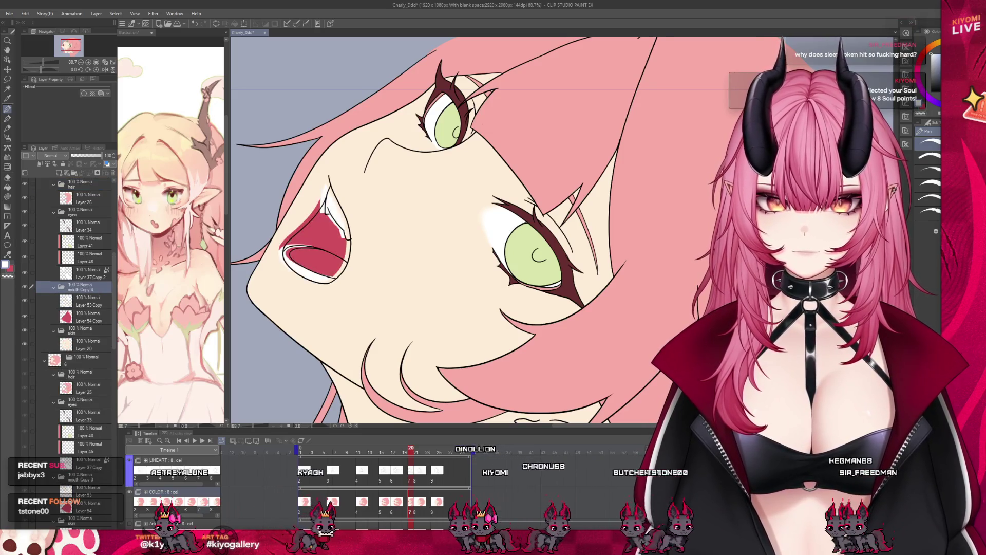
{"action": "scroll", "coordinate": [315, 260], "scroll_direction": "up", "scroll_amount": 1}
{"action": "left_click", "coordinate": [91, 303]}
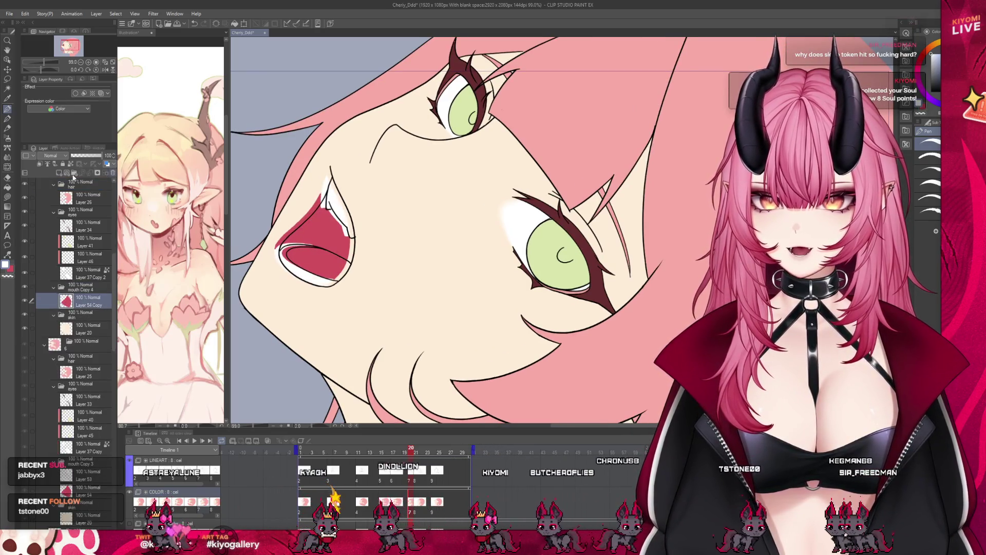
{"action": "key", "text": "Delete"}
Bucket-fill frame 20's mouth and inner oval red on a new layer
{"action": "key", "text": "ctrl+plus"}
{"action": "key", "text": "g"}
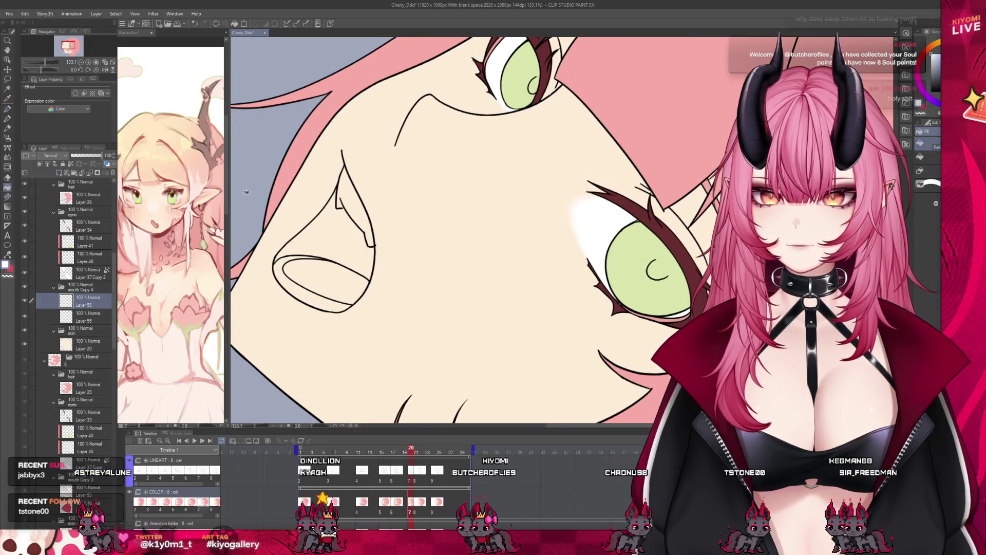
{"action": "scroll", "coordinate": [336, 266], "scroll_direction": "up", "scroll_amount": 1}
{"action": "left_click", "coordinate": [339, 264]}
{"action": "left_click", "coordinate": [331, 288]}
{"action": "scroll", "coordinate": [349, 257], "scroll_direction": "up", "scroll_amount": 2}
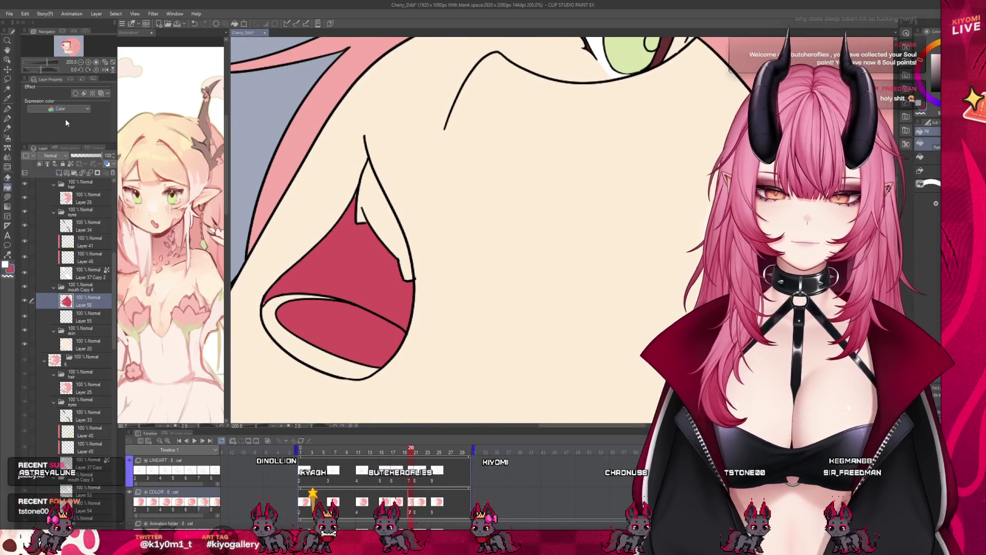
Patch the gap atop the red fill with the pen and fill the teeth white
{"action": "key", "text": "p"}
{"action": "left_click_drag", "start_coordinate": [362, 188], "coordinate": [357, 215]}
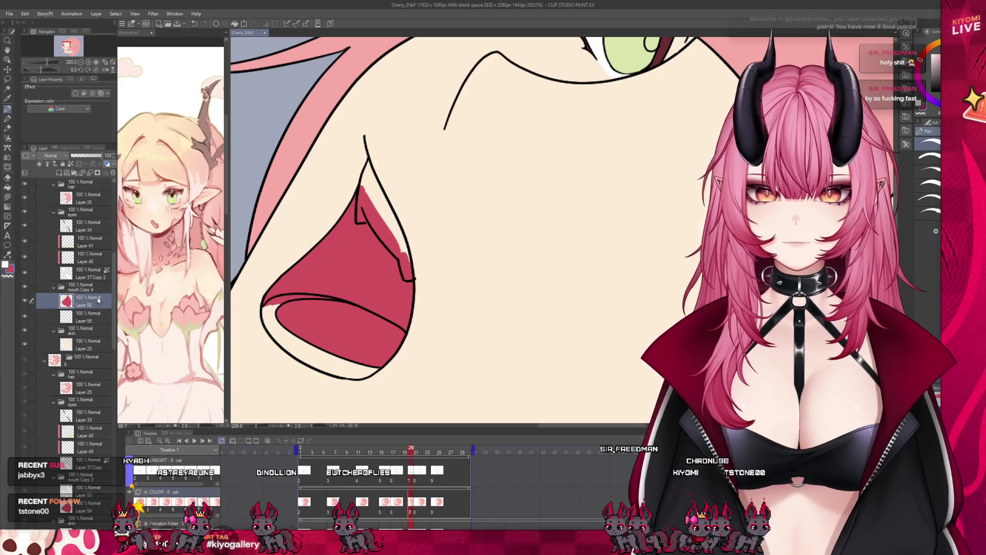
{"action": "key", "text": "g"}
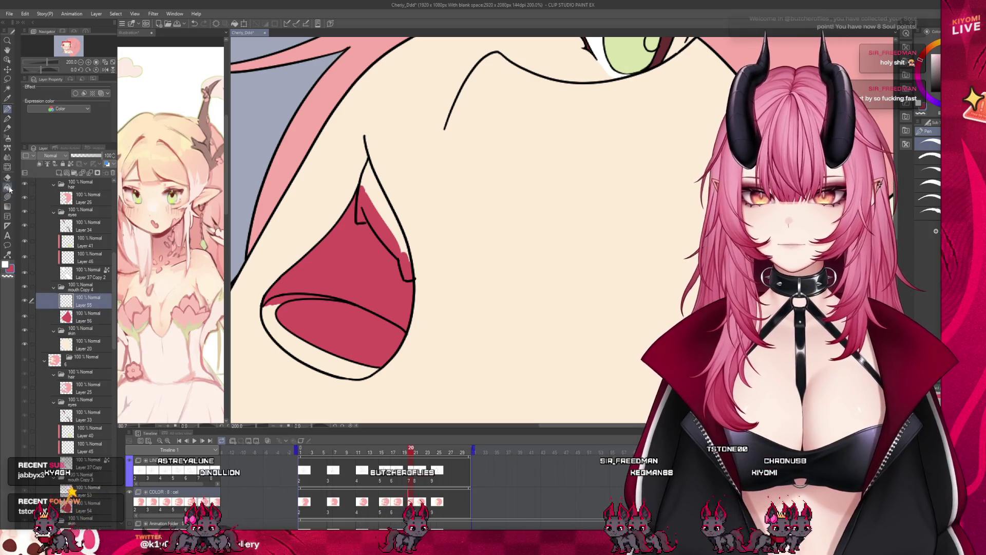
{"action": "left_click", "coordinate": [383, 226]}
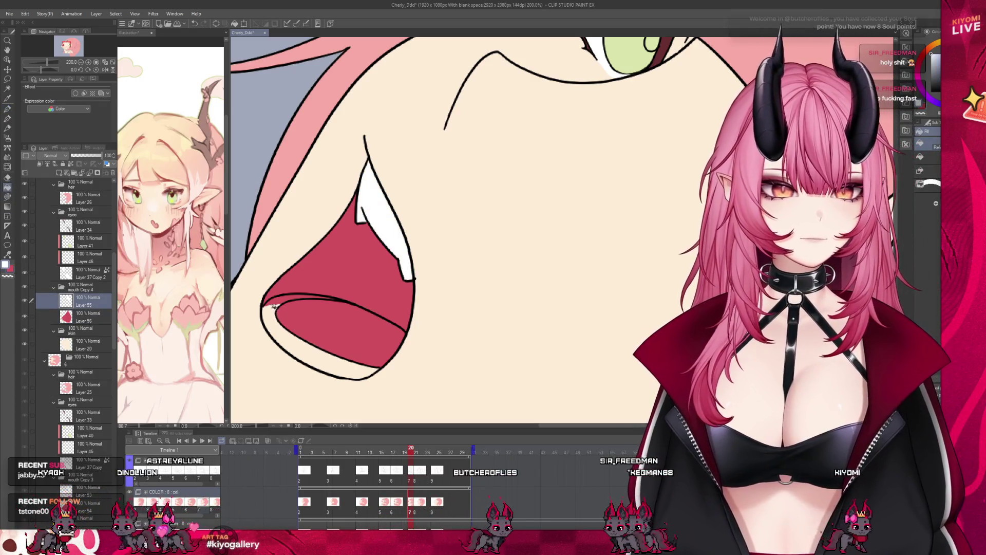
{"action": "left_click", "coordinate": [308, 354]}
{"action": "key", "text": "p"}
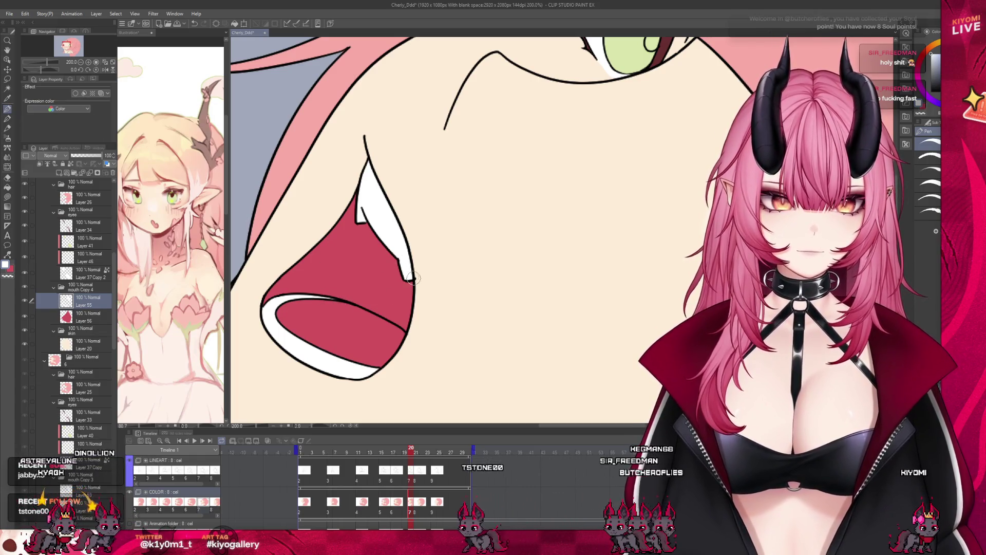
{"action": "scroll", "coordinate": [468, 281], "scroll_direction": "down", "scroll_amount": 5}
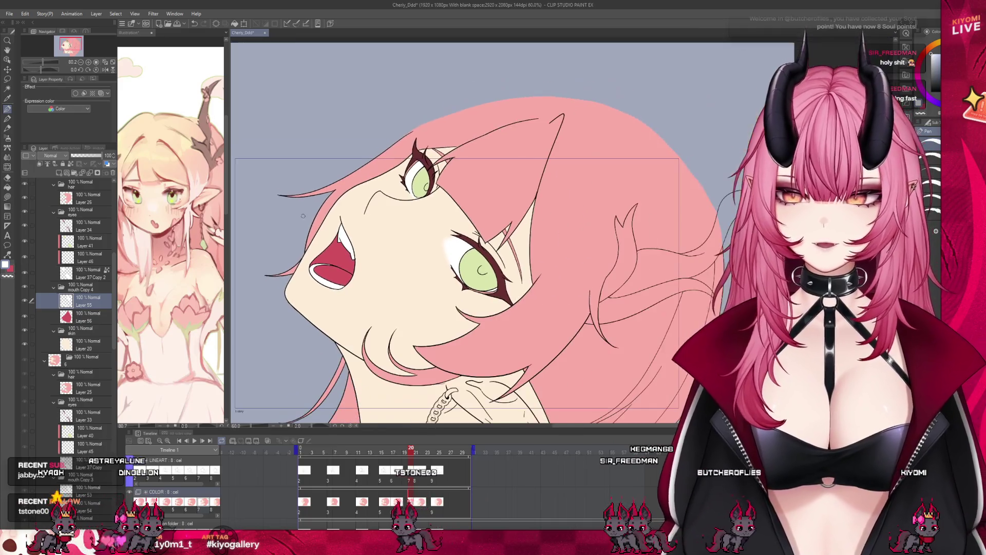
{"action": "scroll", "coordinate": [313, 234], "scroll_direction": "up", "scroll_amount": 1}
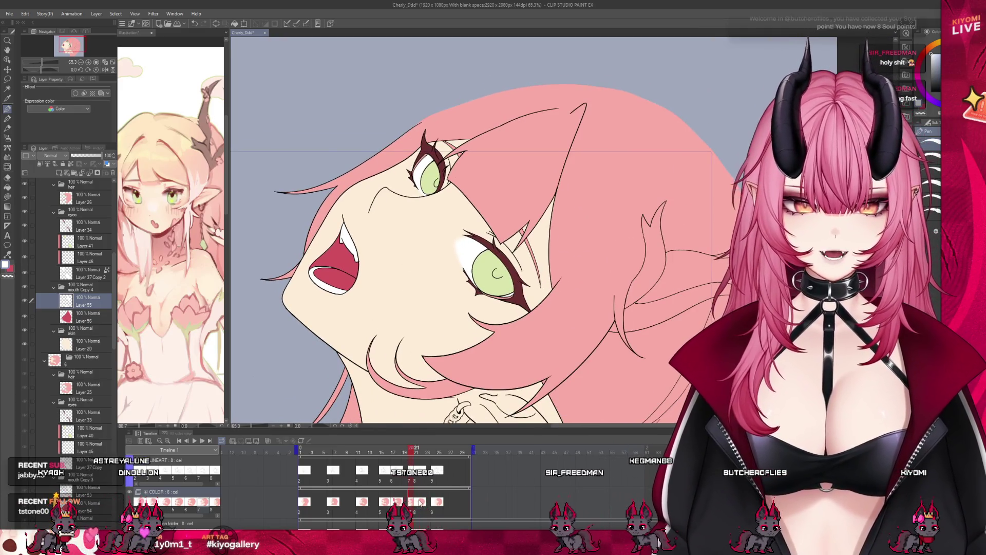
Copy frame 20's mouth Copy 4 folder and paste it onto frame 21
{"action": "left_click", "coordinate": [419, 503]}
{"action": "left_click", "coordinate": [411, 507]}
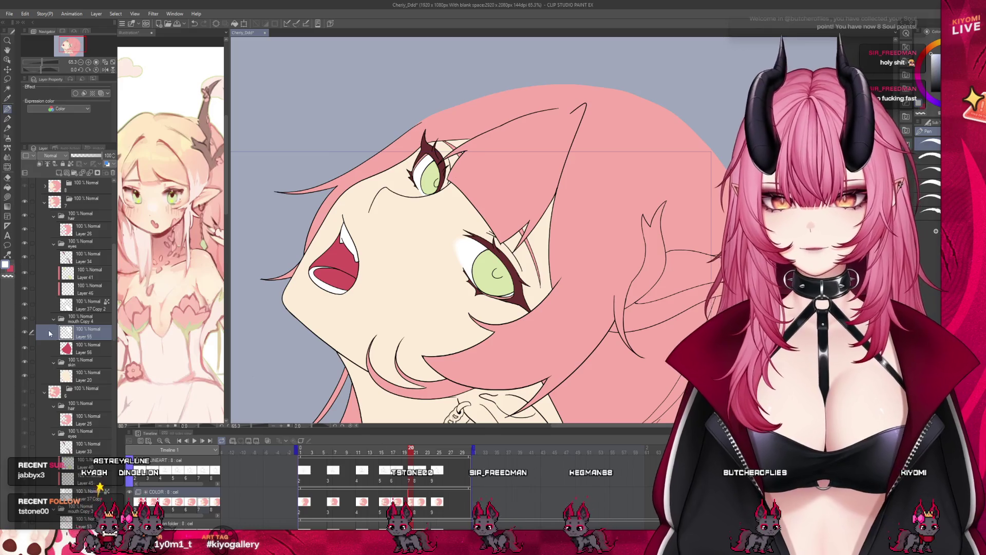
{"action": "left_click", "coordinate": [107, 321]}
{"action": "left_click", "coordinate": [52, 185]}
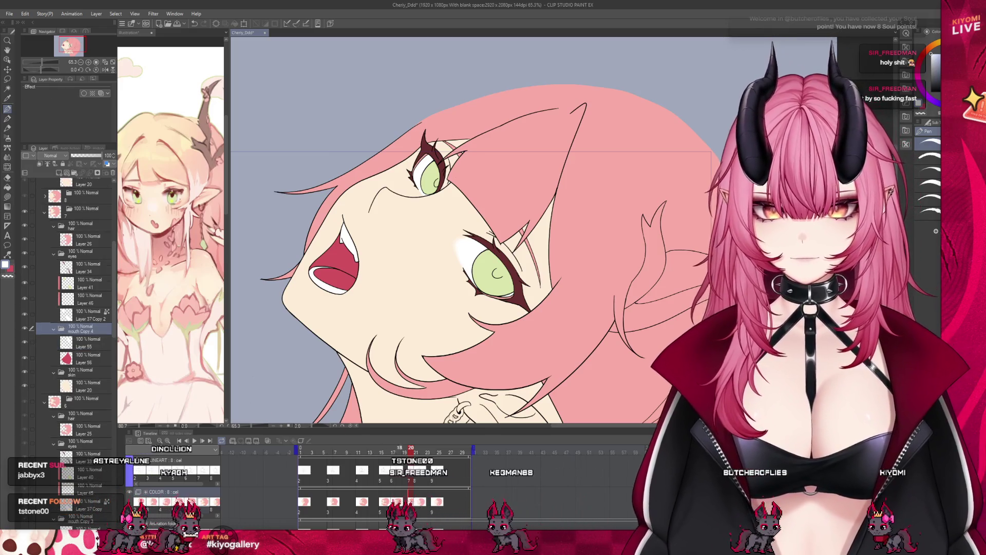
{"action": "left_click", "coordinate": [74, 323]}
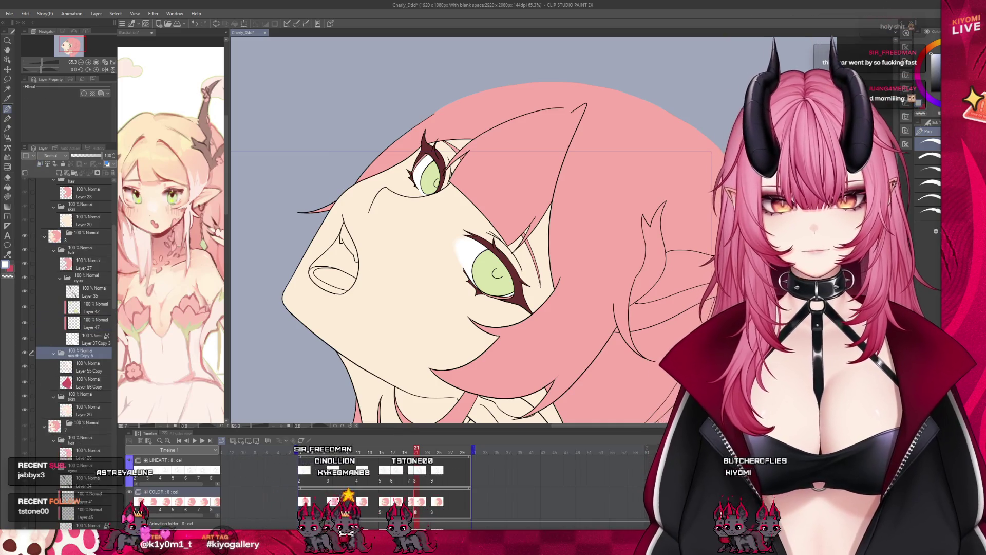
{"action": "key", "text": "ctrl+v"}
{"action": "scroll", "coordinate": [298, 241], "scroll_direction": "up", "scroll_amount": 2}
{"action": "scroll", "coordinate": [104, 251], "scroll_direction": "up", "scroll_amount": 5}
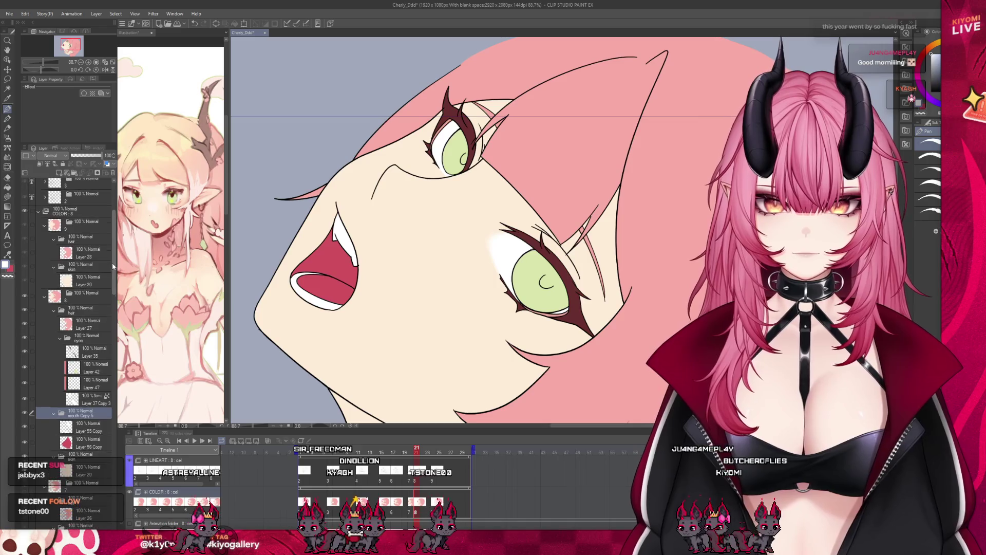
Paste the coloured mouth onto frame 24, then undo it
{"action": "left_click", "coordinate": [433, 499]}
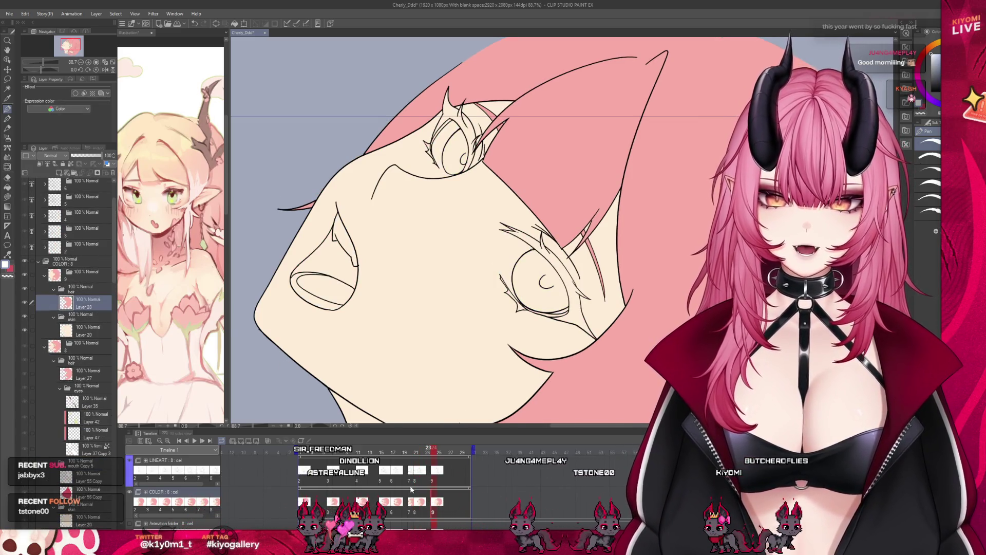
{"action": "key", "text": "ctrl+v"}
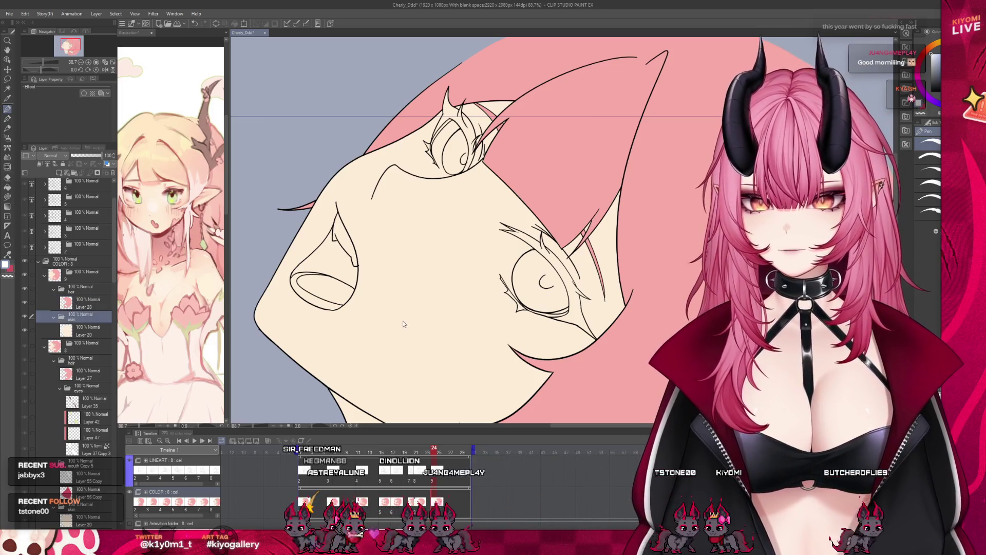
{"action": "scroll", "coordinate": [413, 275], "scroll_direction": "down", "scroll_amount": 5}
{"action": "key", "text": "ctrl+z"}
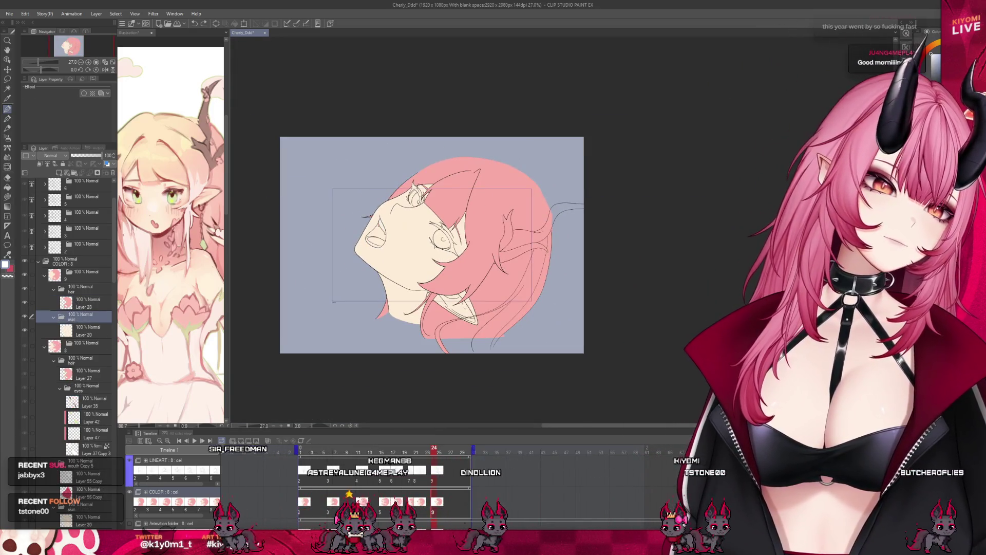
{"action": "scroll", "coordinate": [422, 285], "scroll_direction": "up", "scroll_amount": 2}
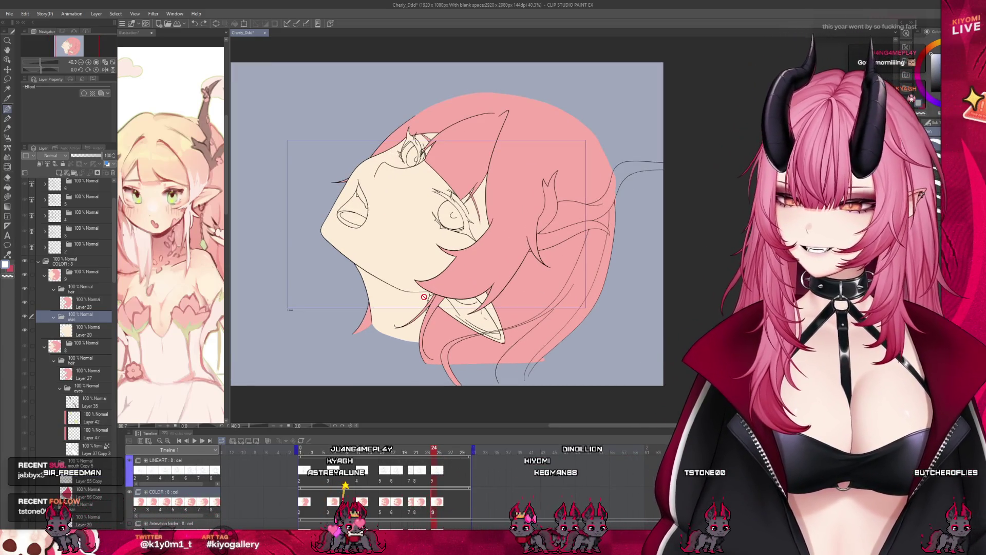
Play back the animation, then add a new folder above frame 2's hair folder
{"action": "left_click", "coordinate": [353, 456]}
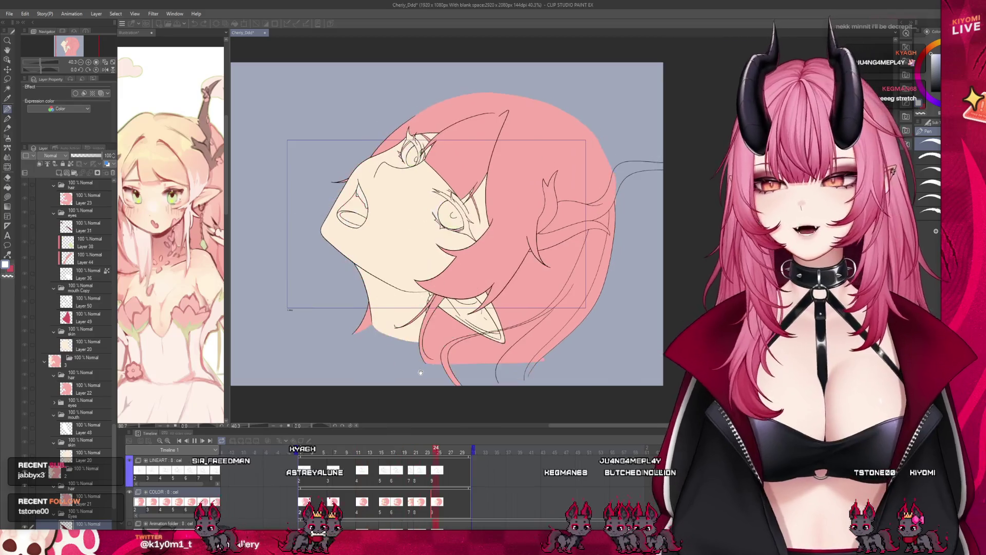
{"action": "key", "text": "space"}
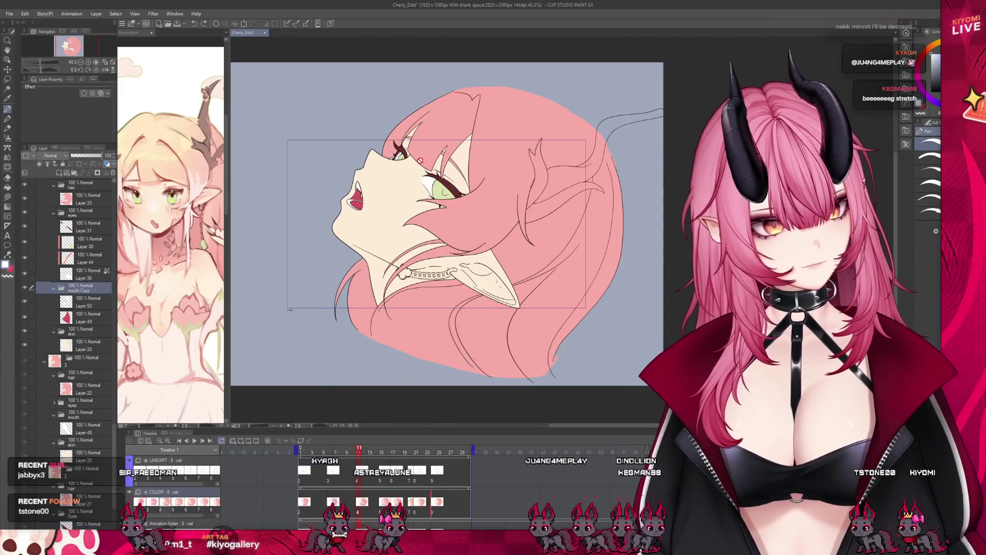
{"action": "scroll", "coordinate": [420, 161], "scroll_direction": "up", "scroll_amount": 2}
{"action": "left_click", "coordinate": [307, 452]}
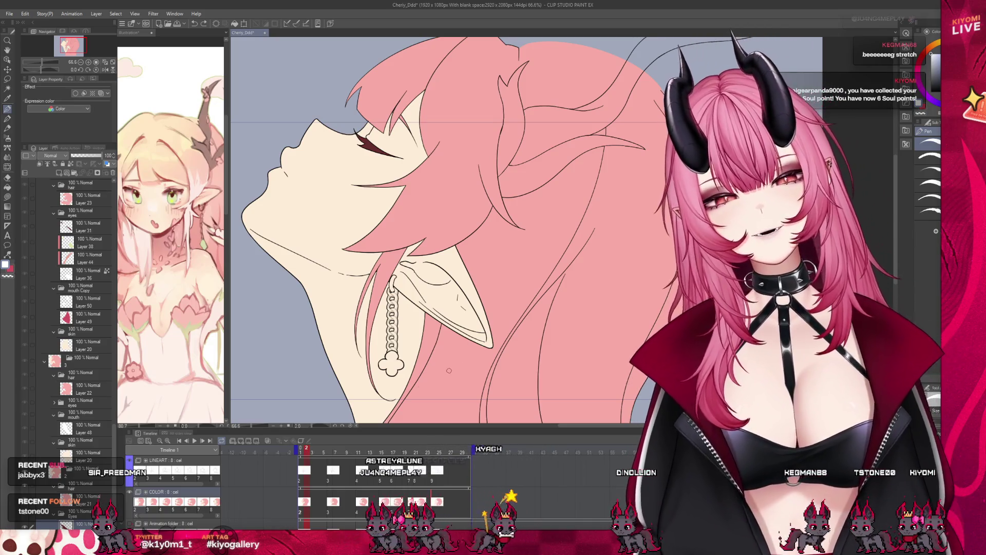
{"action": "scroll", "coordinate": [316, 337], "scroll_direction": "down", "scroll_amount": 1}
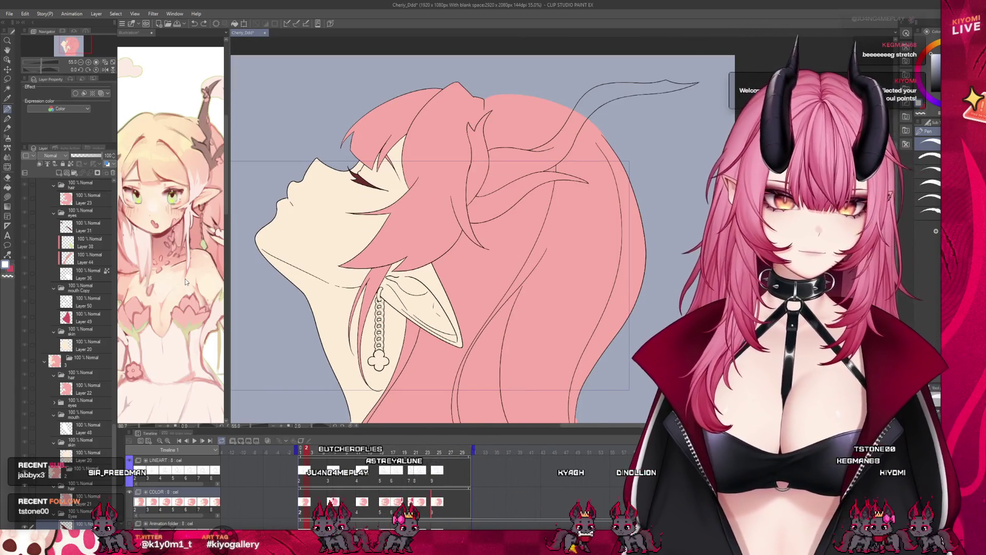
{"action": "scroll", "coordinate": [106, 447], "scroll_direction": "down", "scroll_amount": 2}
{"action": "left_click", "coordinate": [82, 435]}
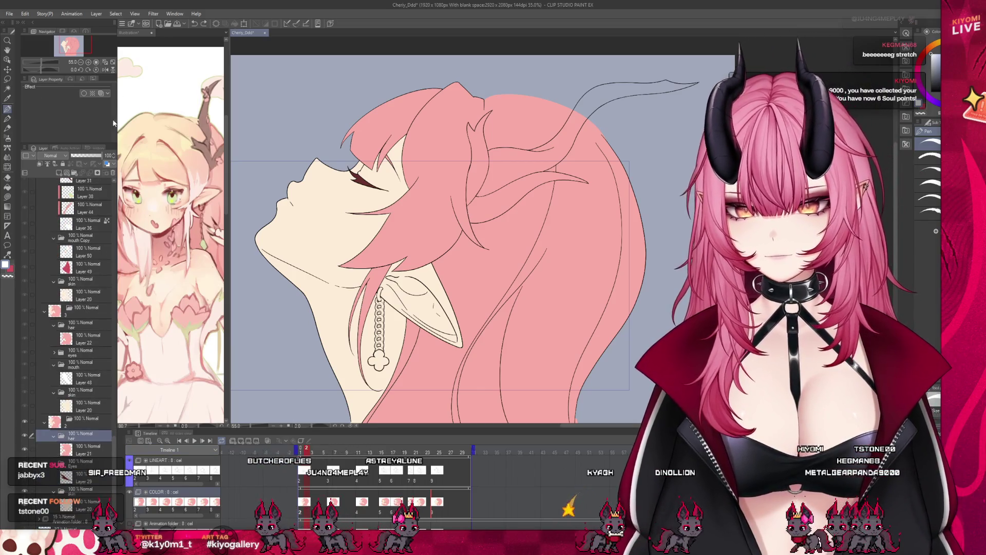
{"action": "left_click", "coordinate": [75, 175]}
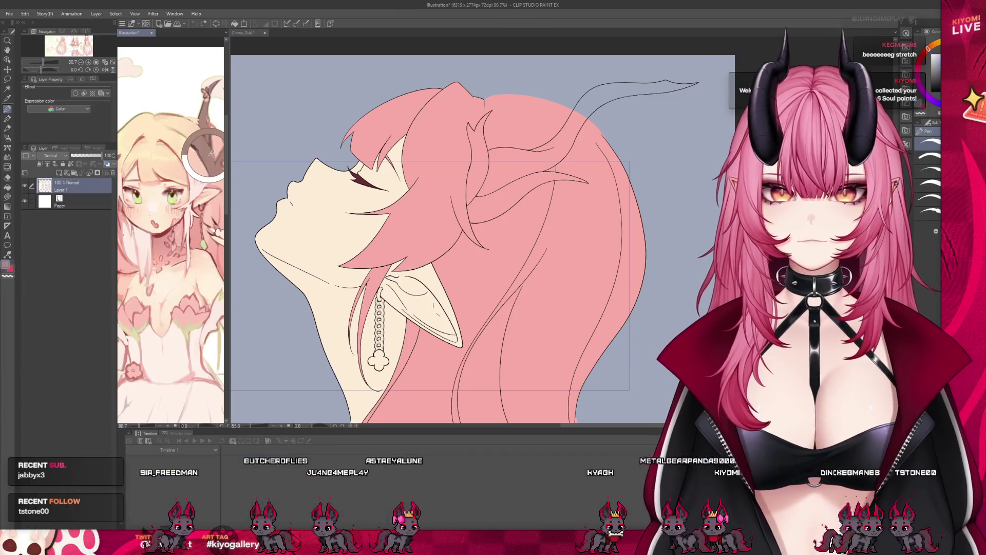
{"action": "scroll", "coordinate": [94, 415], "scroll_direction": "up", "scroll_amount": 3}
Fill the horn's three sections brown on a new layer in the horn folder
{"action": "scroll", "coordinate": [95, 415], "scroll_direction": "down", "scroll_amount": 3}
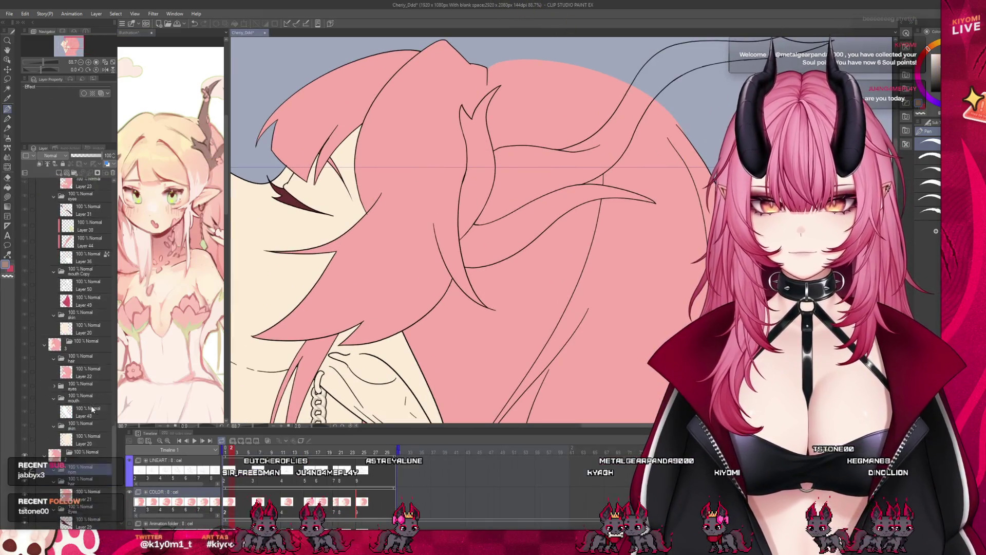
{"action": "left_click", "coordinate": [59, 173]}
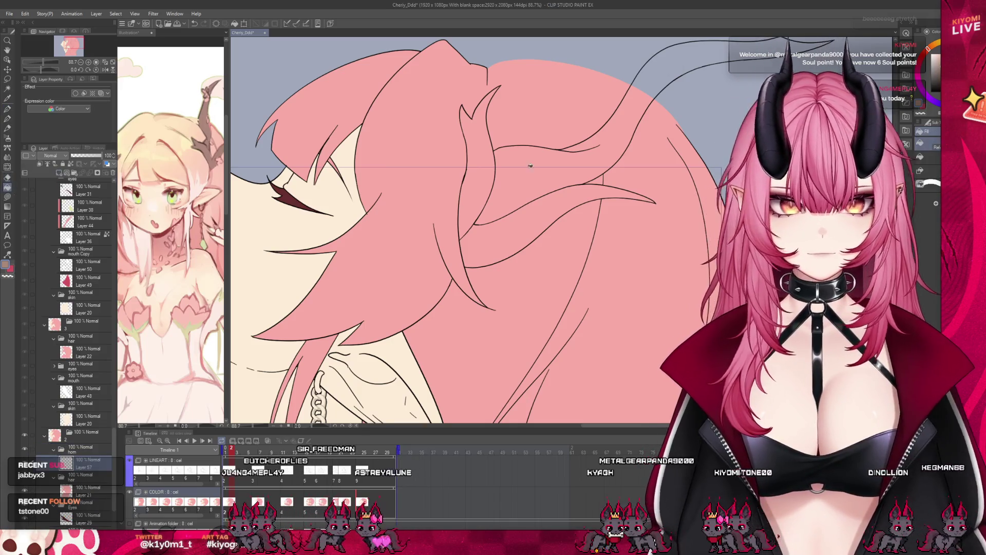
{"action": "left_click", "coordinate": [485, 180]}
{"action": "left_click", "coordinate": [591, 123]}
{"action": "left_click", "coordinate": [567, 205]}
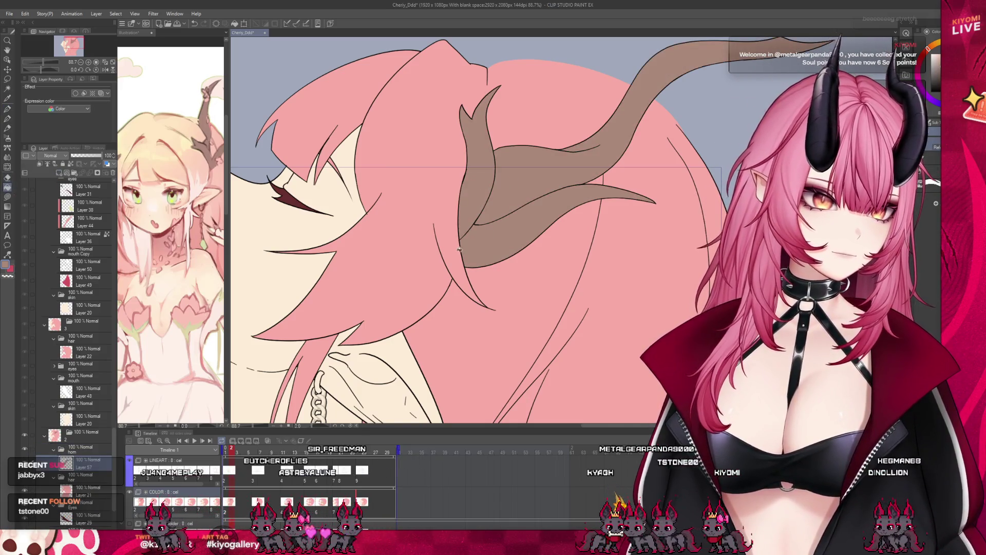
Rename the next drawing's 3a folder to 'horn' and fill its horn brown on a new layer
{"action": "scroll", "coordinate": [474, 239], "scroll_direction": "down", "scroll_amount": 3}
{"action": "scroll", "coordinate": [482, 267], "scroll_direction": "up", "scroll_amount": 2}
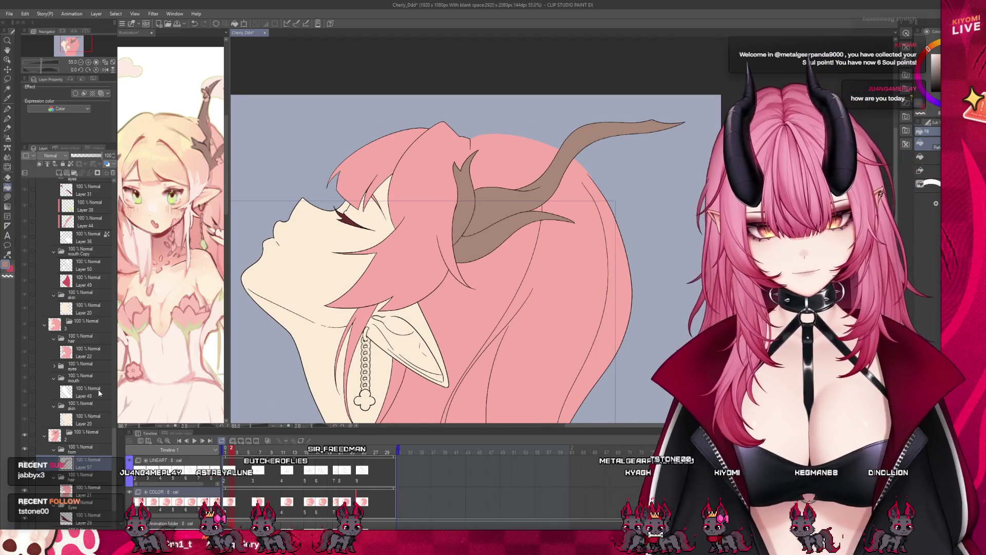
{"action": "left_click", "coordinate": [97, 339]}
{"action": "type", "text": "horn"}
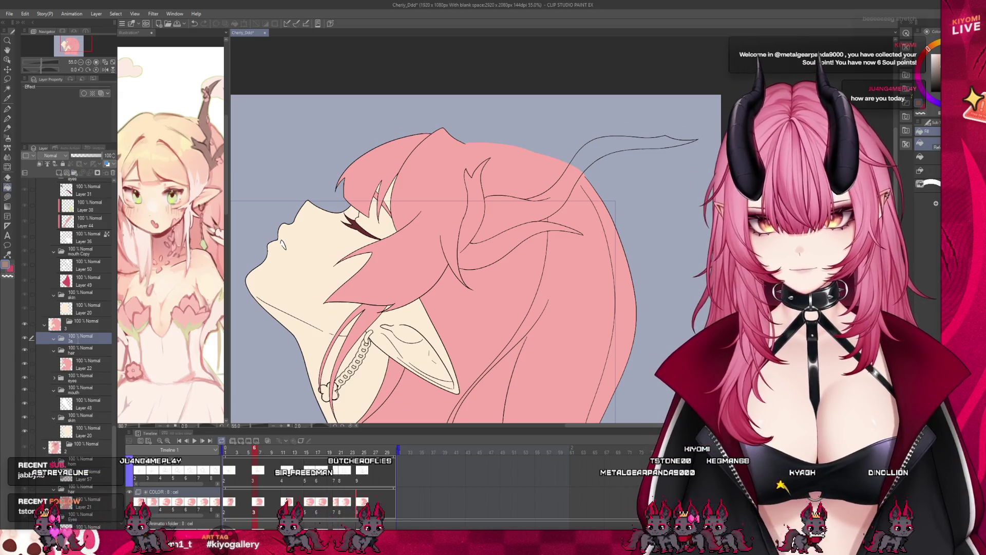
{"action": "key", "text": "Return"}
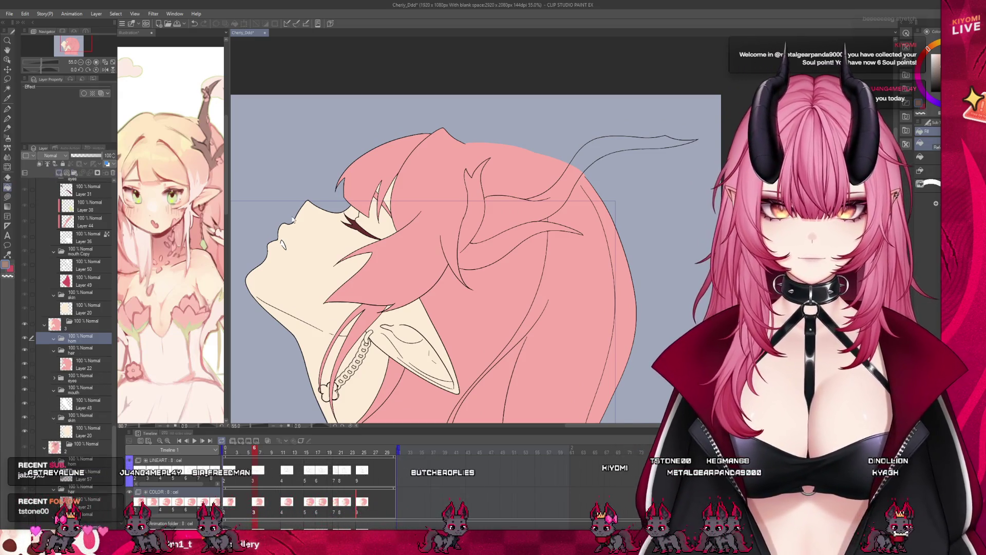
{"action": "left_click", "coordinate": [59, 173]}
{"action": "left_click", "coordinate": [514, 236]}
{"action": "left_click", "coordinate": [616, 160]}
Fill the next drawing's horn brown on a new layer in its horn folder
{"action": "scroll", "coordinate": [324, 180], "scroll_direction": "down", "scroll_amount": 2}
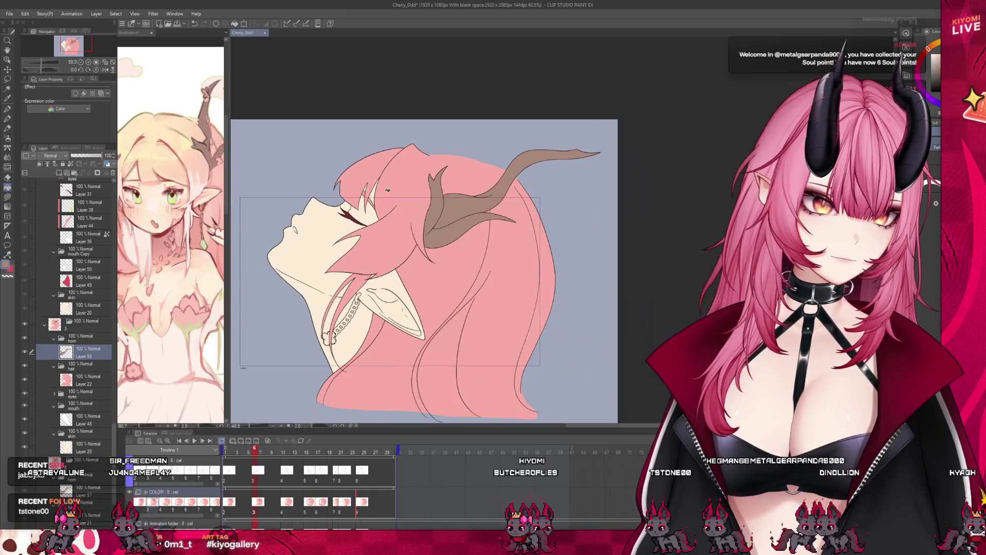
{"action": "scroll", "coordinate": [353, 280], "scroll_direction": "up", "scroll_amount": 1}
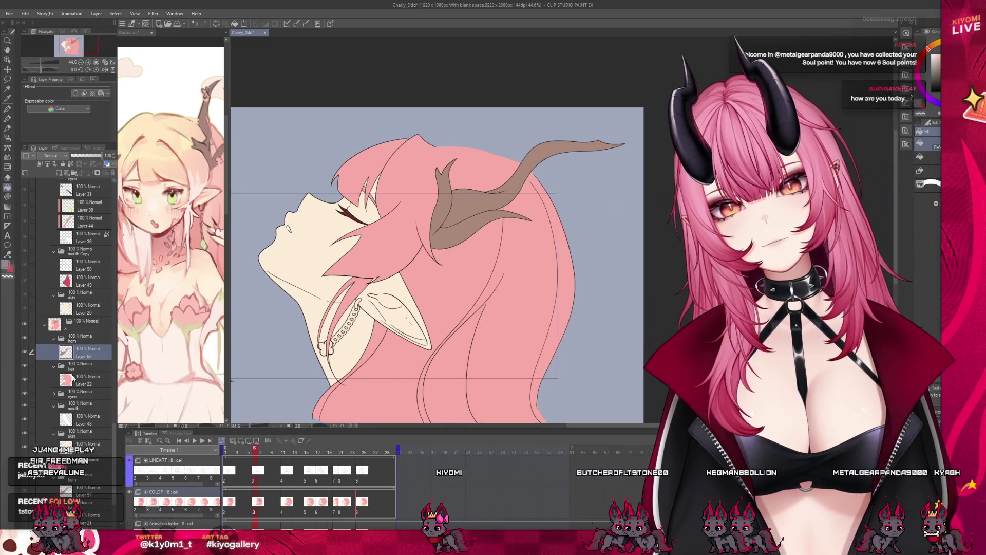
{"action": "scroll", "coordinate": [100, 357], "scroll_direction": "up", "scroll_amount": 3}
{"action": "scroll", "coordinate": [100, 308], "scroll_direction": "up", "scroll_amount": 4}
{"action": "left_click", "coordinate": [100, 269]}
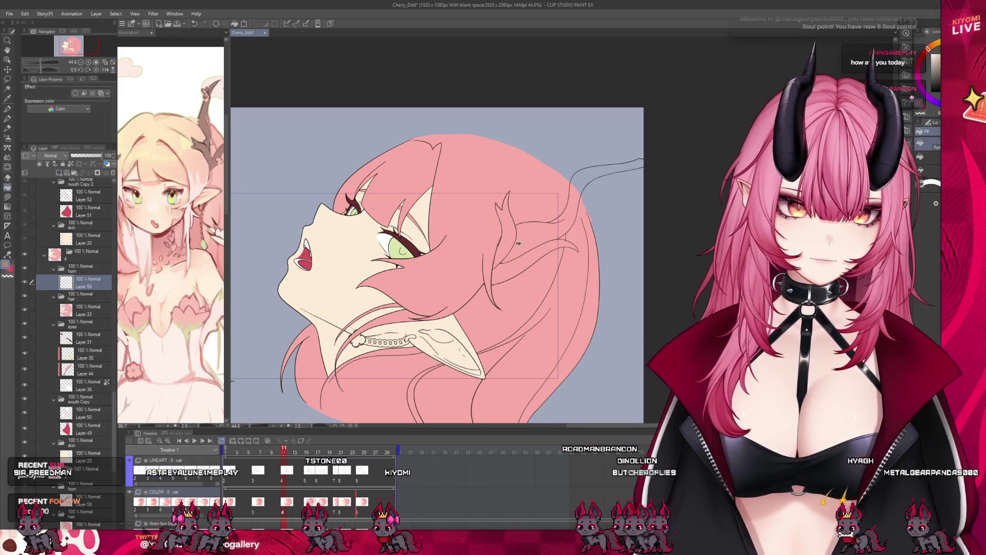
{"action": "left_click", "coordinate": [59, 172]}
{"action": "left_click", "coordinate": [506, 232]}
{"action": "left_click", "coordinate": [529, 241]}
{"action": "left_click", "coordinate": [523, 257]}
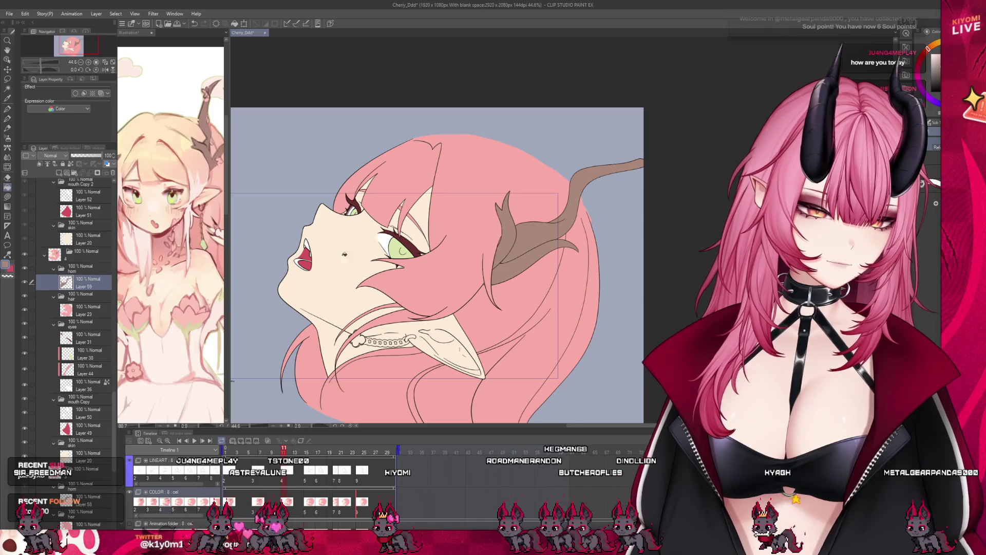
On frame 15, add folder 5a with a new layer and fill the horn brown
{"action": "key", "text": "Right"}
{"action": "key", "text": "Right"}
{"action": "key", "text": "Right"}
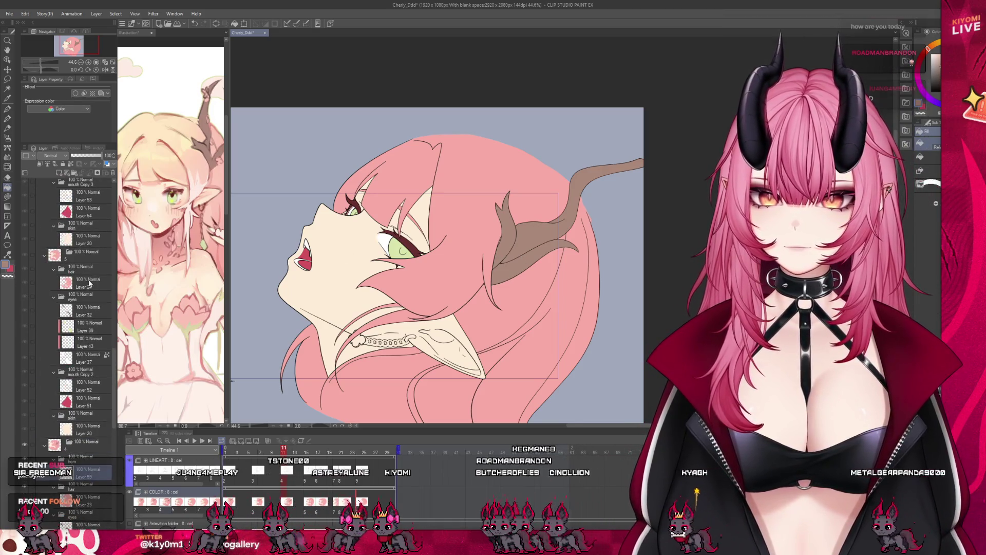
{"action": "key", "text": "ctrl+shift+n"}
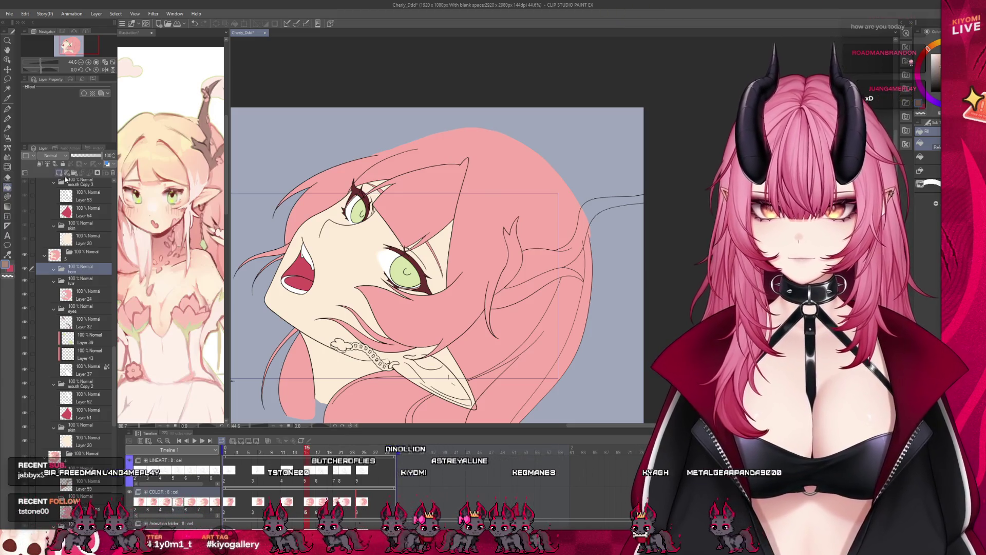
{"action": "key", "text": "ctrl+shift+n"}
{"action": "left_click", "coordinate": [511, 254]}
{"action": "left_click", "coordinate": [539, 262]}
{"action": "left_click", "coordinate": [528, 286]}
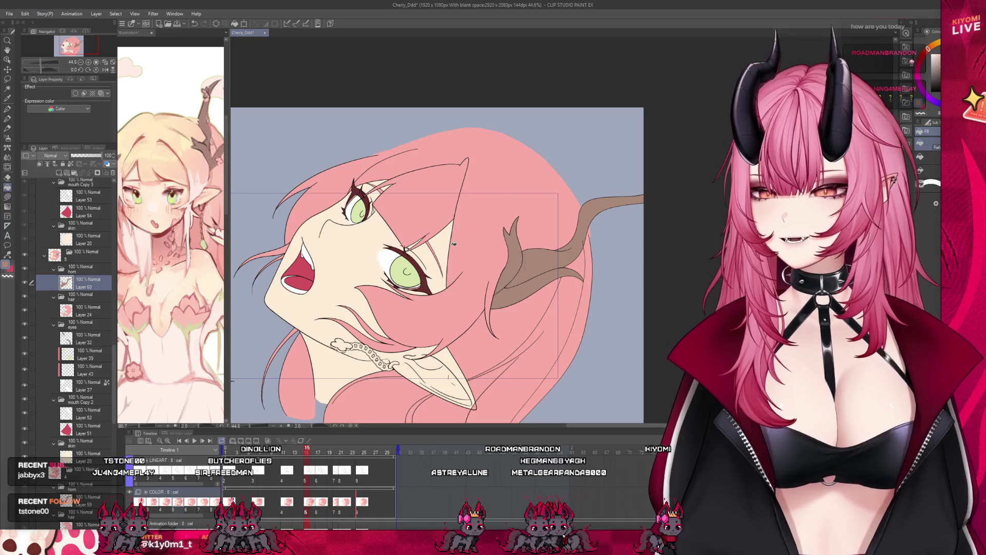
Add folder 6a above cel 6's hair and fill the horn brown on Layer 61
{"action": "scroll", "coordinate": [72, 309], "scroll_direction": "up", "scroll_amount": 5}
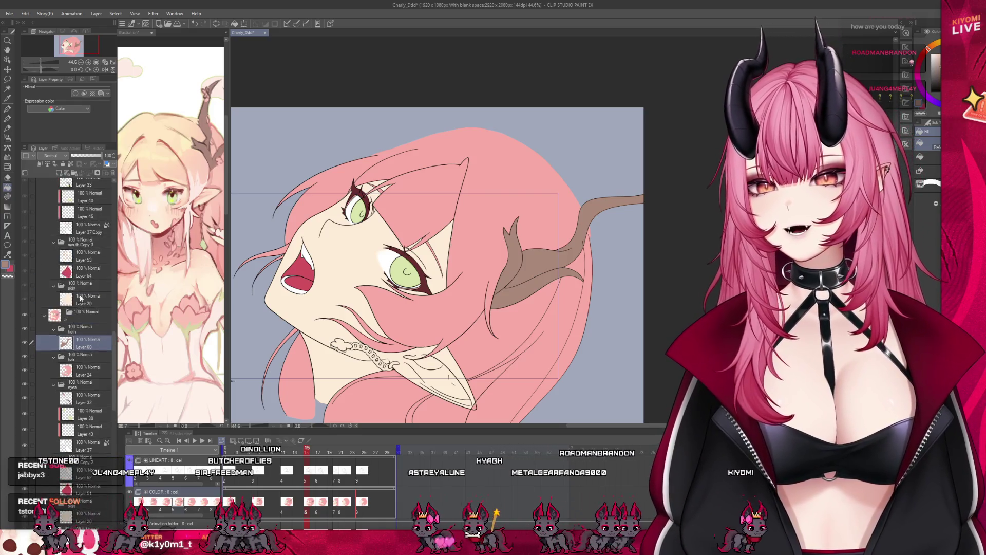
{"action": "left_click", "coordinate": [82, 230]}
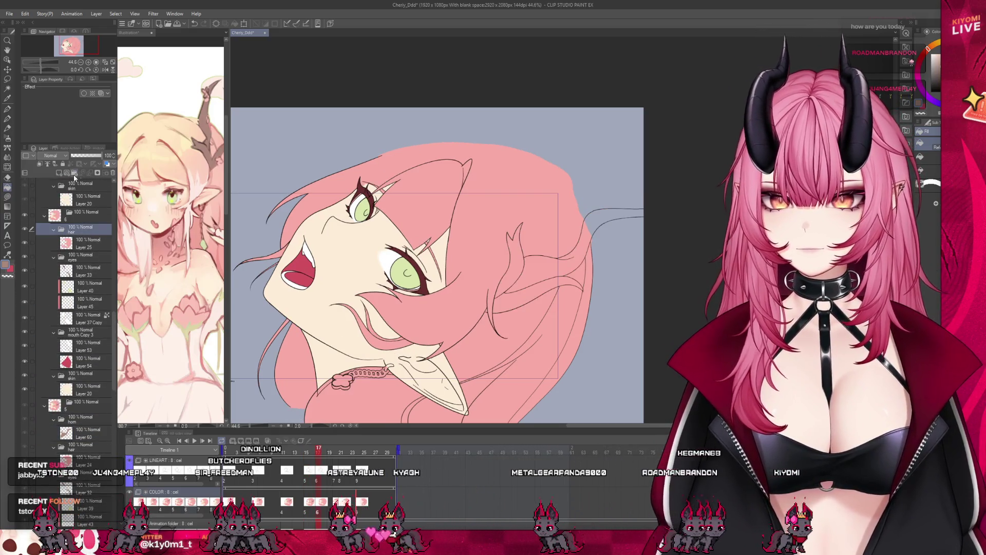
{"action": "left_click", "coordinate": [74, 174]}
{"action": "left_click", "coordinate": [88, 229]}
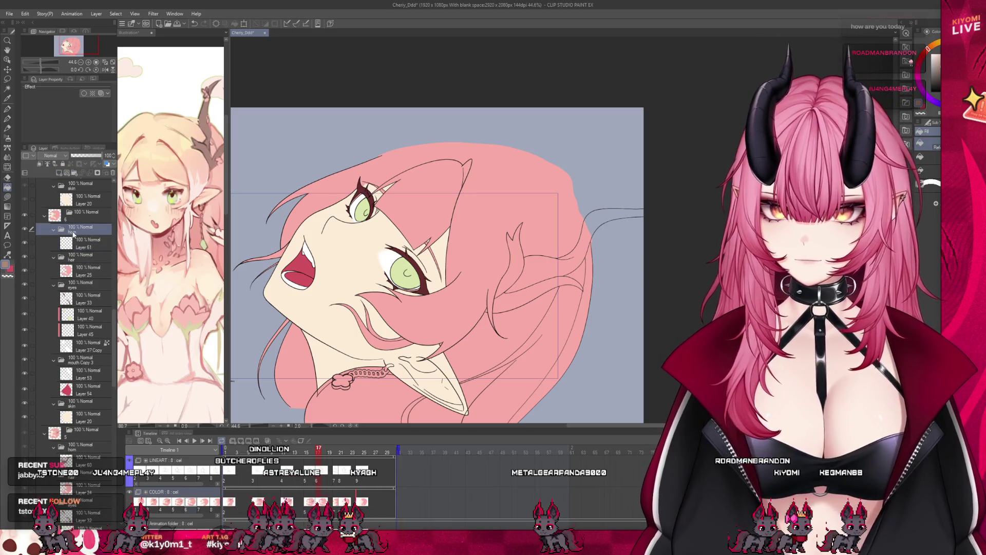
{"action": "left_click", "coordinate": [72, 243]}
{"action": "left_click", "coordinate": [513, 247]}
{"action": "left_click", "coordinate": [565, 241]}
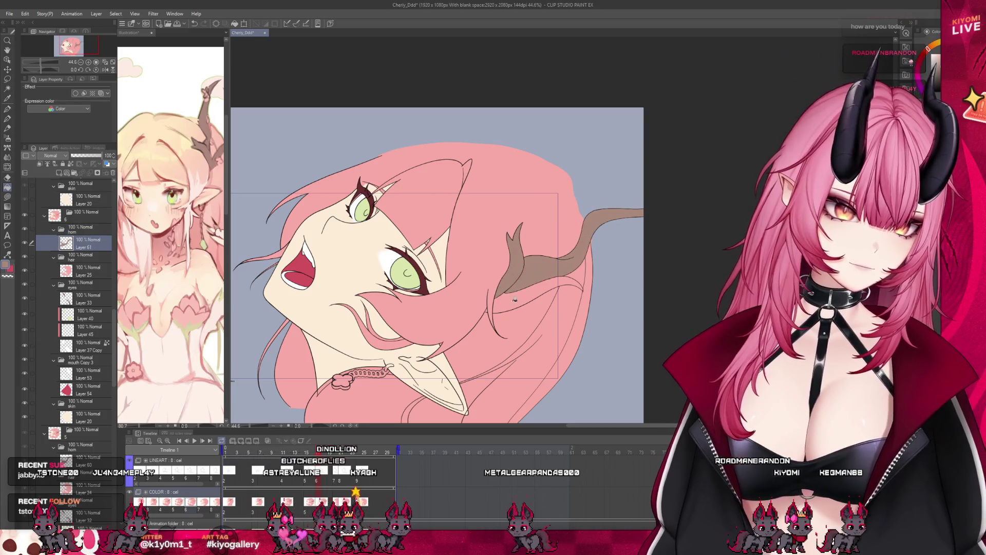
{"action": "left_click", "coordinate": [518, 300]}
Add a new folder above the next frame's hair folder
{"action": "scroll", "coordinate": [86, 262], "scroll_direction": "up", "scroll_amount": 8}
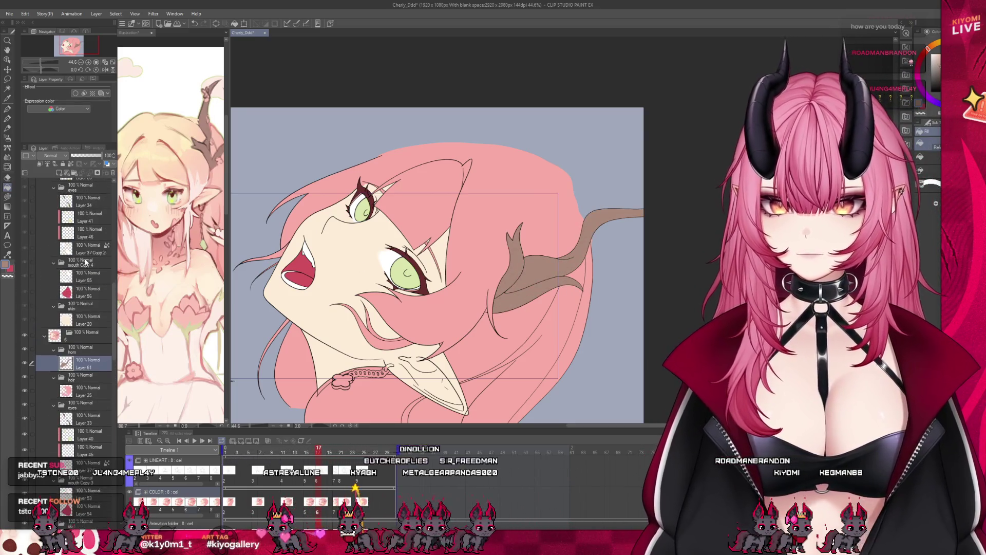
{"action": "left_click", "coordinate": [81, 257]}
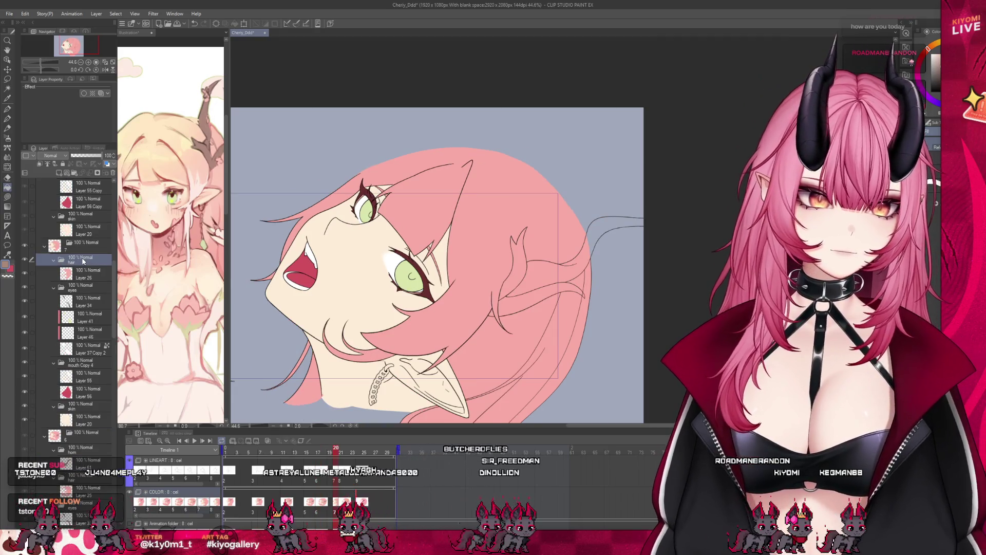
{"action": "left_click", "coordinate": [81, 165]}
Name the folder 'horn' and fill the horn's main shape and curl brown on a new layer
{"action": "type", "text": "horn"}
{"action": "key", "text": "Return"}
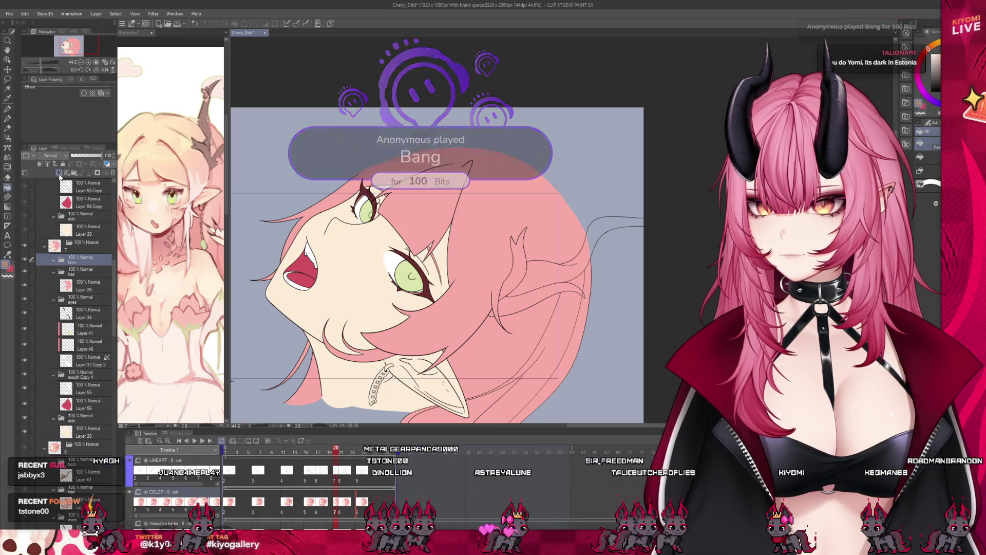
{"action": "left_click", "coordinate": [60, 176]}
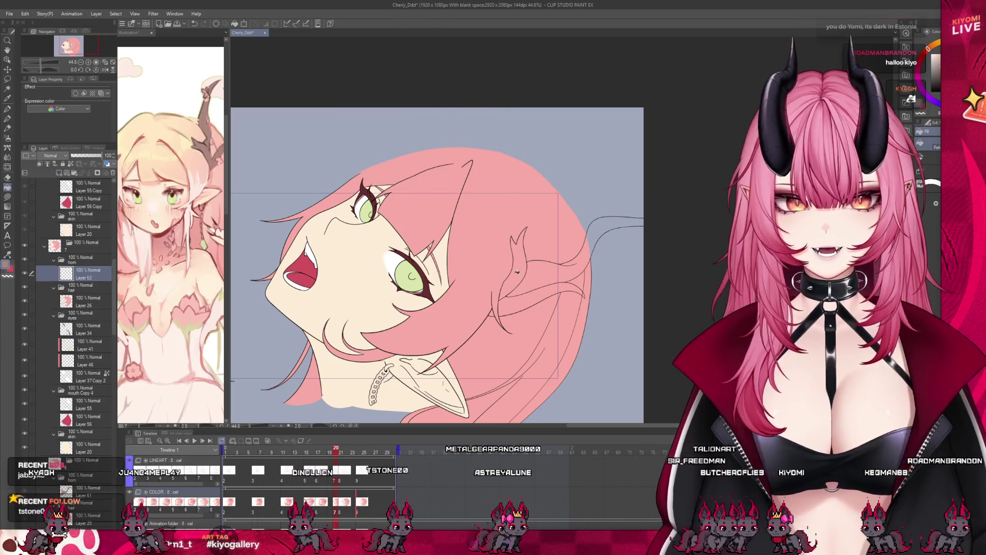
{"action": "left_click", "coordinate": [531, 296]}
{"action": "left_click", "coordinate": [529, 296]}
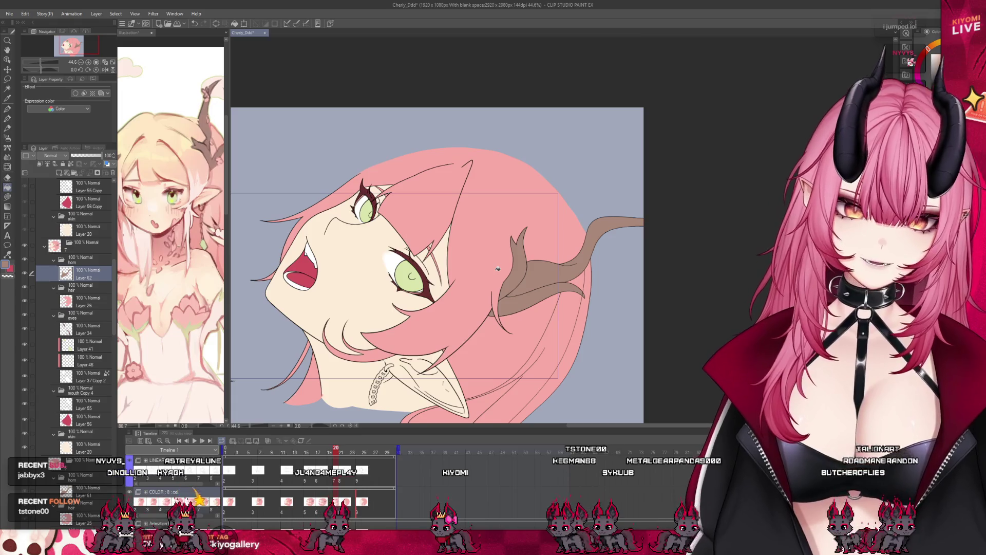
Copy the coloured horn folder and paste it above the next frame's hair folder
{"action": "scroll", "coordinate": [107, 317], "scroll_direction": "up", "scroll_amount": 4}
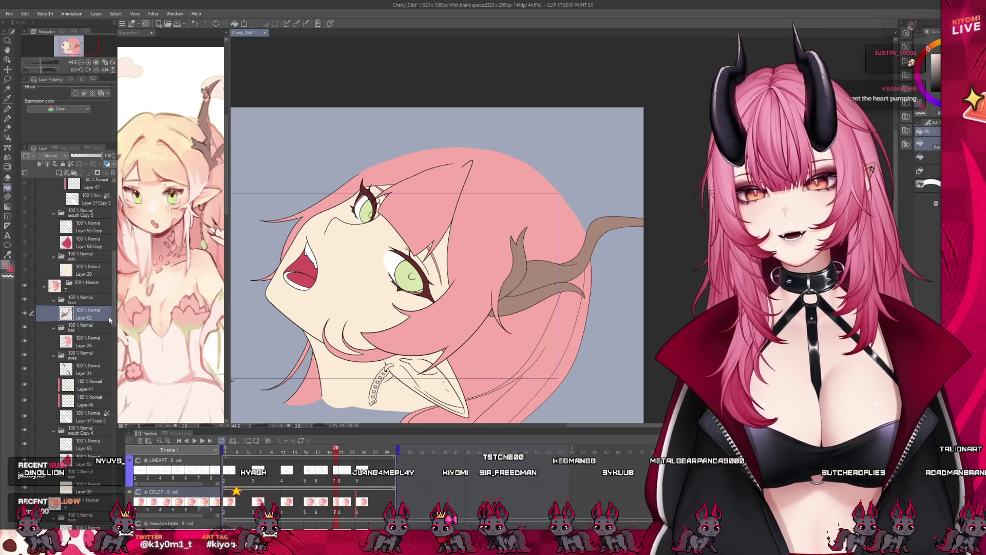
{"action": "scroll", "coordinate": [107, 319], "scroll_direction": "up", "scroll_amount": 5}
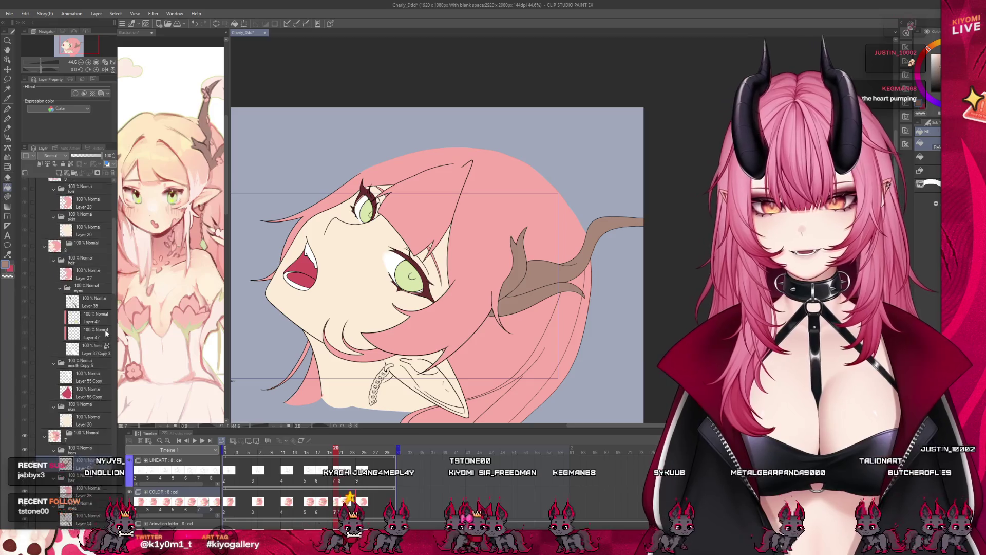
{"action": "left_click", "coordinate": [91, 272]}
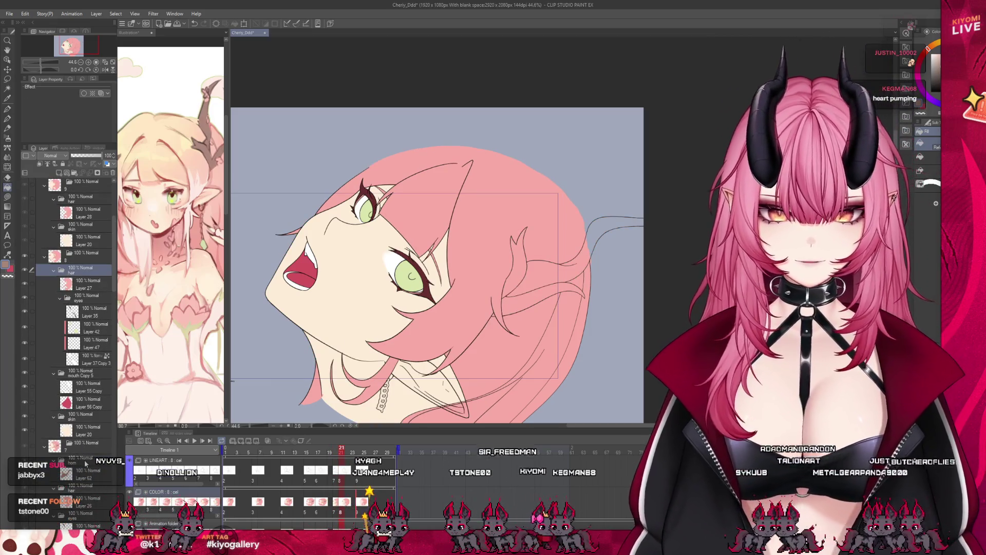
{"action": "left_click", "coordinate": [85, 460]}
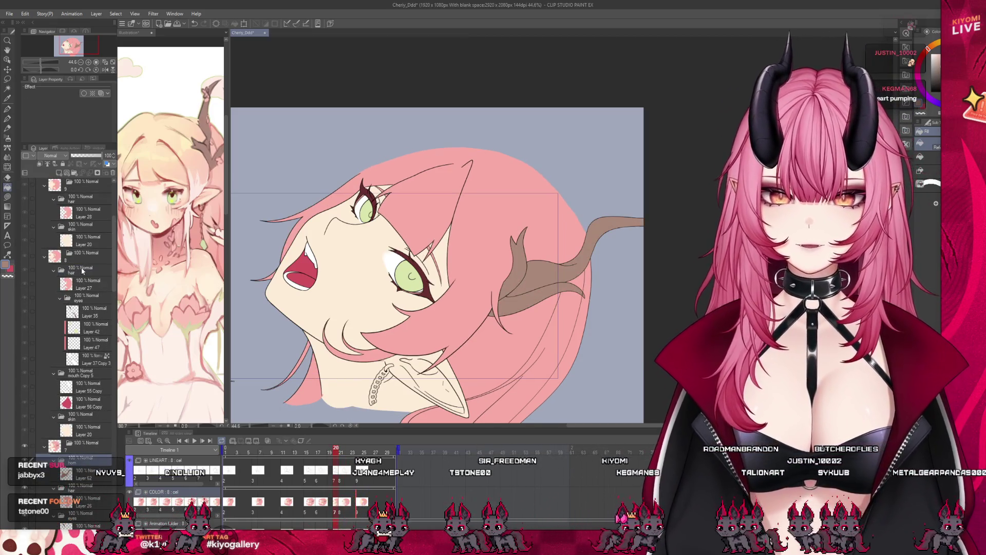
{"action": "left_click", "coordinate": [82, 271]}
{"action": "key", "text": "ctrl+v"}
{"action": "scroll", "coordinate": [548, 304], "scroll_direction": "up", "scroll_amount": 4}
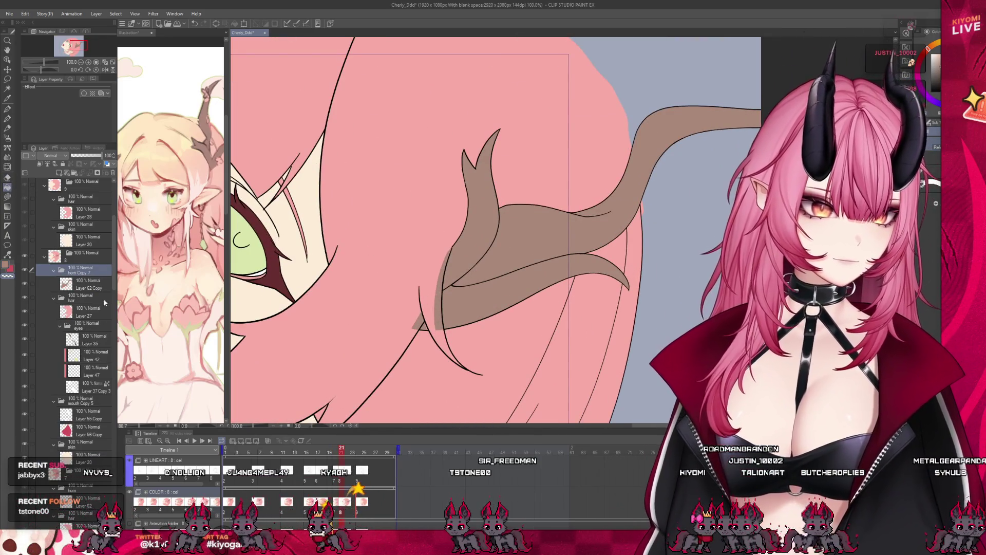
{"action": "key", "text": "alt+bracketleft"}
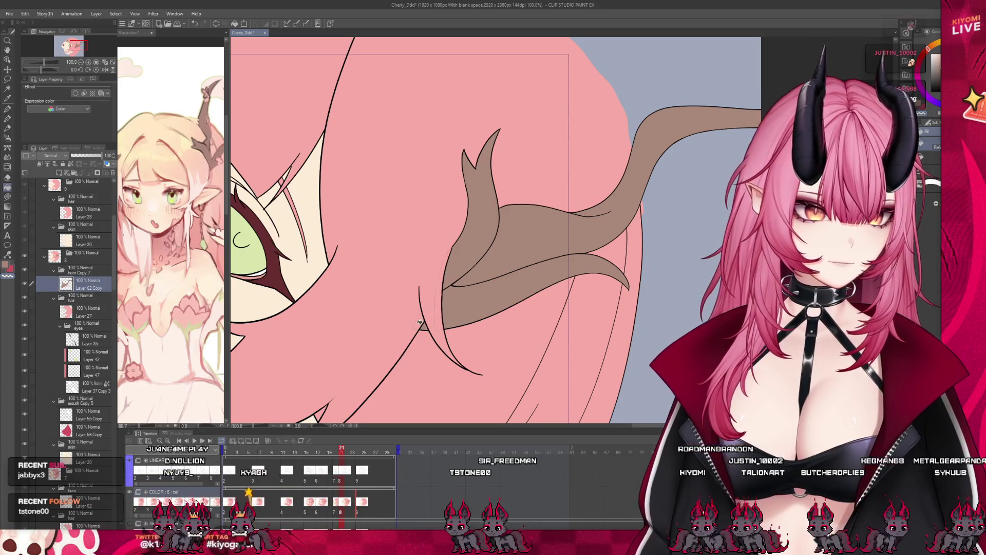
{"action": "key", "text": "p"}
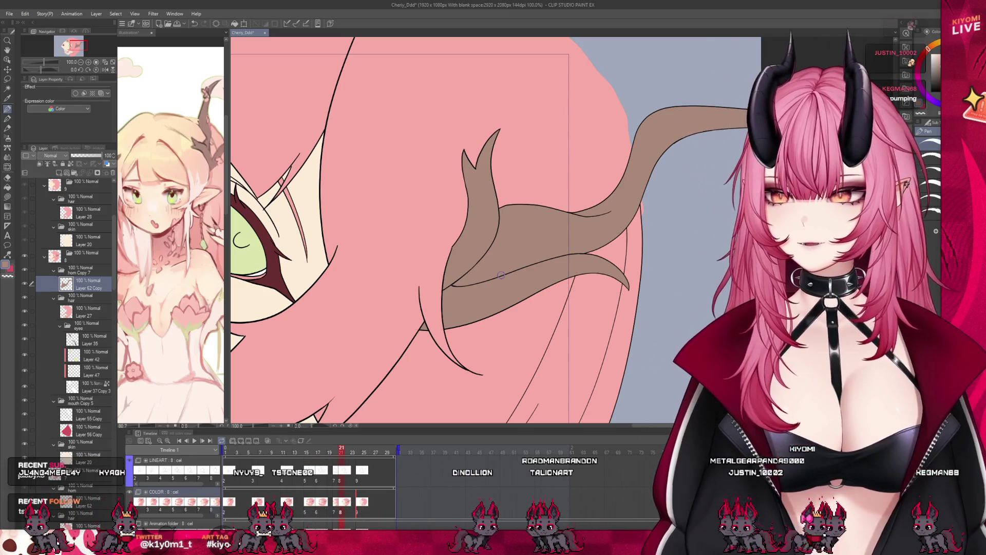
{"action": "scroll", "coordinate": [501, 275], "scroll_direction": "down", "scroll_amount": 5}
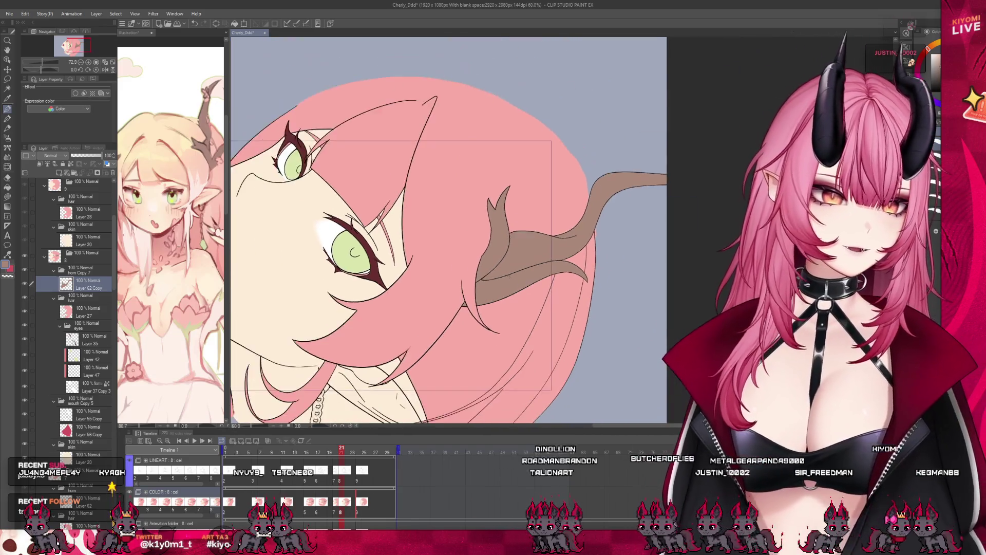
{"action": "scroll", "coordinate": [488, 274], "scroll_direction": "up", "scroll_amount": 2}
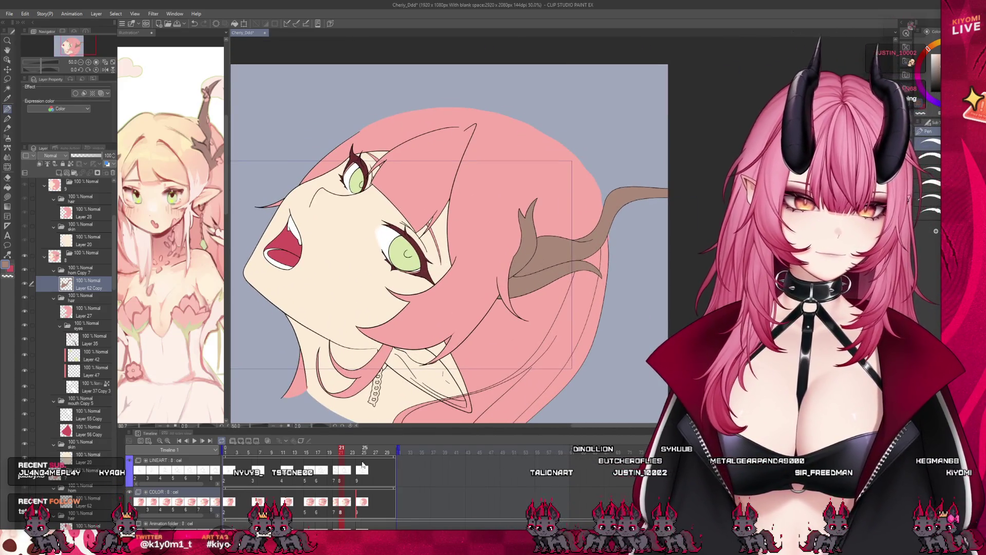
On frame 25, create a horn folder with a new layer and fill the horn brown
{"action": "left_click", "coordinate": [363, 502]}
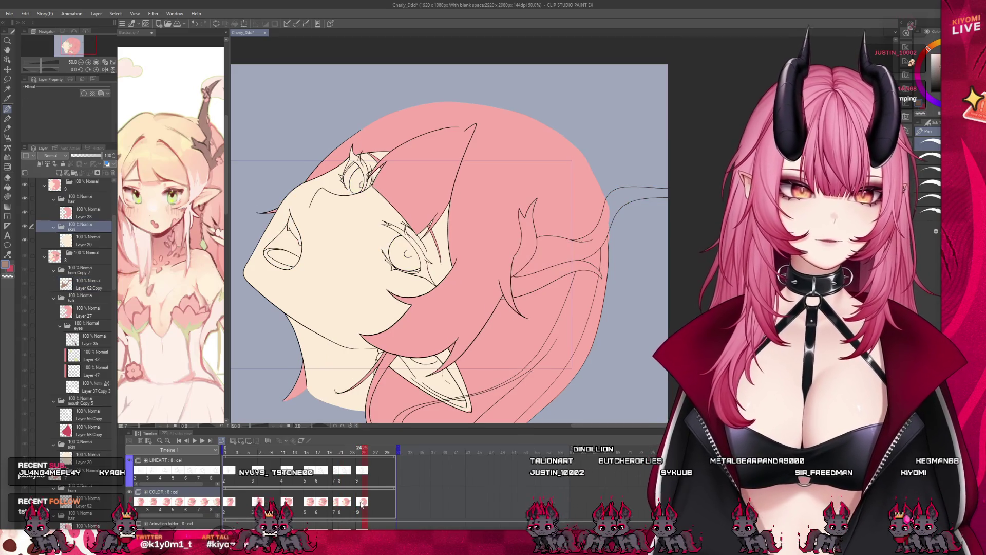
{"action": "scroll", "coordinate": [107, 249], "scroll_direction": "up", "scroll_amount": 3}
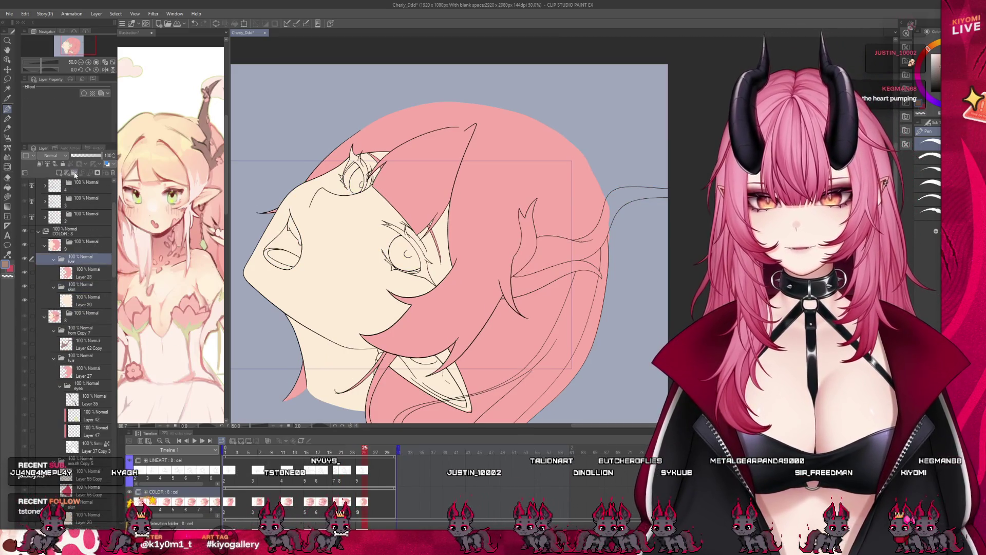
{"action": "left_click", "coordinate": [75, 175]}
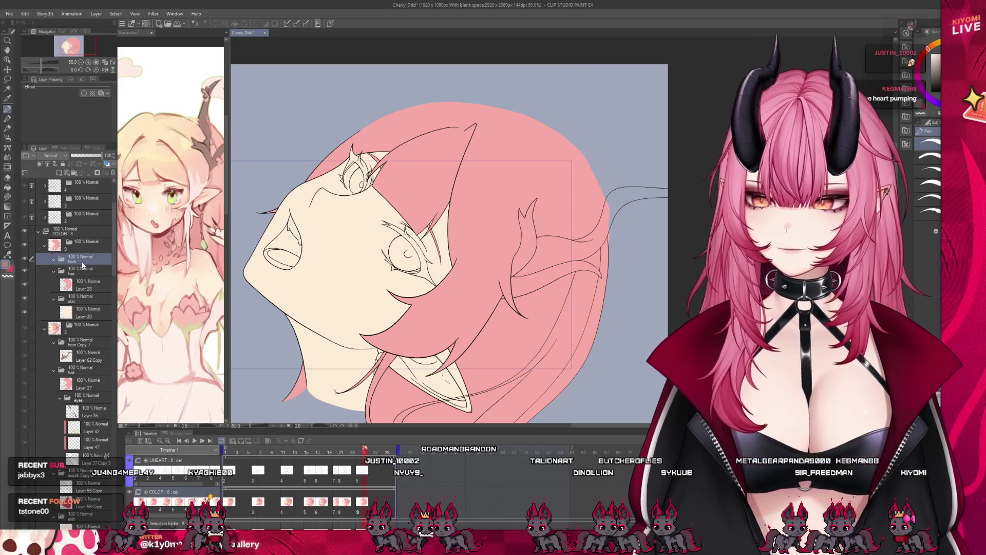
{"action": "left_click", "coordinate": [59, 173]}
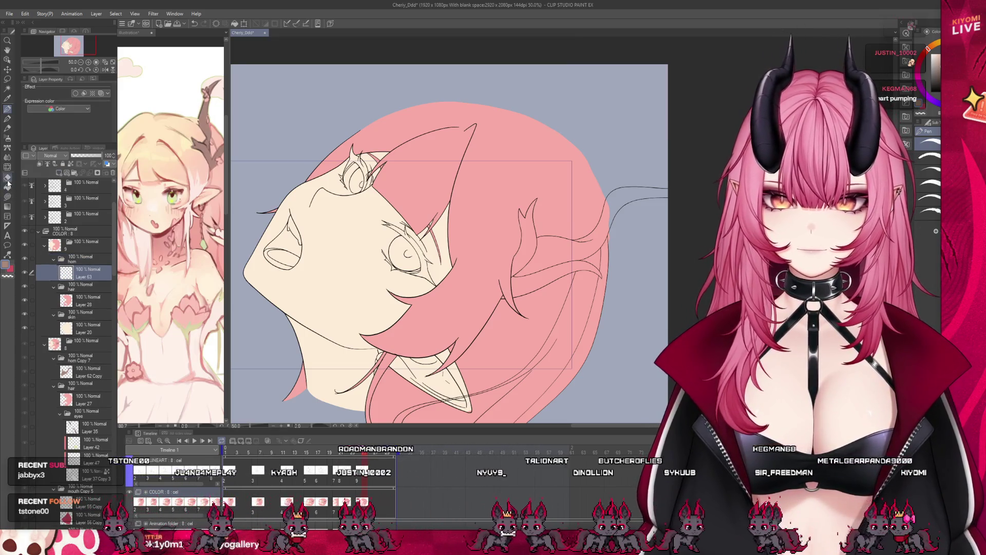
{"action": "left_click", "coordinate": [8, 186]}
{"action": "left_click", "coordinate": [545, 265]}
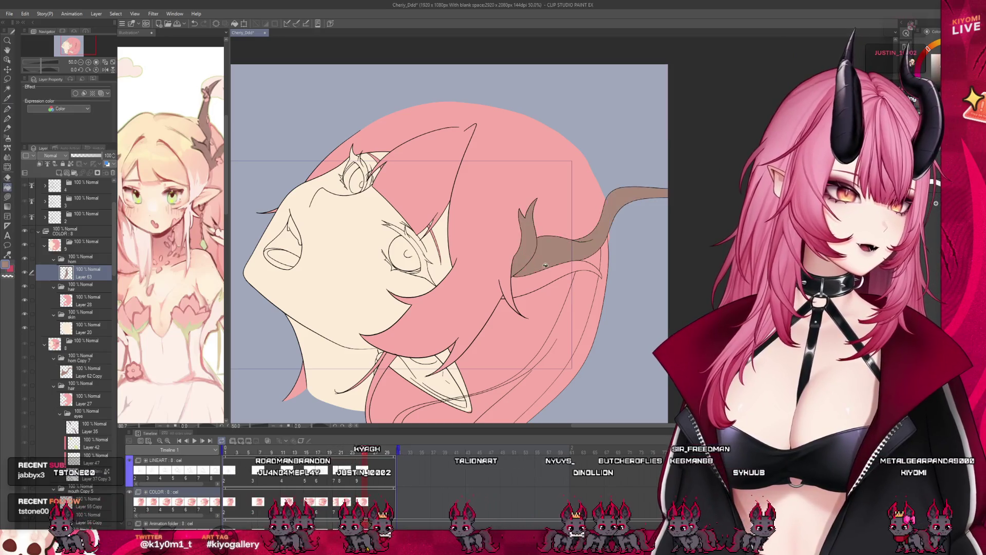
{"action": "left_click", "coordinate": [509, 295]}
Play through the animation to check the horns, return to the first frame, and zoom out
{"action": "scroll", "coordinate": [506, 296], "scroll_direction": "down", "scroll_amount": 4}
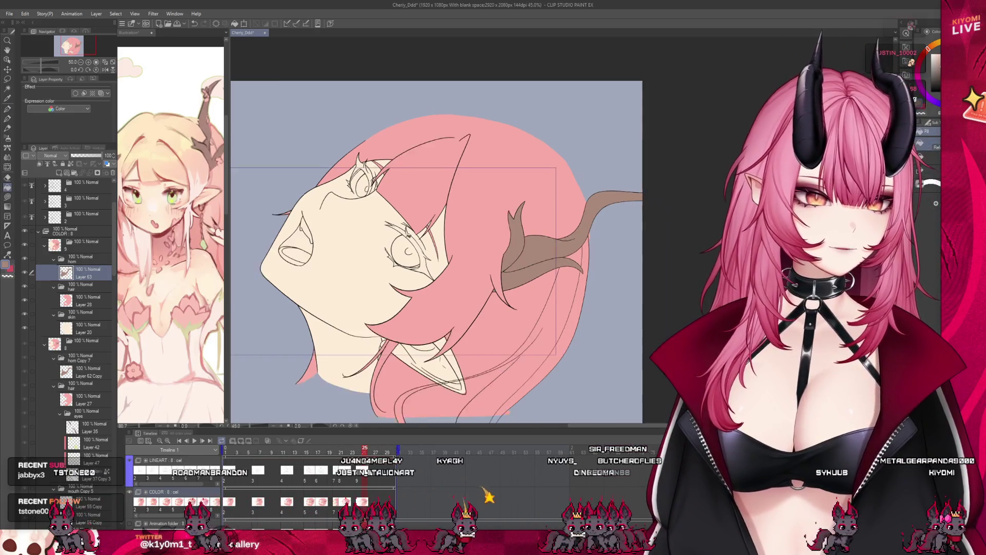
{"action": "key", "text": "space"}
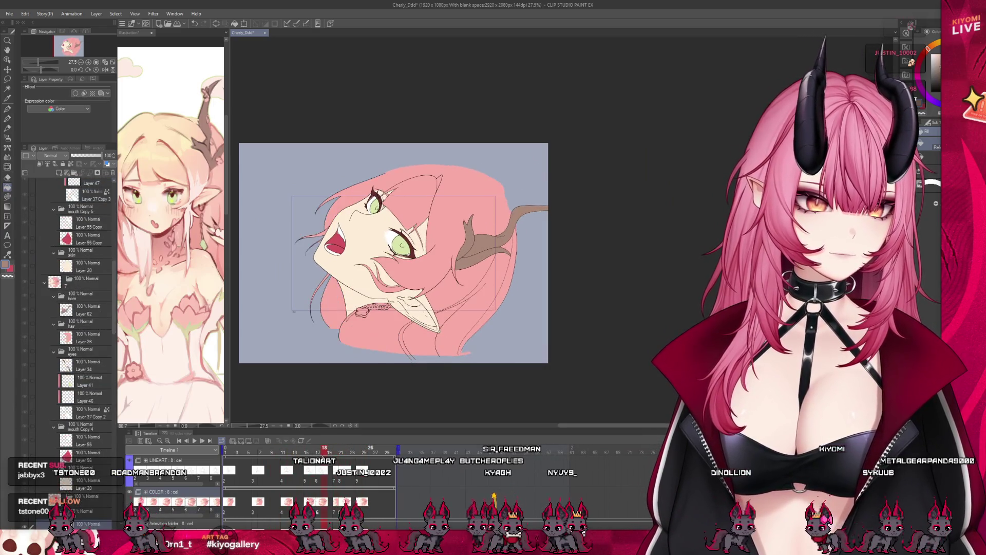
{"action": "scroll", "coordinate": [456, 262], "scroll_direction": "up", "scroll_amount": 2}
{"action": "scroll", "coordinate": [437, 288], "scroll_direction": "up", "scroll_amount": 2}
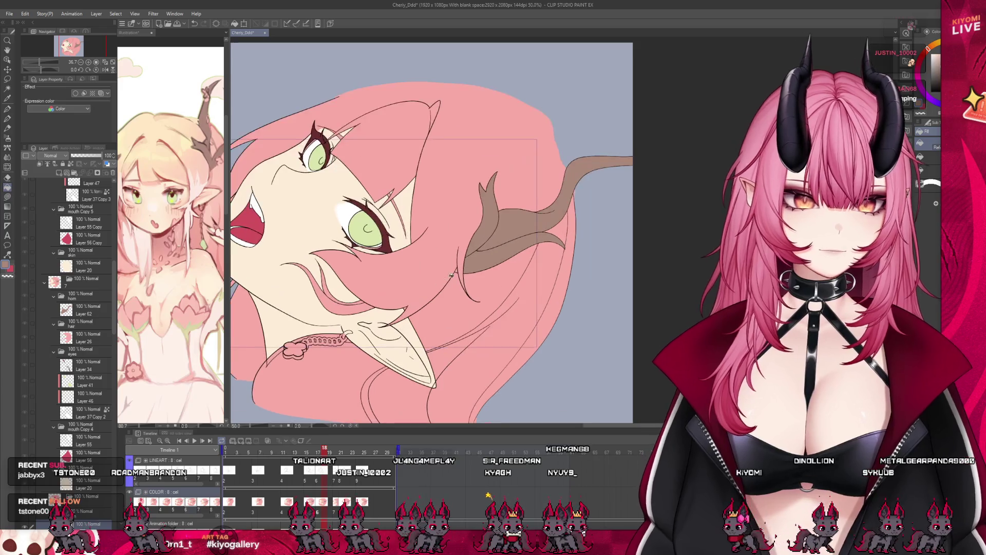
{"action": "left_click_drag", "start_coordinate": [324, 451], "coordinate": [311, 454]}
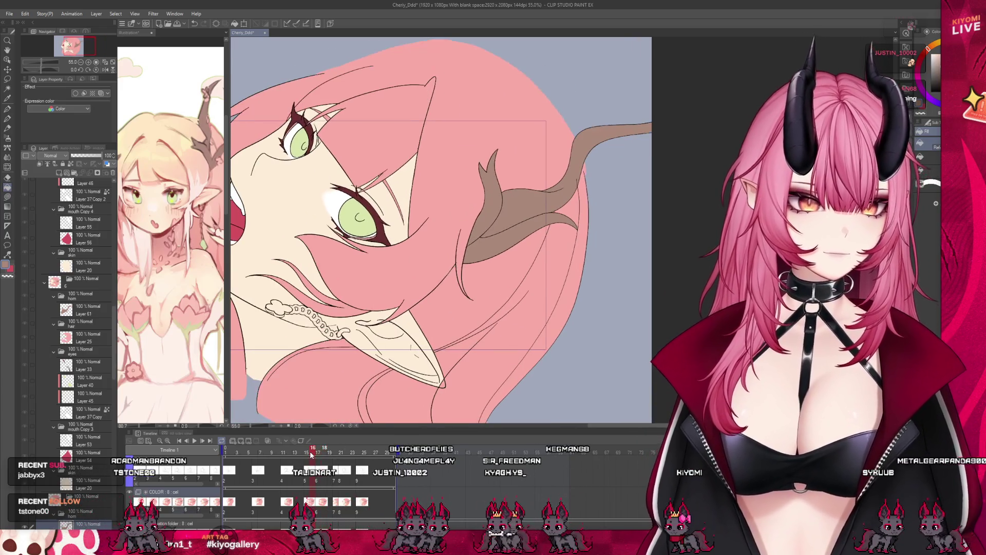
{"action": "left_click", "coordinate": [179, 440]}
{"action": "key", "text": "ctrl+minus"}
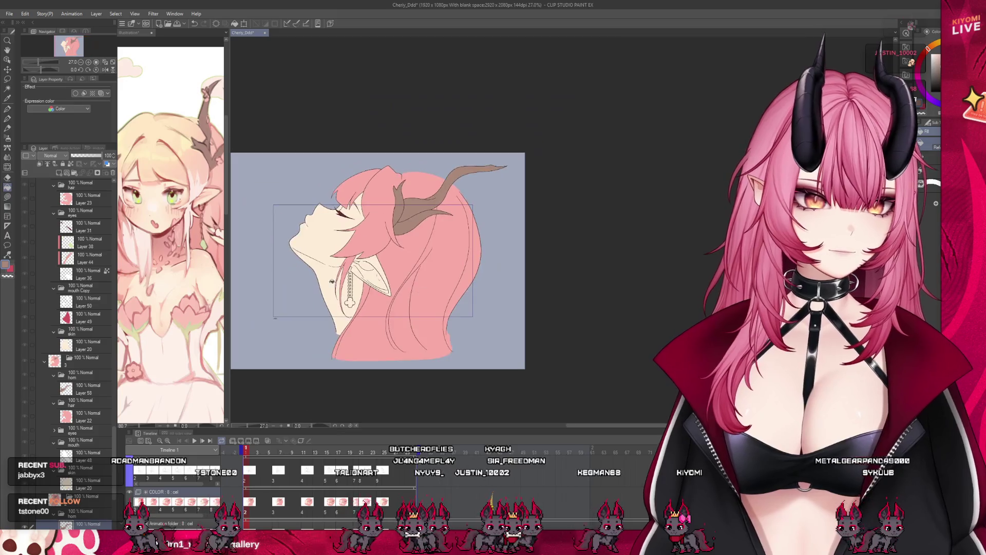
{"action": "left_click", "coordinate": [195, 440]}
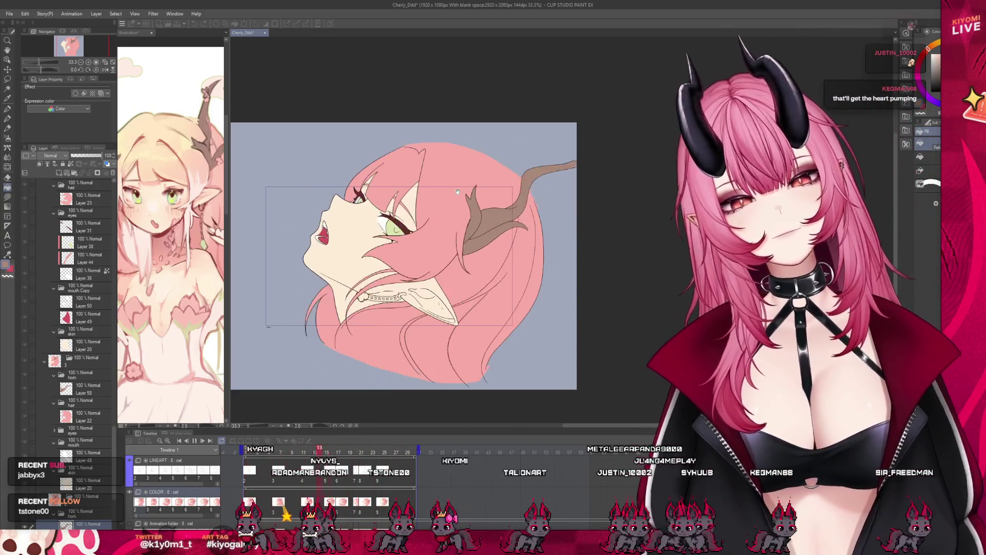
{"action": "scroll", "coordinate": [320, 197], "scroll_direction": "up", "scroll_amount": 2}
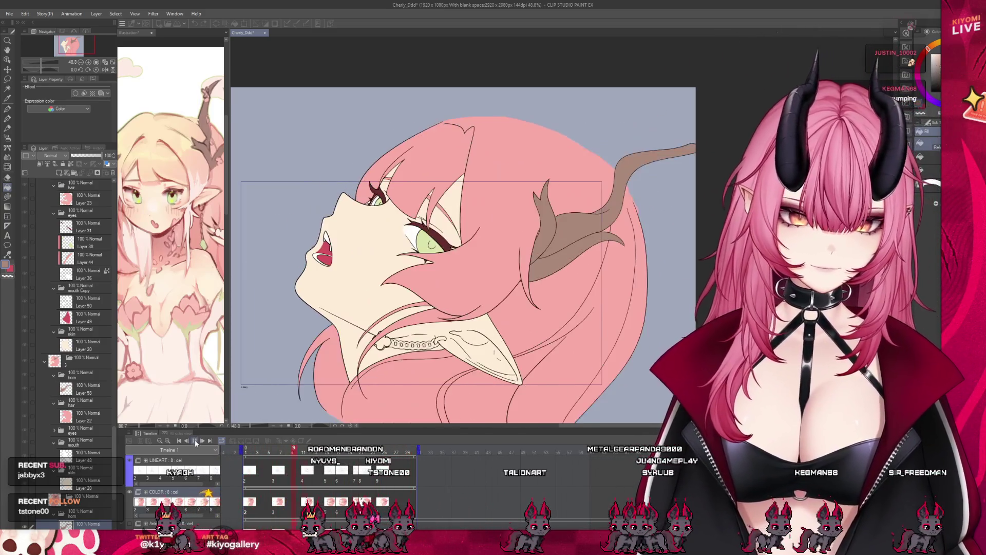
{"action": "scroll", "coordinate": [457, 257], "scroll_direction": "down", "scroll_amount": 2}
{"action": "scroll", "coordinate": [457, 256], "scroll_direction": "up", "scroll_amount": 1}
{"action": "left_click", "coordinate": [251, 450]}
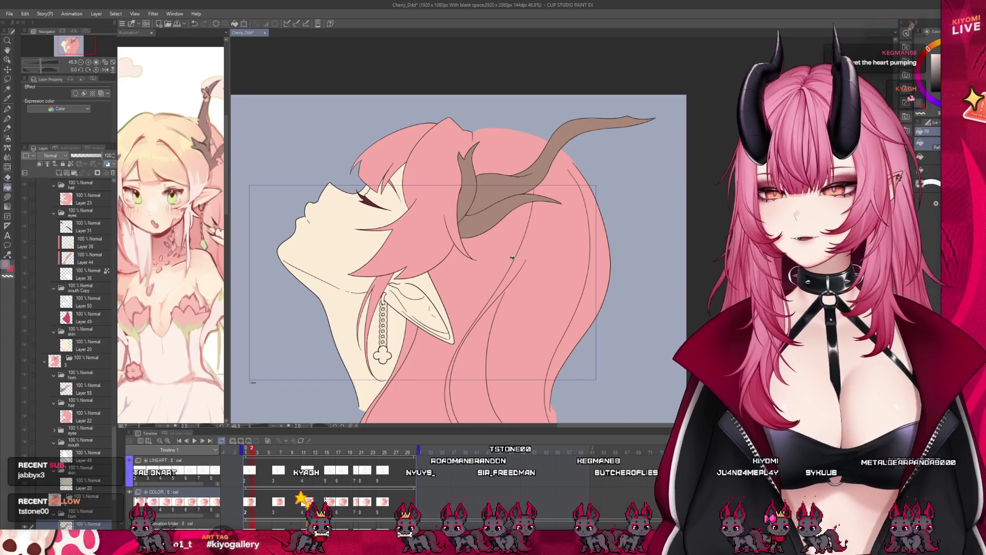
{"action": "left_click", "coordinate": [240, 454]}
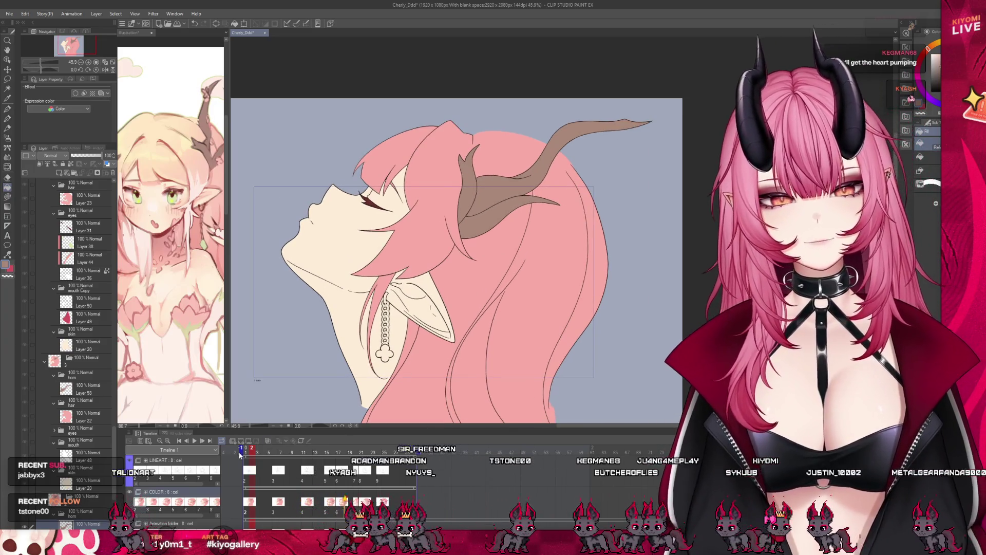
{"action": "key", "text": "Return"}
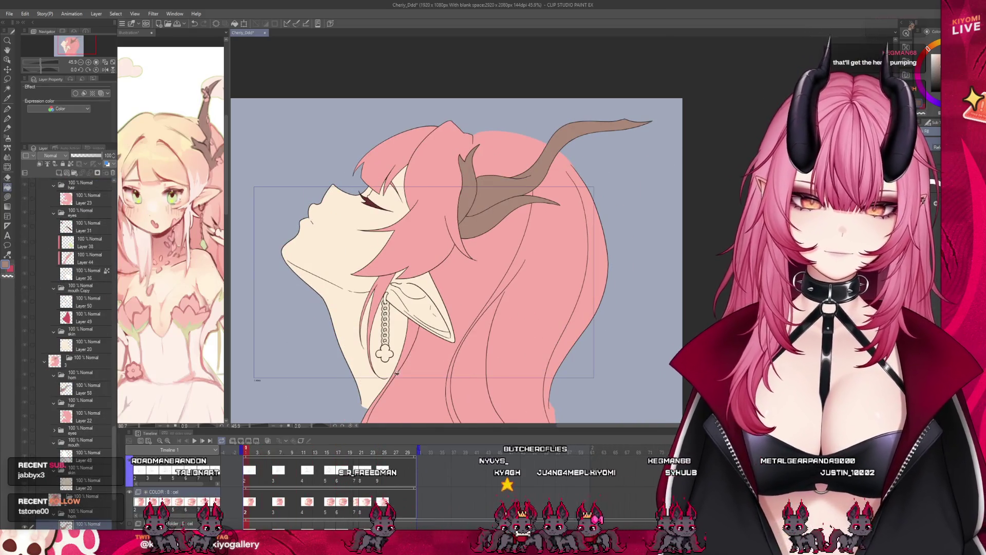
{"action": "scroll", "coordinate": [433, 238], "scroll_direction": "down", "scroll_amount": 1}
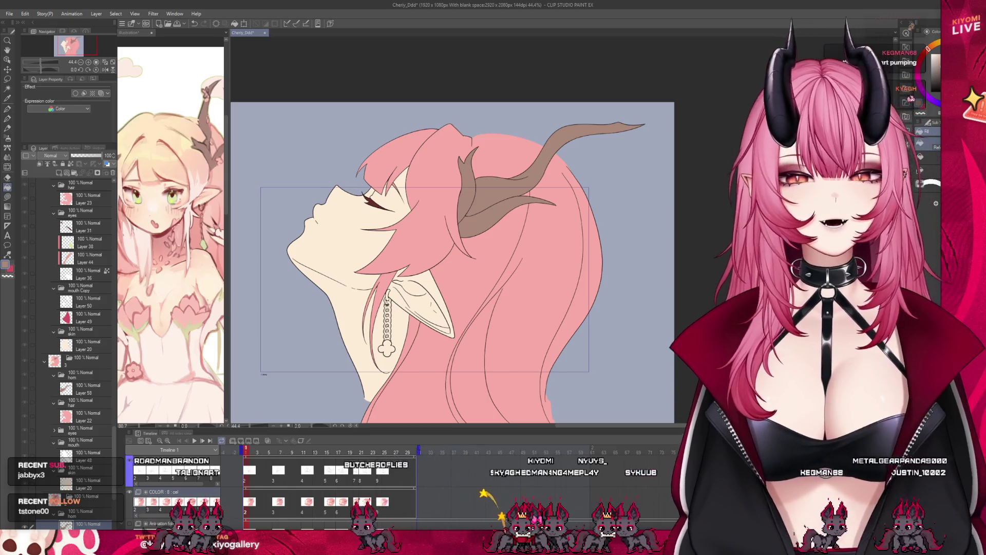
{"action": "scroll", "coordinate": [452, 261], "scroll_direction": "down", "scroll_amount": 1}
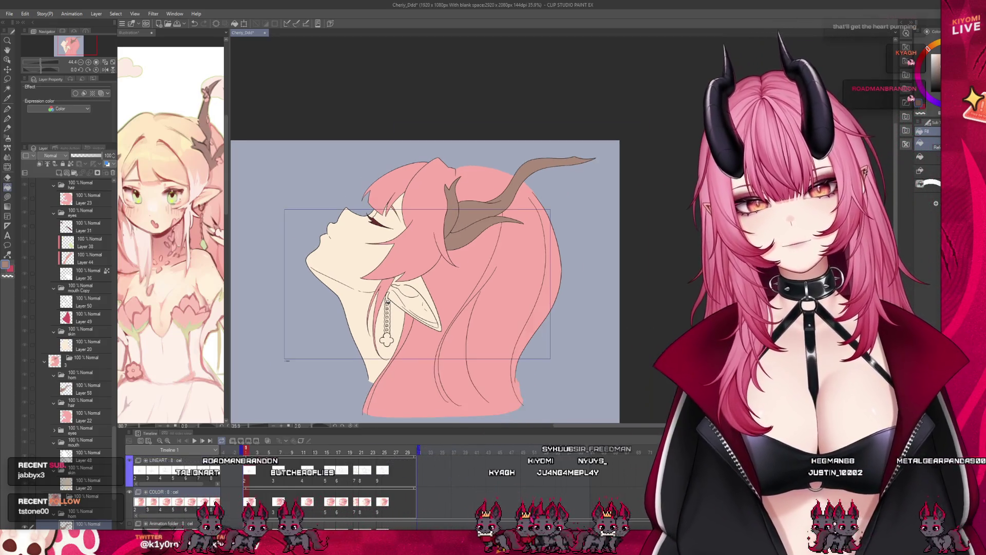
{"action": "scroll", "coordinate": [94, 401], "scroll_direction": "down", "scroll_amount": 3}
{"action": "scroll", "coordinate": [103, 402], "scroll_direction": "down", "scroll_amount": 1}
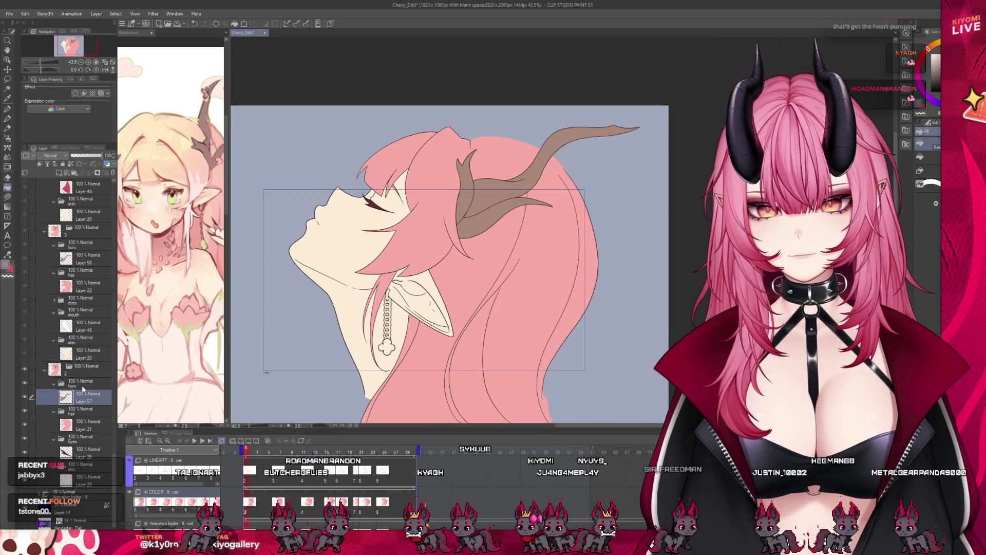
Add an earring folder above the horn folder and eyedrop the clover green from the reference illustration
{"action": "left_click", "coordinate": [85, 382]}
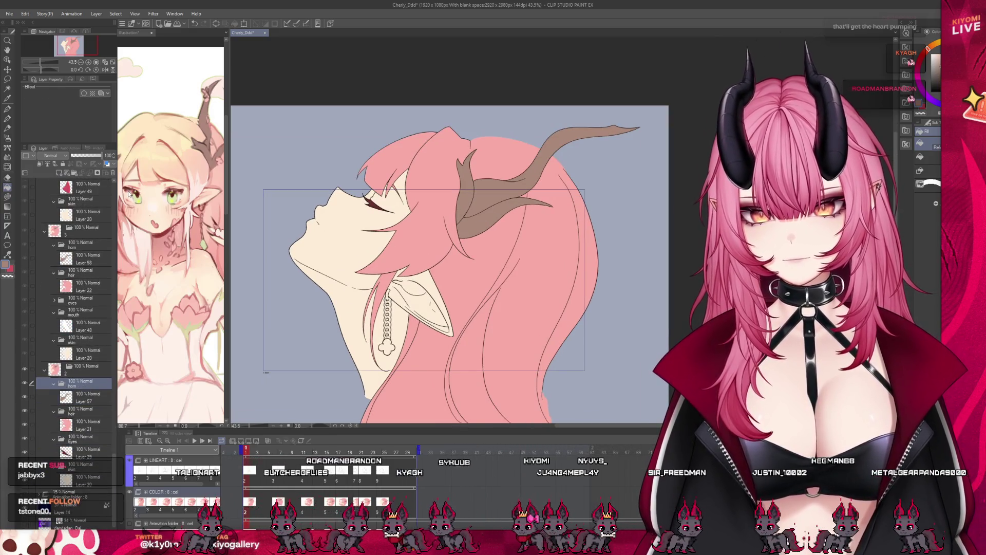
{"action": "left_click", "coordinate": [74, 173]}
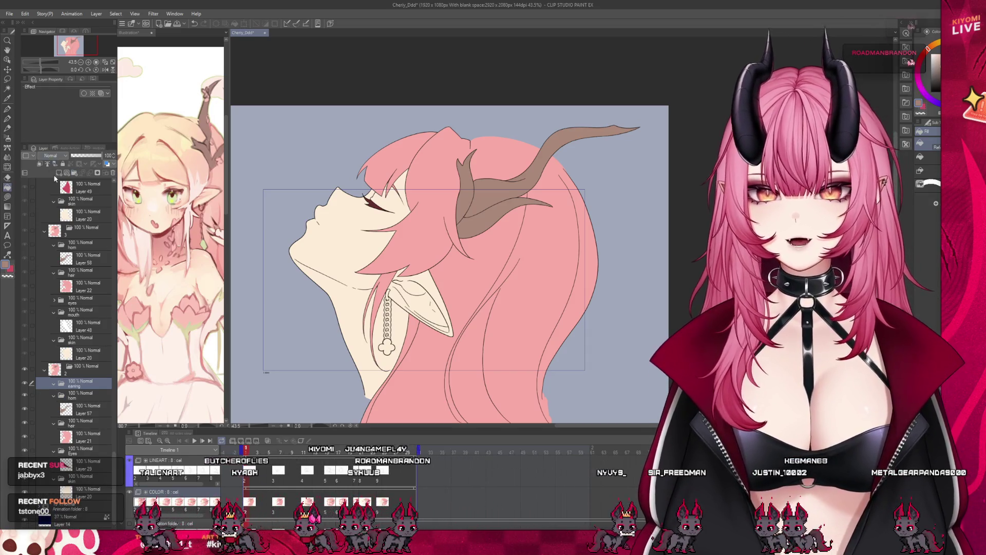
{"action": "left_click", "coordinate": [194, 235]}
{"action": "scroll", "coordinate": [171, 252], "scroll_direction": "down", "scroll_amount": 5}
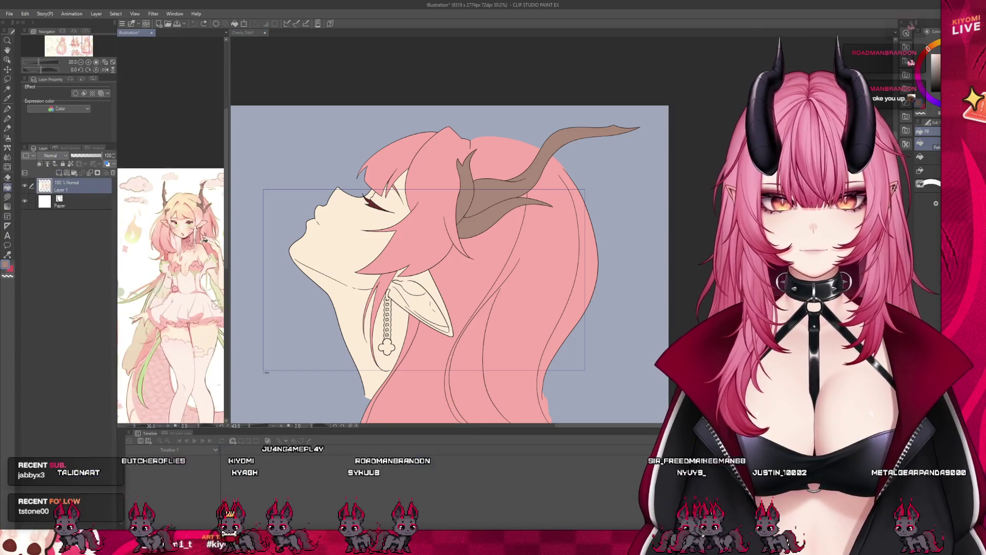
{"action": "scroll", "coordinate": [163, 283], "scroll_direction": "up", "scroll_amount": 5}
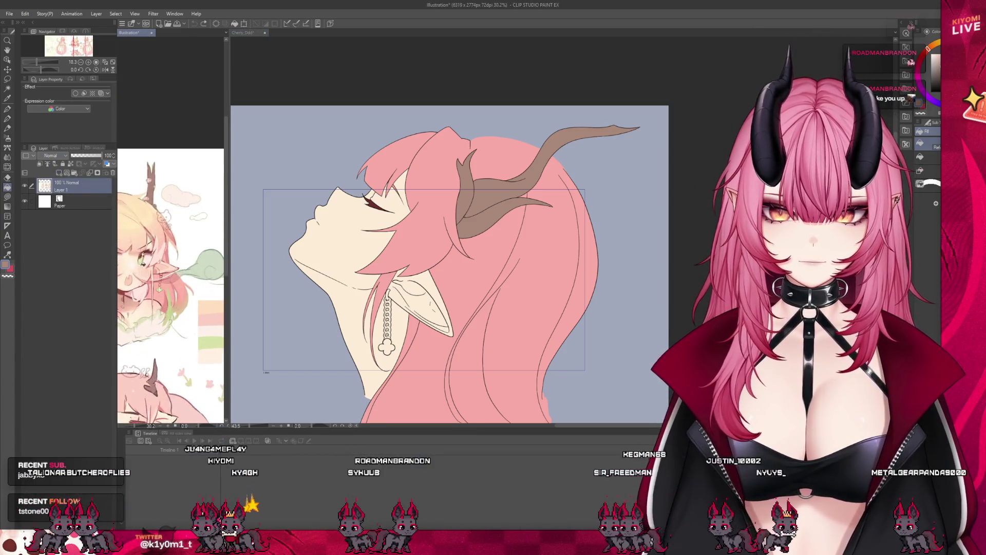
{"action": "scroll", "coordinate": [163, 283], "scroll_direction": "up", "scroll_amount": 1}
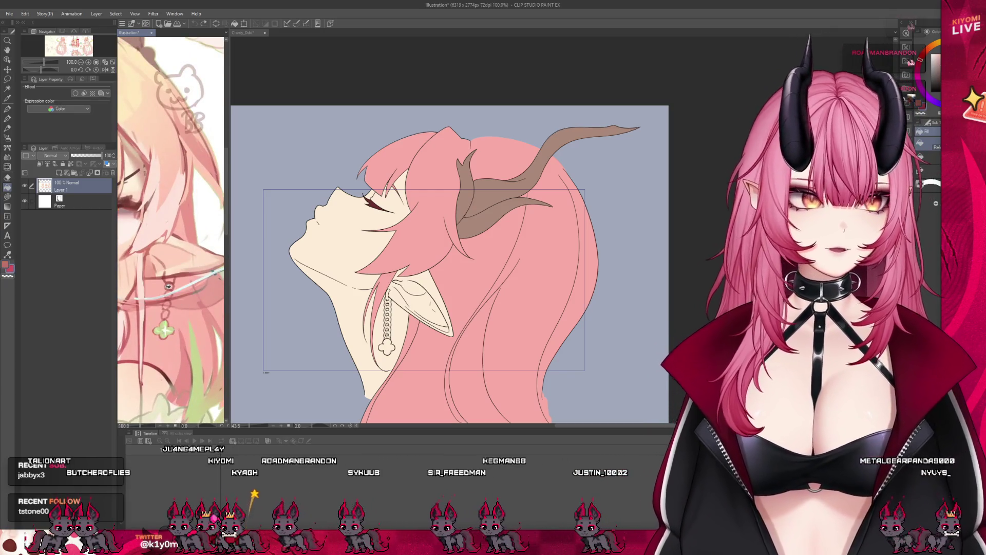
{"action": "left_click", "coordinate": [165, 322], "text": "alt"}
{"action": "left_click_drag", "start_coordinate": [166, 322], "coordinate": [159, 326]}
{"action": "scroll", "coordinate": [305, 302], "scroll_direction": "up", "scroll_amount": 3}
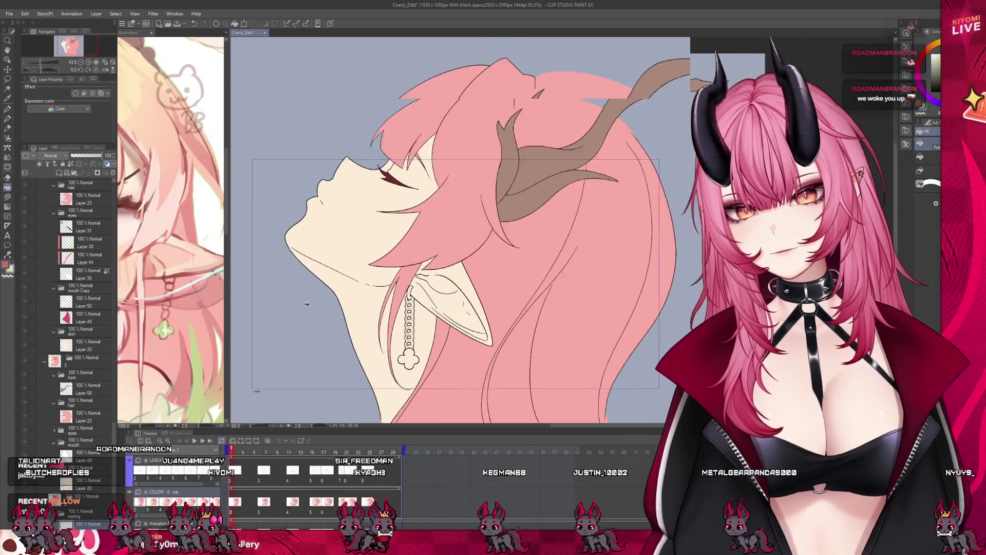
Fill the earring's hook ring and chain links dark red, then view at 100%
{"action": "scroll", "coordinate": [74, 402], "scroll_direction": "down", "scroll_amount": 3}
{"action": "scroll", "coordinate": [390, 300], "scroll_direction": "up", "scroll_amount": 5}
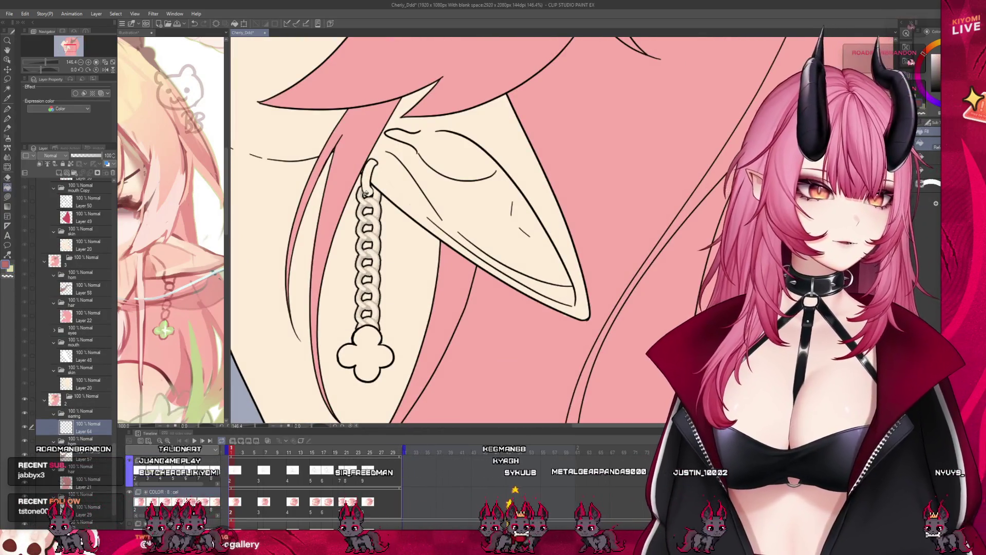
{"action": "left_click", "coordinate": [374, 190]}
{"action": "mouse_move", "coordinate": [372, 202]}
{"action": "left_mouse_down"}
{"action": "mouse_move", "coordinate": [365, 236]}
{"action": "mouse_move", "coordinate": [376, 258]}
{"action": "mouse_move", "coordinate": [363, 319]}
{"action": "left_mouse_up"}
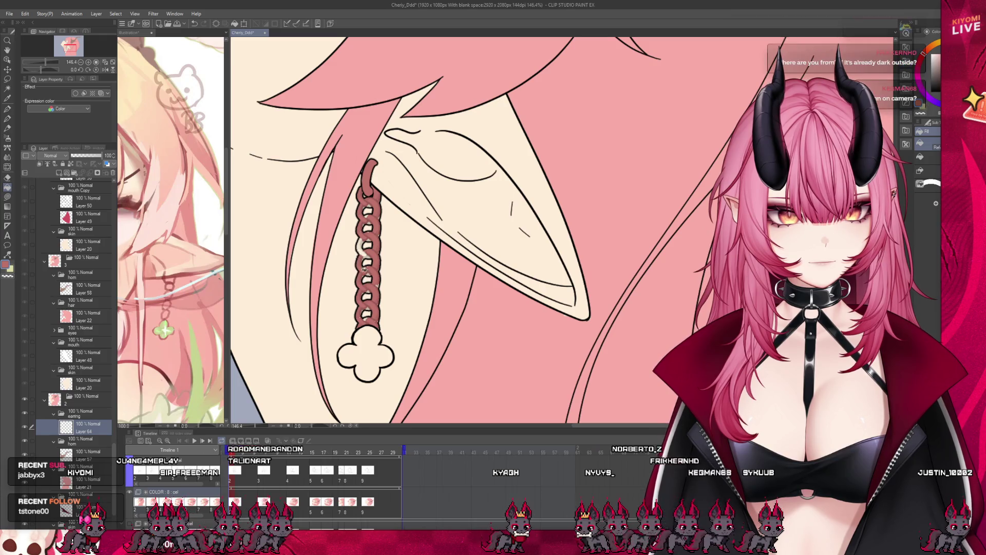
{"action": "scroll", "coordinate": [393, 250], "scroll_direction": "up", "scroll_amount": 2}
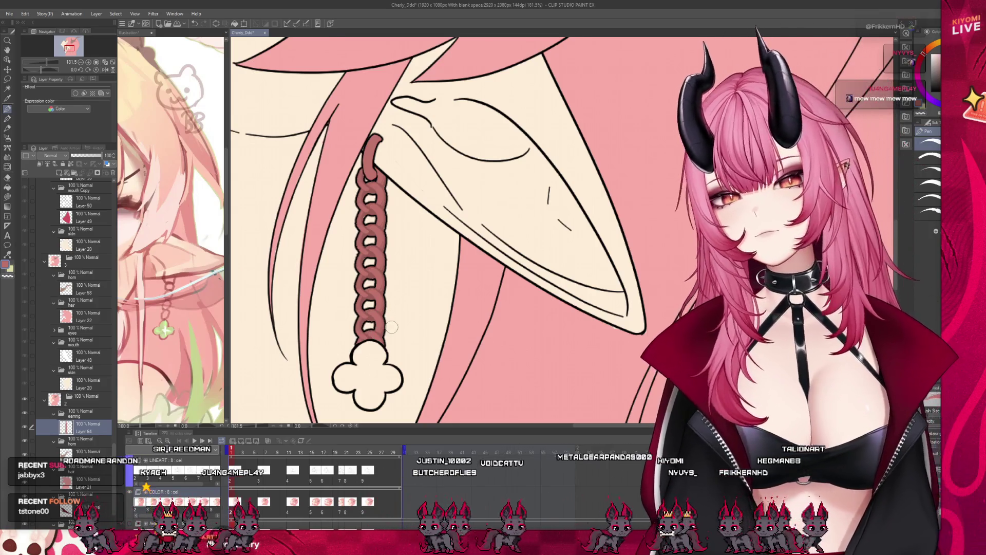
{"action": "scroll", "coordinate": [403, 303], "scroll_direction": "down", "scroll_amount": 4}
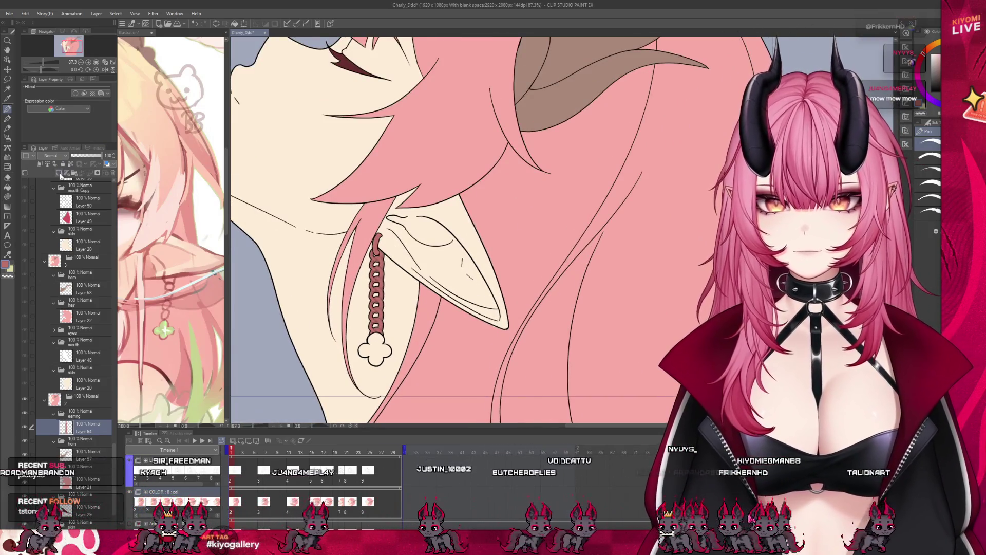
{"action": "scroll", "coordinate": [431, 353], "scroll_direction": "up", "scroll_amount": 3}
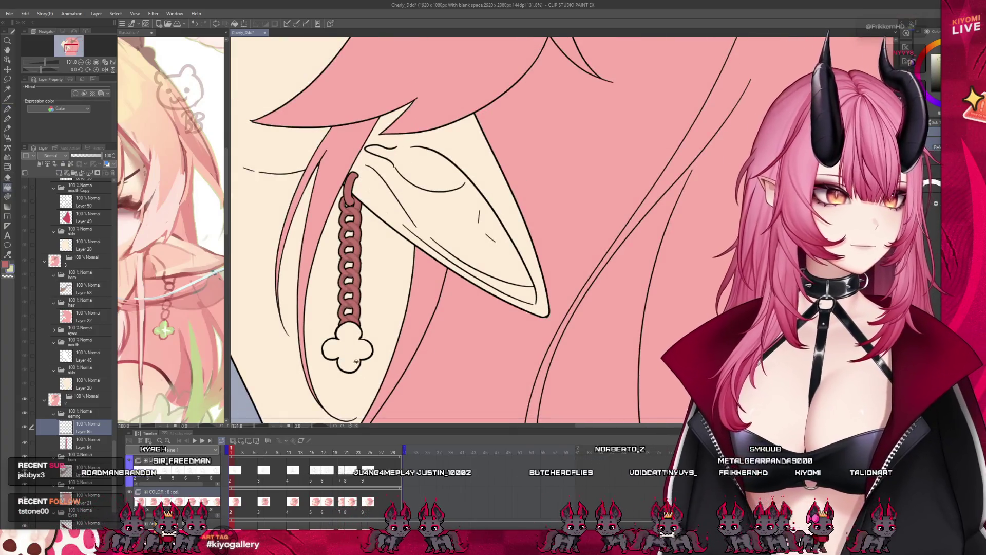
{"action": "scroll", "coordinate": [431, 353], "scroll_direction": "down", "scroll_amount": 5}
{"action": "scroll", "coordinate": [404, 311], "scroll_direction": "up", "scroll_amount": 5}
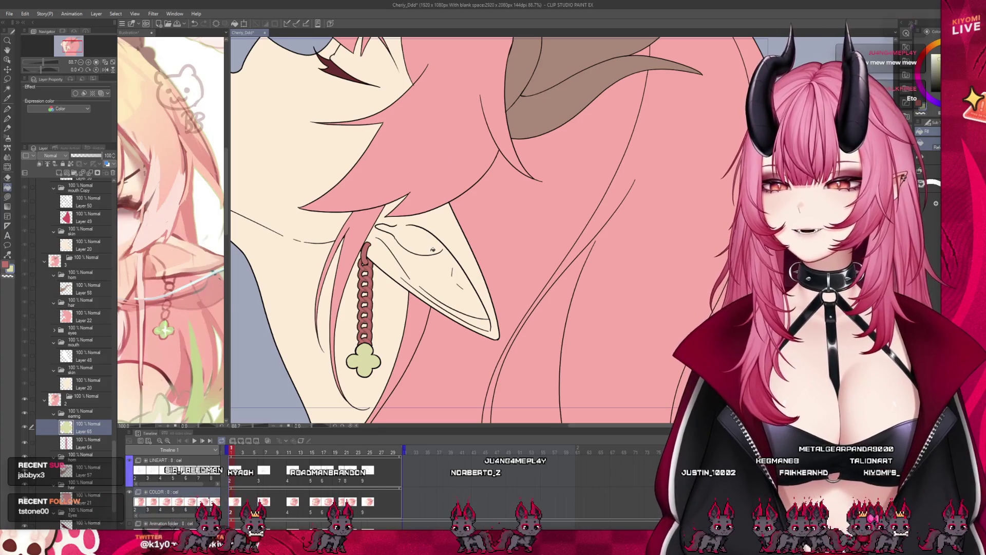
{"action": "key", "text": "ctrl+alt+0"}
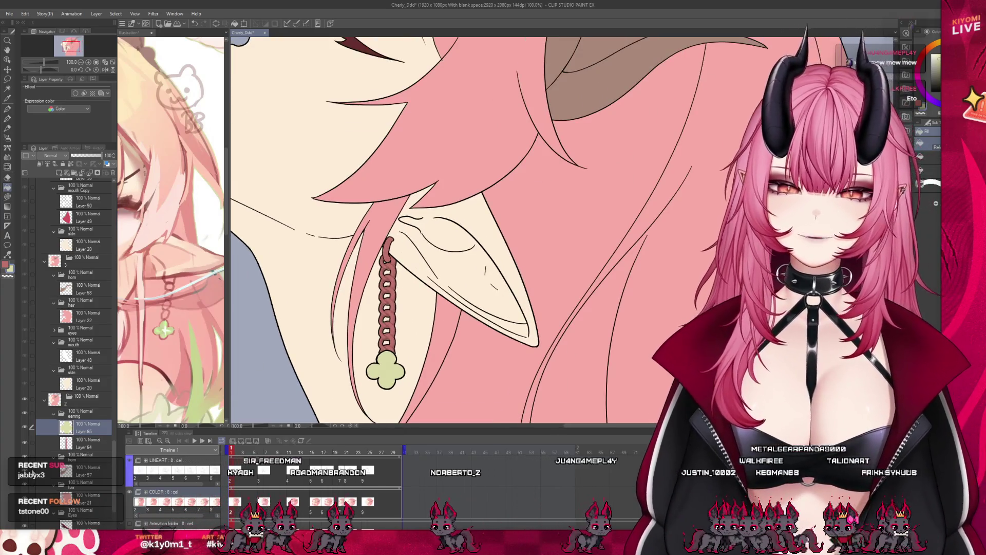
{"action": "left_click", "coordinate": [78, 414]}
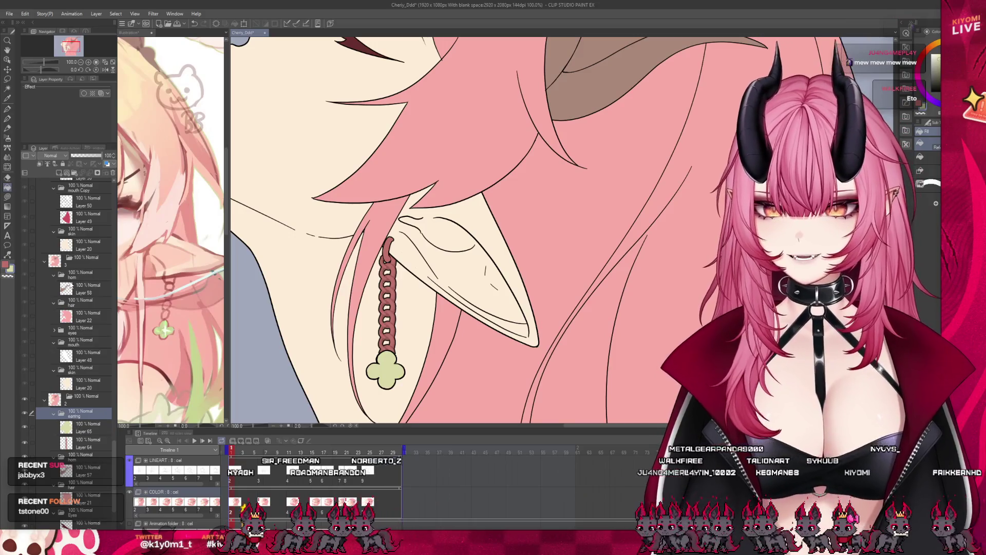
Paste the earring copy into frame 3, delete its colour layer, and add fresh blank layers
{"action": "left_click", "coordinate": [90, 273]}
{"action": "key", "text": "ctrl+v"}
{"action": "left_click", "coordinate": [88, 292]}
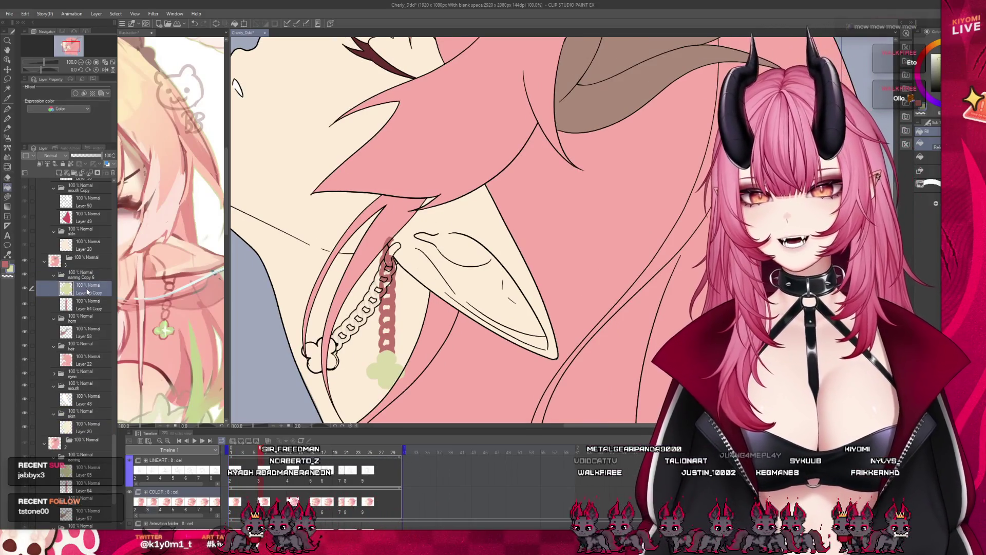
{"action": "left_click", "coordinate": [113, 175]}
{"action": "double_click", "coordinate": [71, 175]}
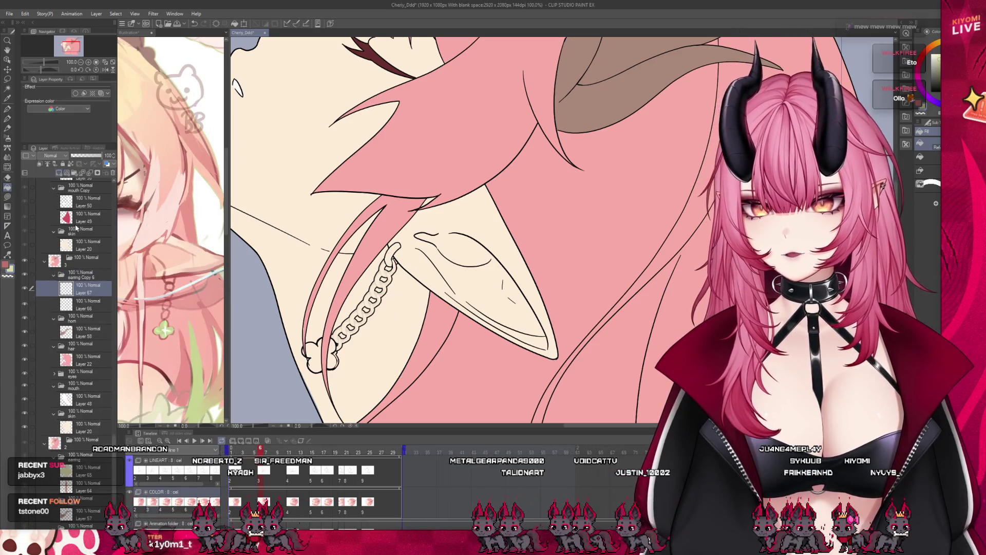
Fill the tilted chain links dark red on Layer 66 and the clover charm green on Layer 67
{"action": "left_click", "coordinate": [80, 303]}
{"action": "scroll", "coordinate": [384, 364], "scroll_direction": "up", "scroll_amount": 2}
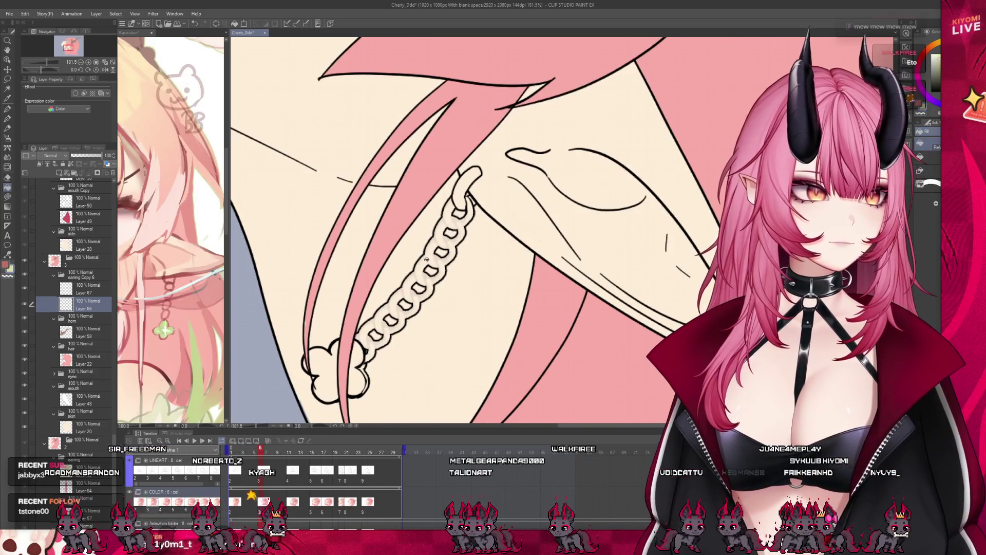
{"action": "left_click", "coordinate": [464, 194]}
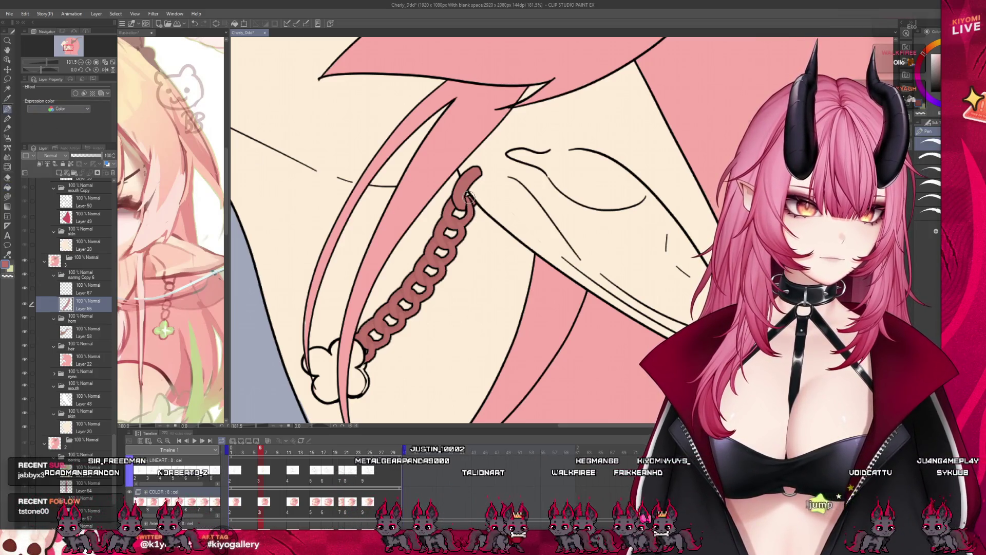
{"action": "left_click", "coordinate": [82, 289]}
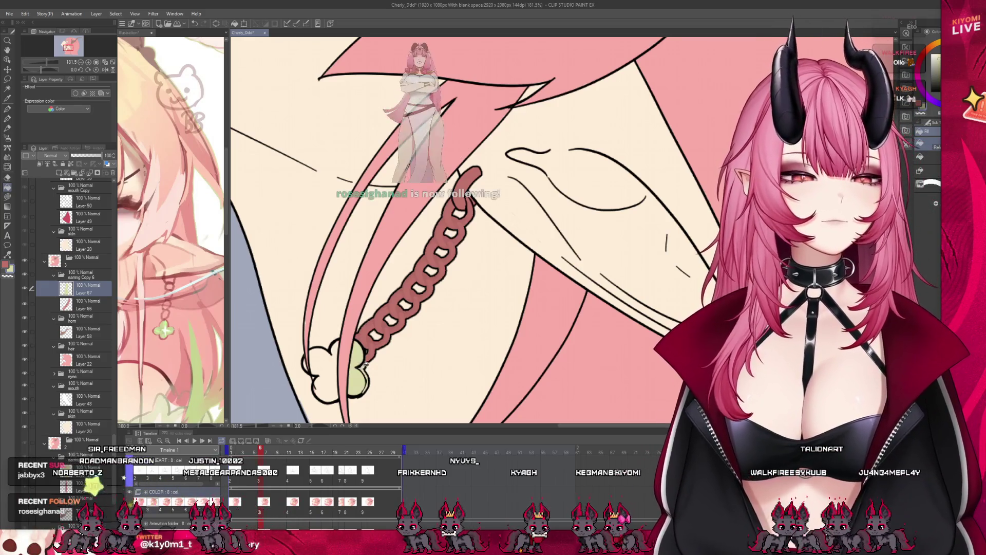
{"action": "left_click", "coordinate": [329, 373]}
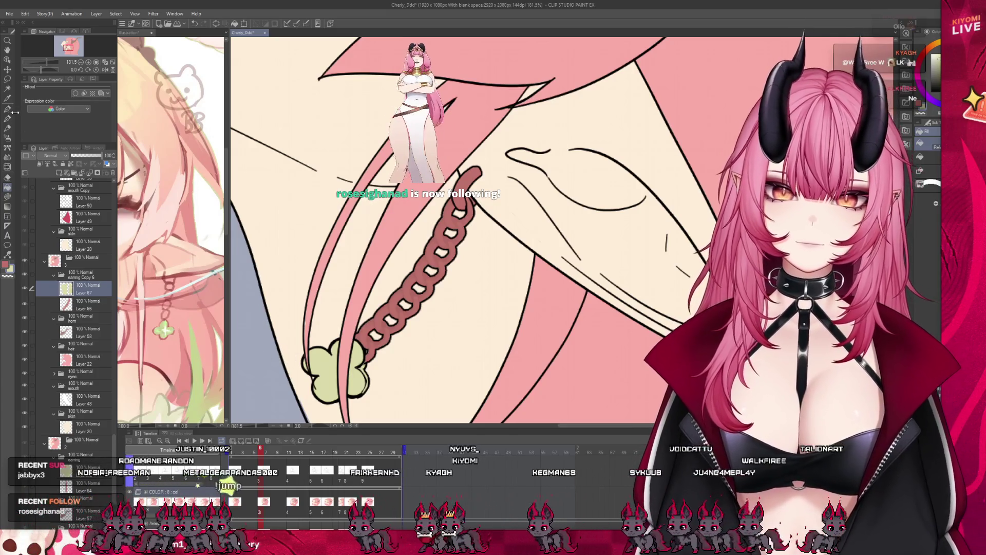
{"action": "key", "text": "p"}
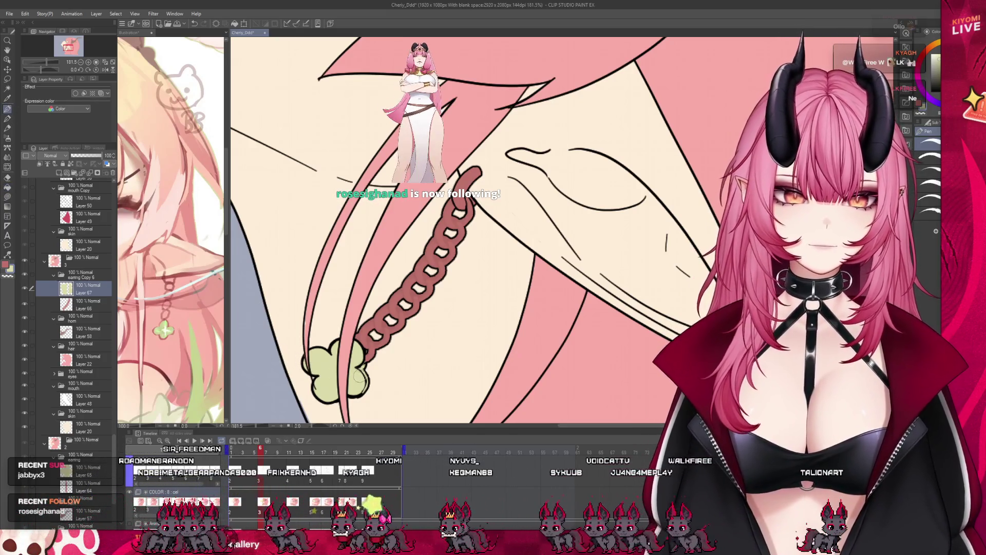
{"action": "left_click", "coordinate": [79, 306]}
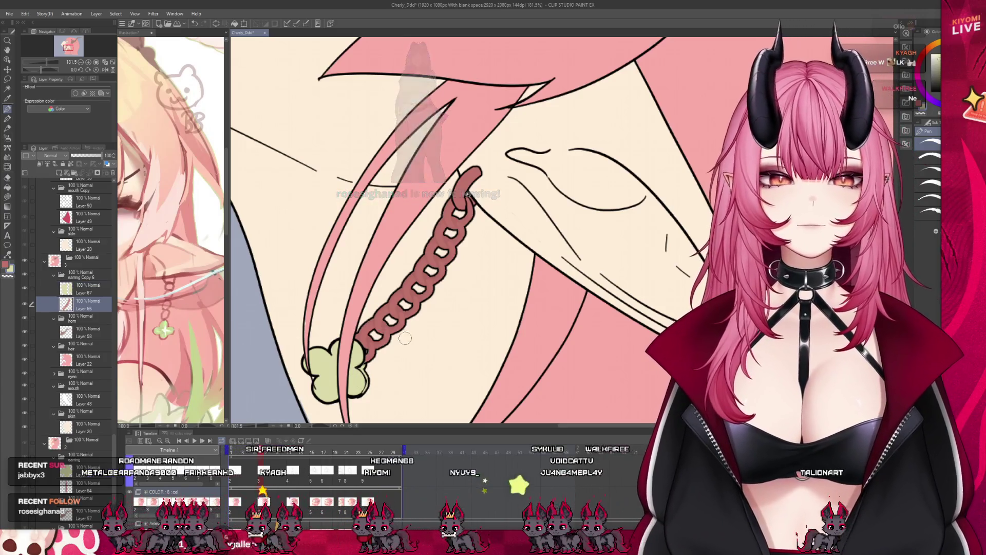